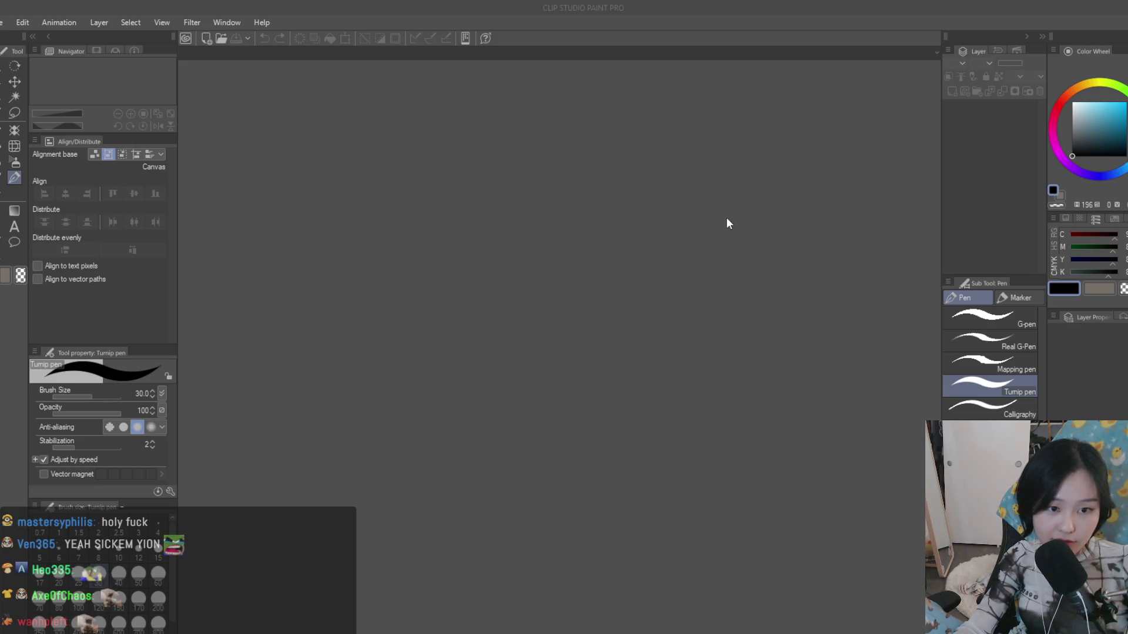
- Create a blank illustration and flood-fill a new layer above the paper with flat grey
key(ctrl+n)
key(Return)
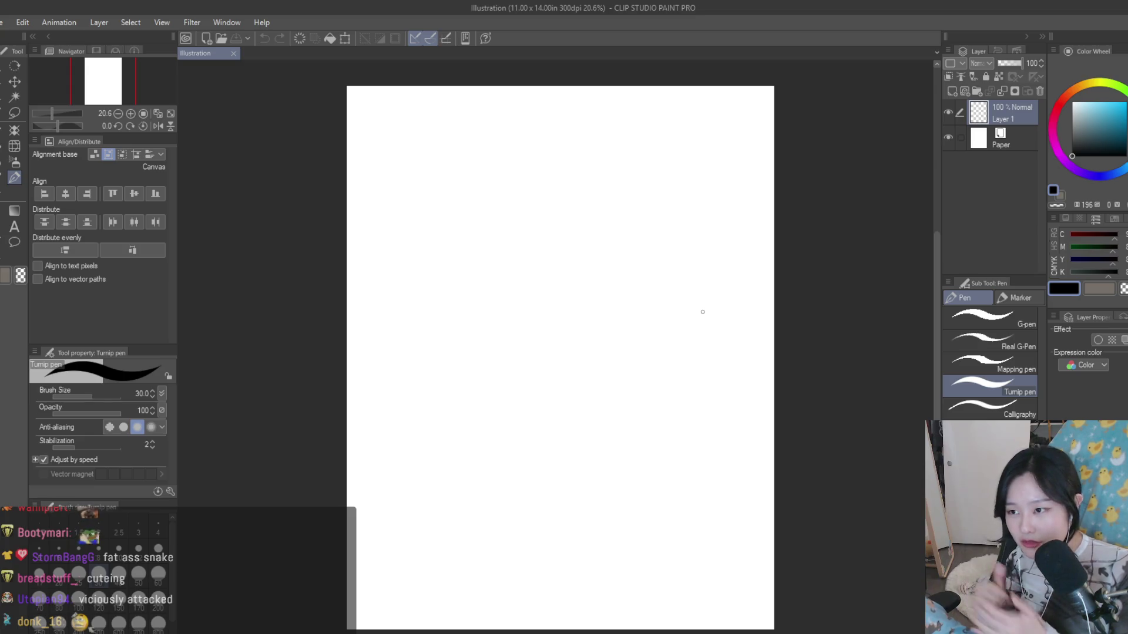
click(964, 141)
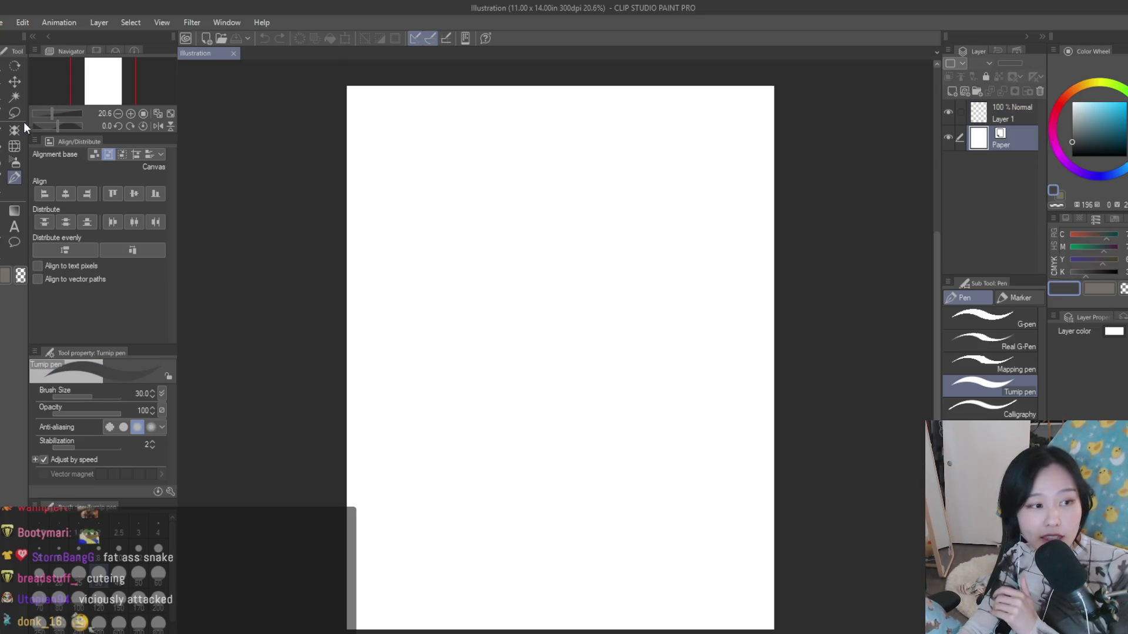
key(g)
key(ctrl+shift+n)
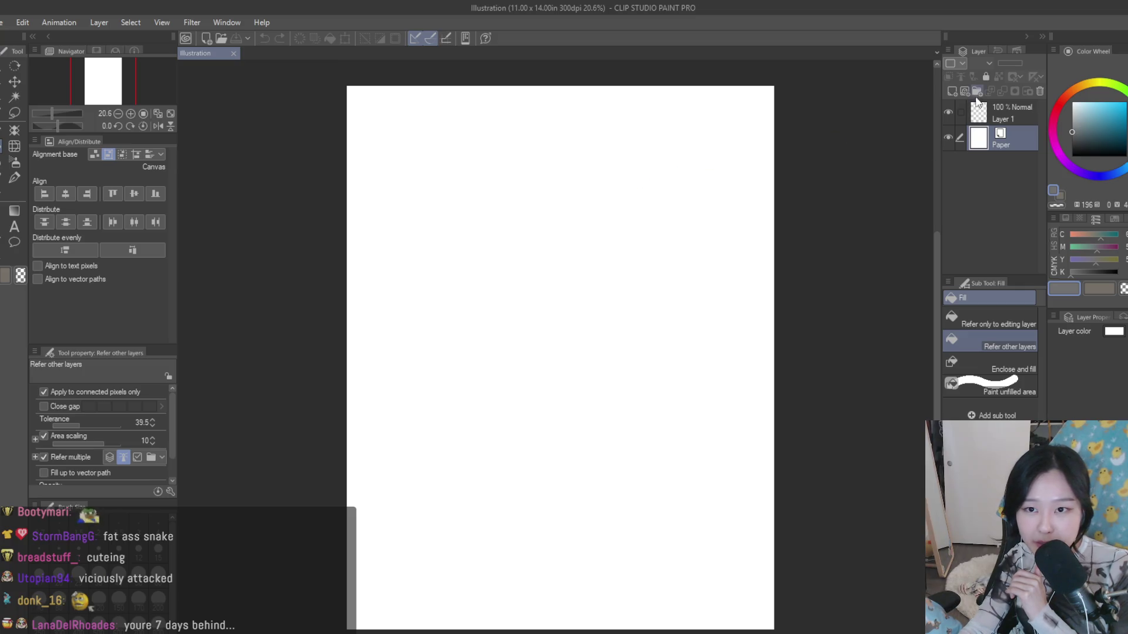
click(709, 177)
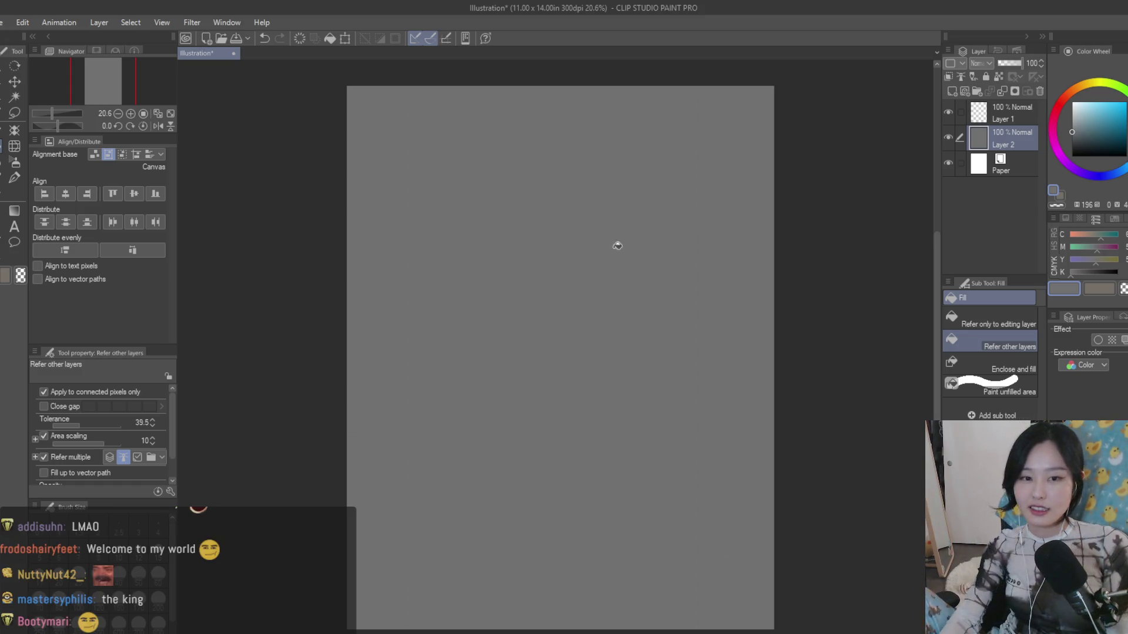
scroll(762, 202, down, 1)
- Return to the pen and pick a dark drawing colour
click(14, 177)
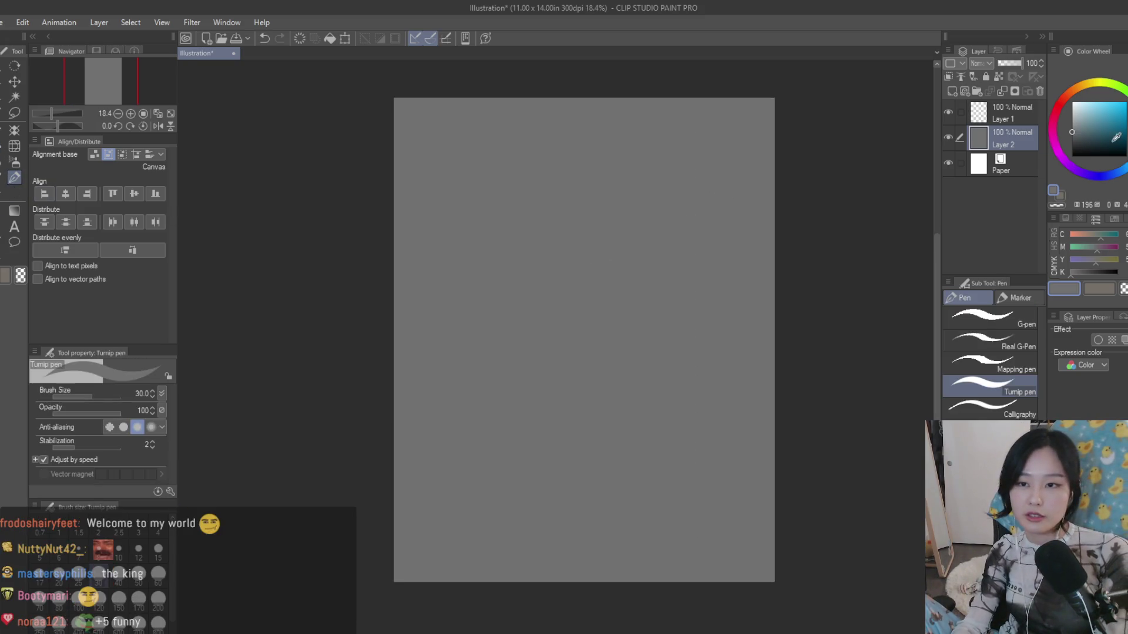
click(1097, 147)
click(981, 116)
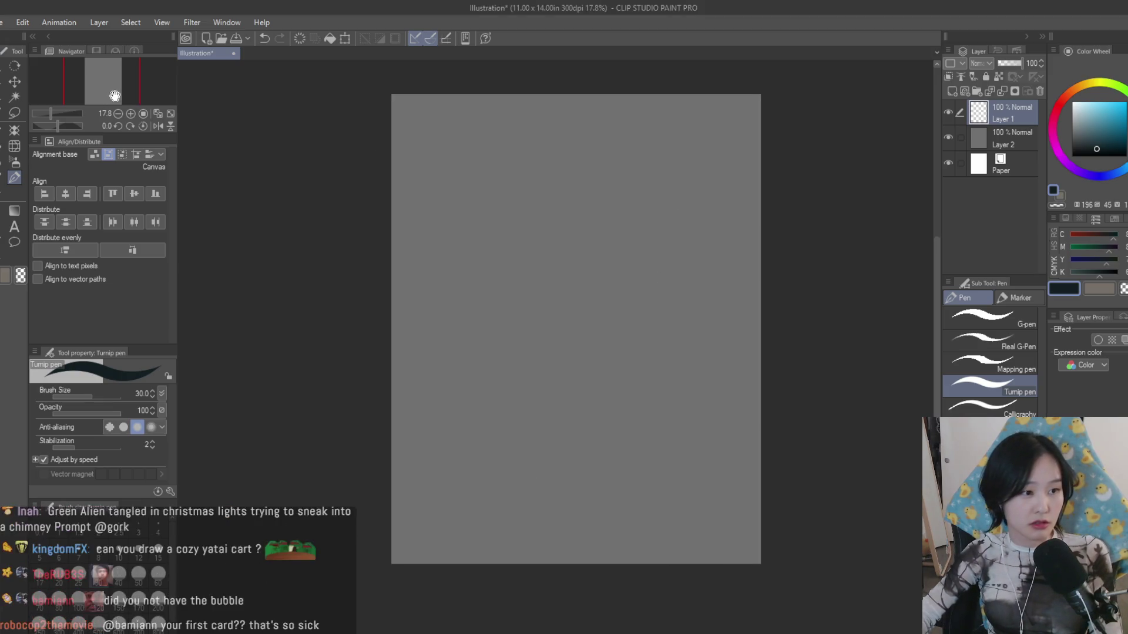
- Pick the Dry Texture 3 brush, save the illustration as "1", and open a second blank canvas
click(14, 177)
scroll(571, 353, up, 1)
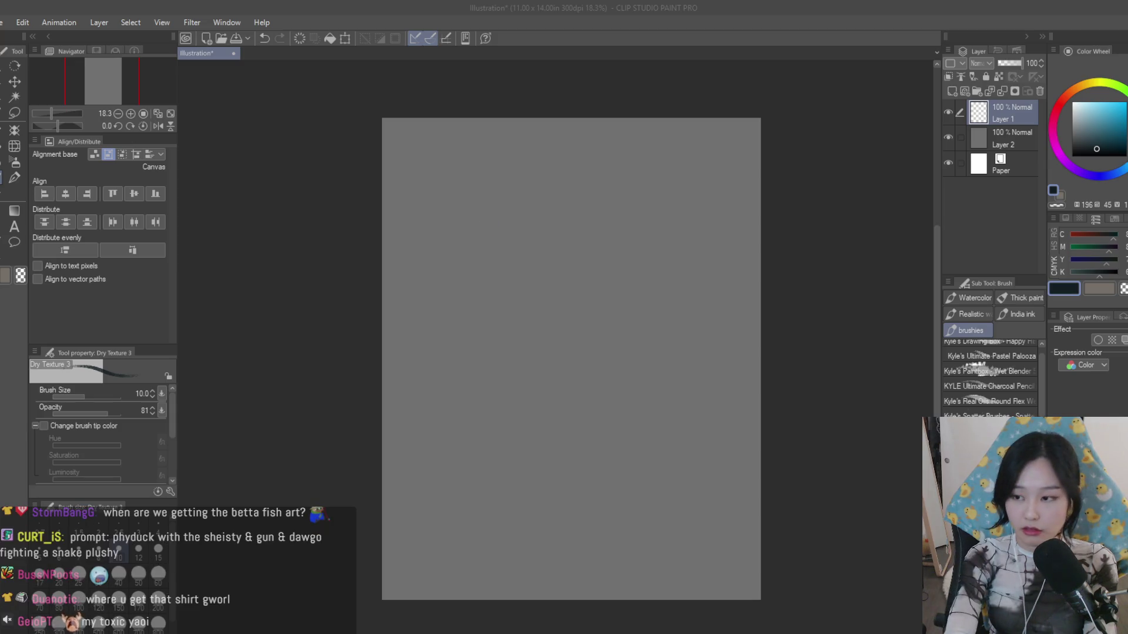
key(Return)
scroll(528, 233, down, 1)
scroll(528, 234, up, 2)
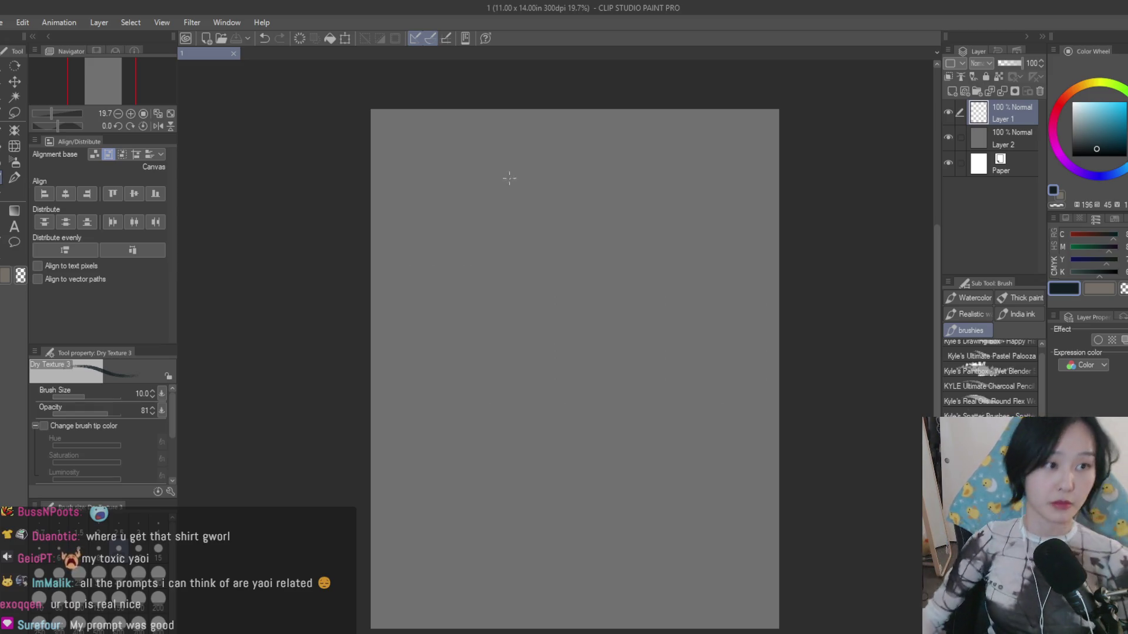
key(Return)
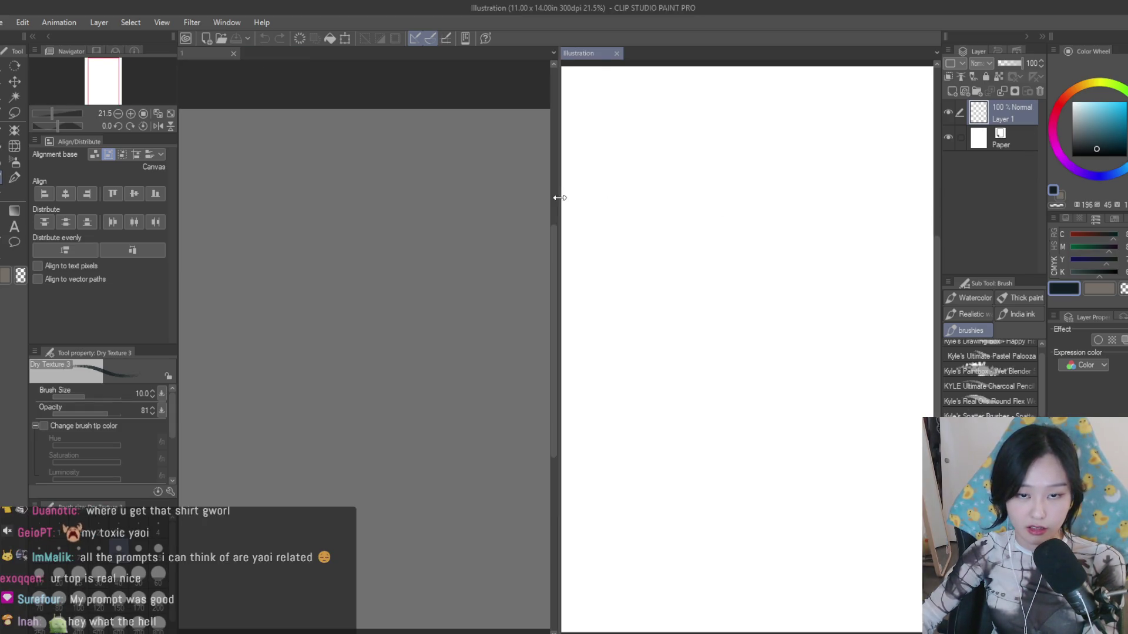
- Split the view side by side and paste the Silksong cover and forest screenshot as layers
drag(559, 198, 711, 198)
scroll(823, 272, down, 3)
scroll(785, 272, up, 3)
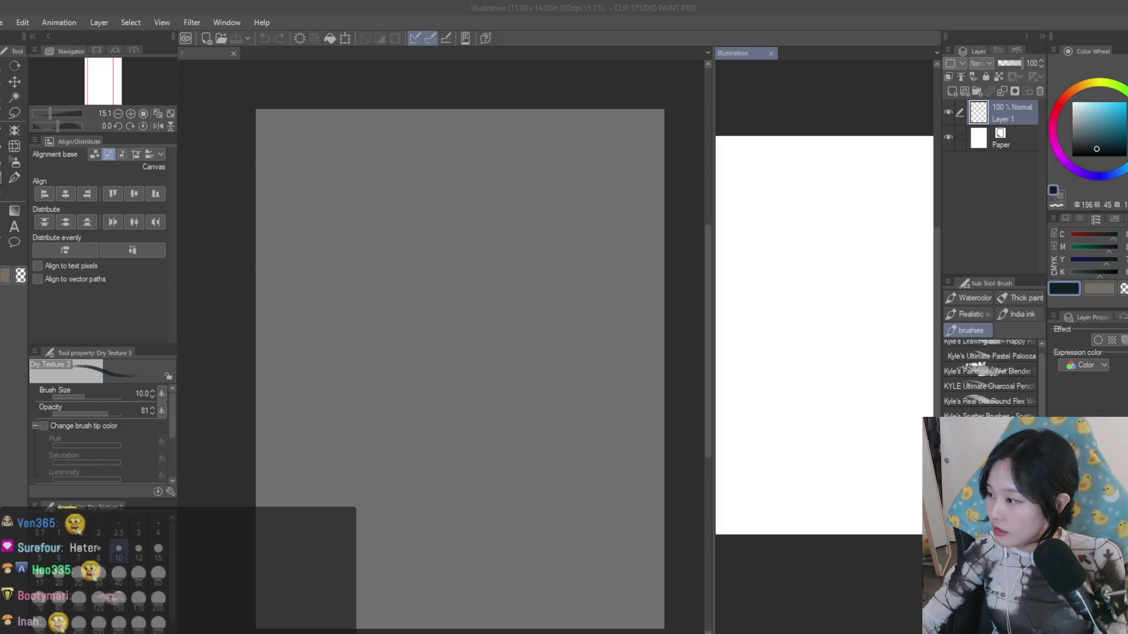
scroll(829, 255, down, 2)
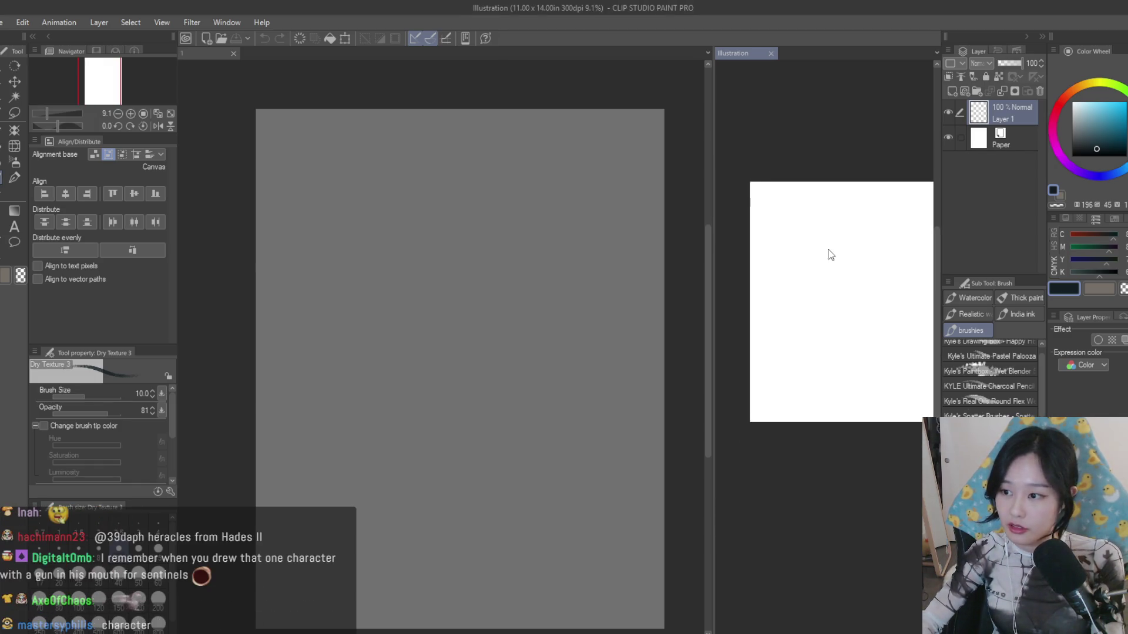
scroll(829, 255, up, 2)
key(ctrl+v)
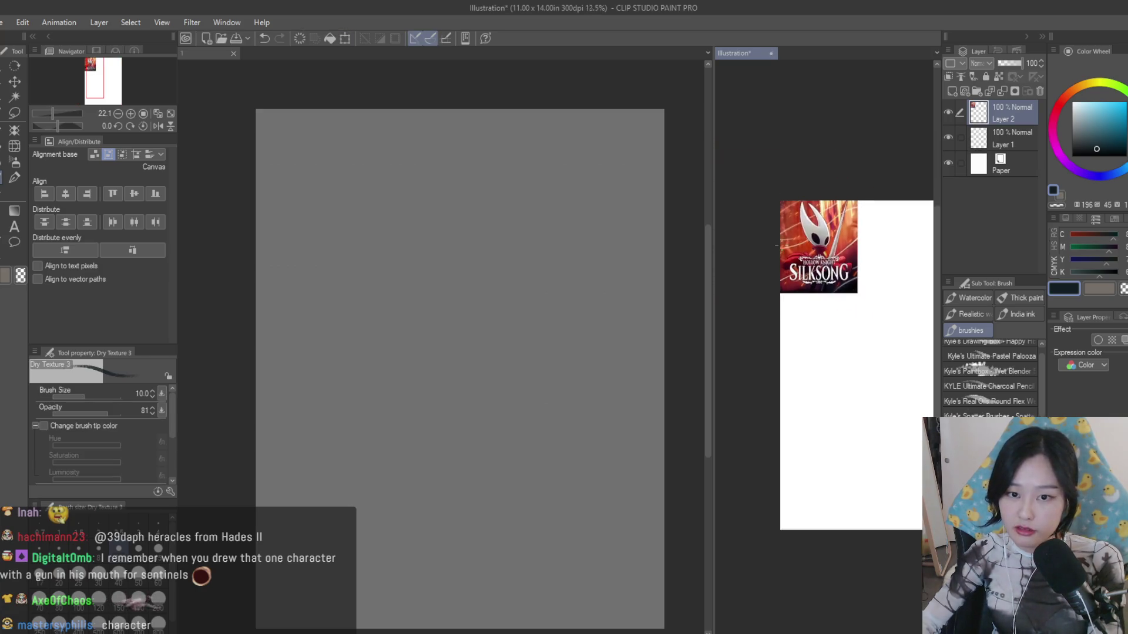
scroll(777, 245, up, 1)
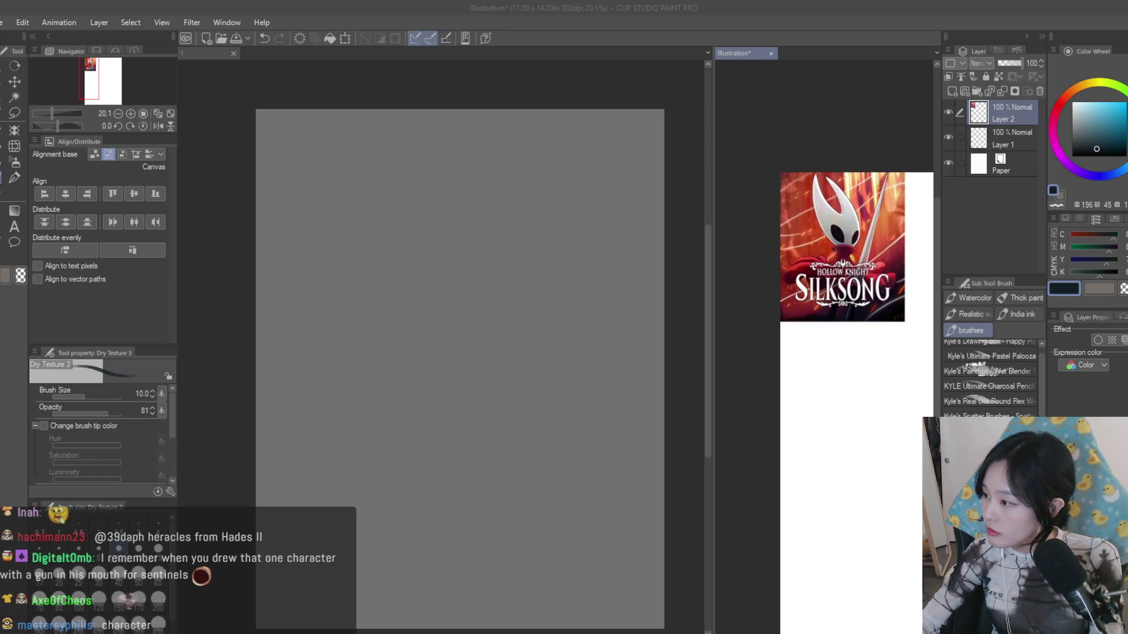
scroll(808, 230, down, 2)
key(ctrl+v)
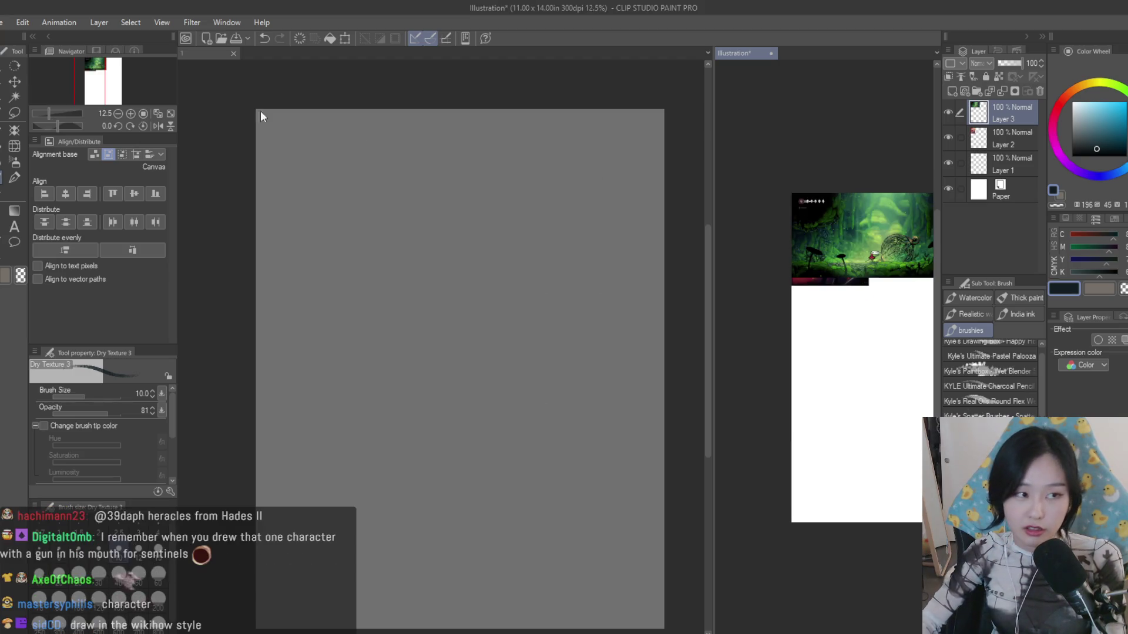
- Move the forest screenshot below the cover, then return to document 1 and widen its pane
click(19, 80)
drag(894, 281, 882, 375)
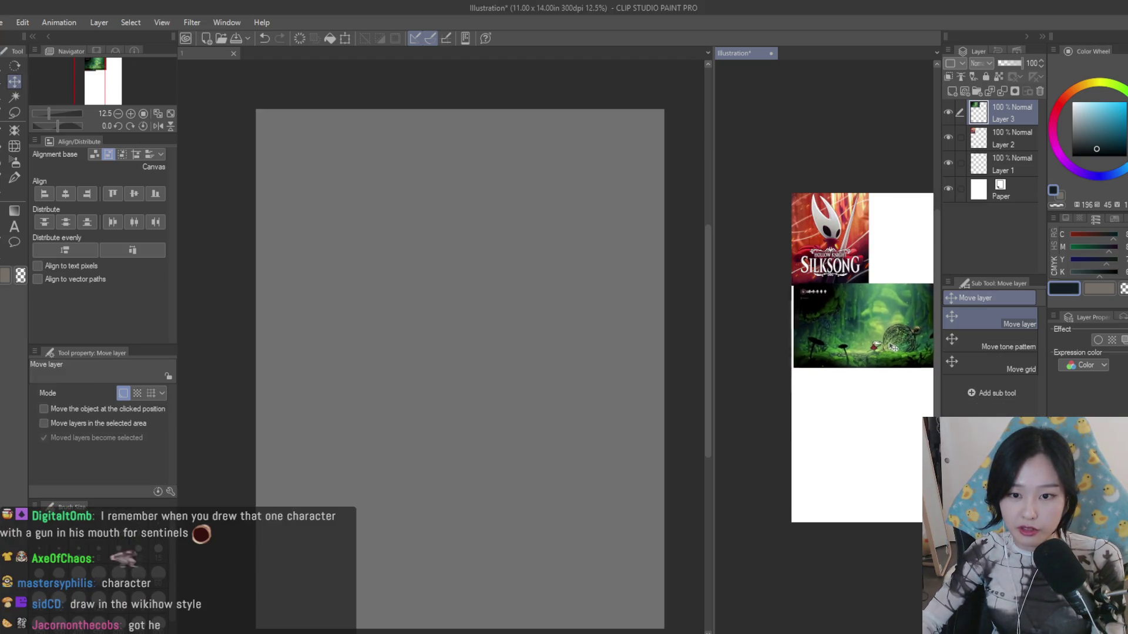
scroll(804, 290, up, 2)
scroll(806, 289, up, 1)
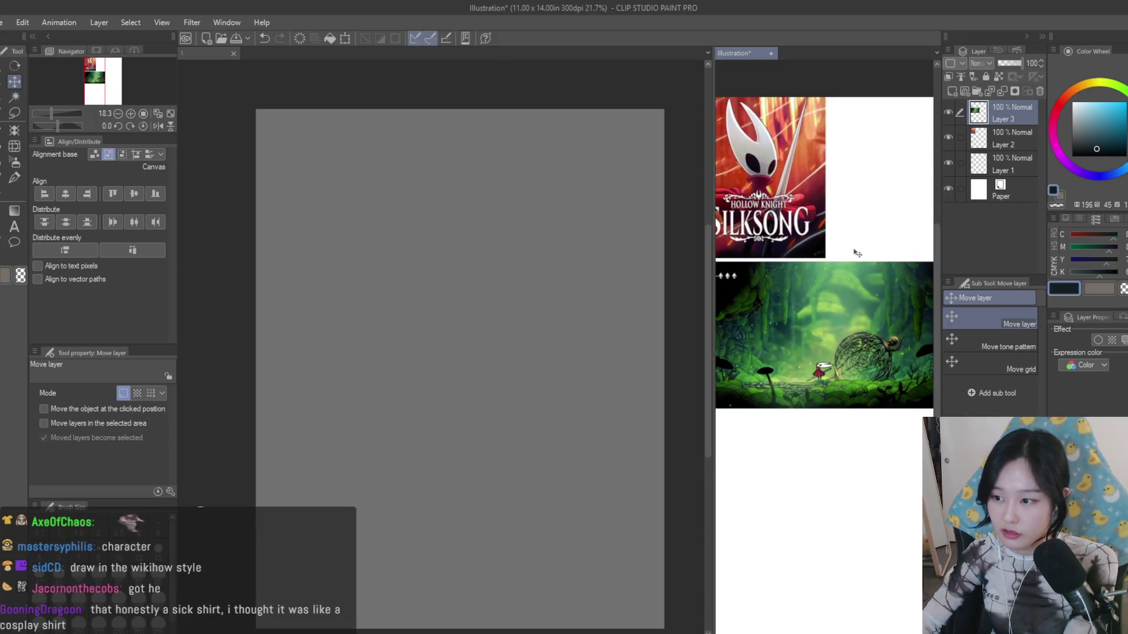
click(567, 232)
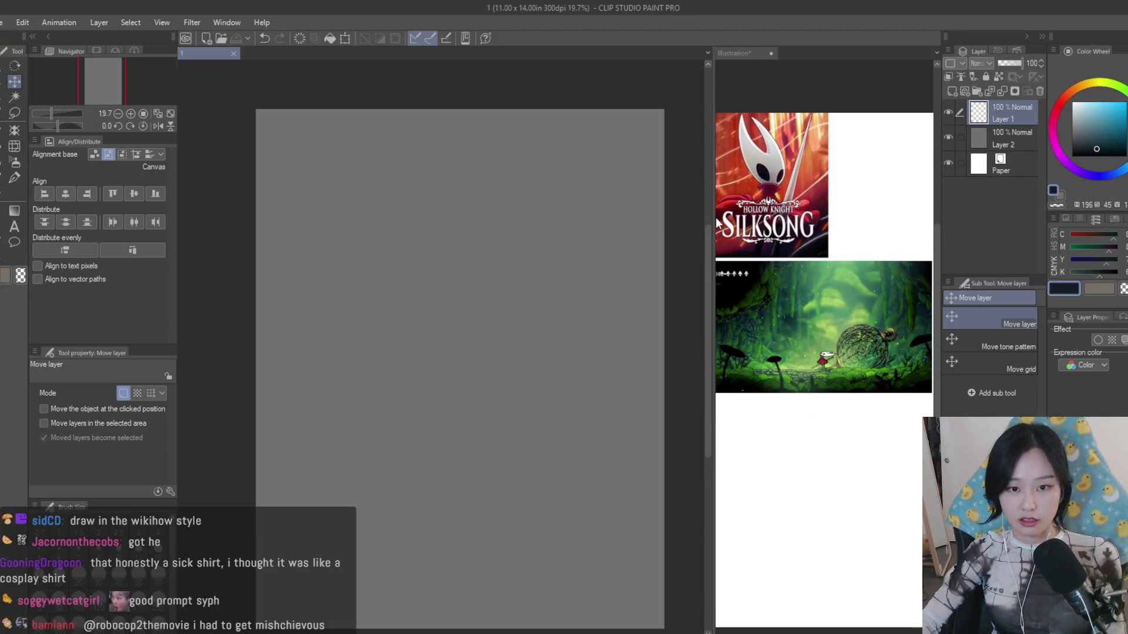
drag(717, 222, 739, 223)
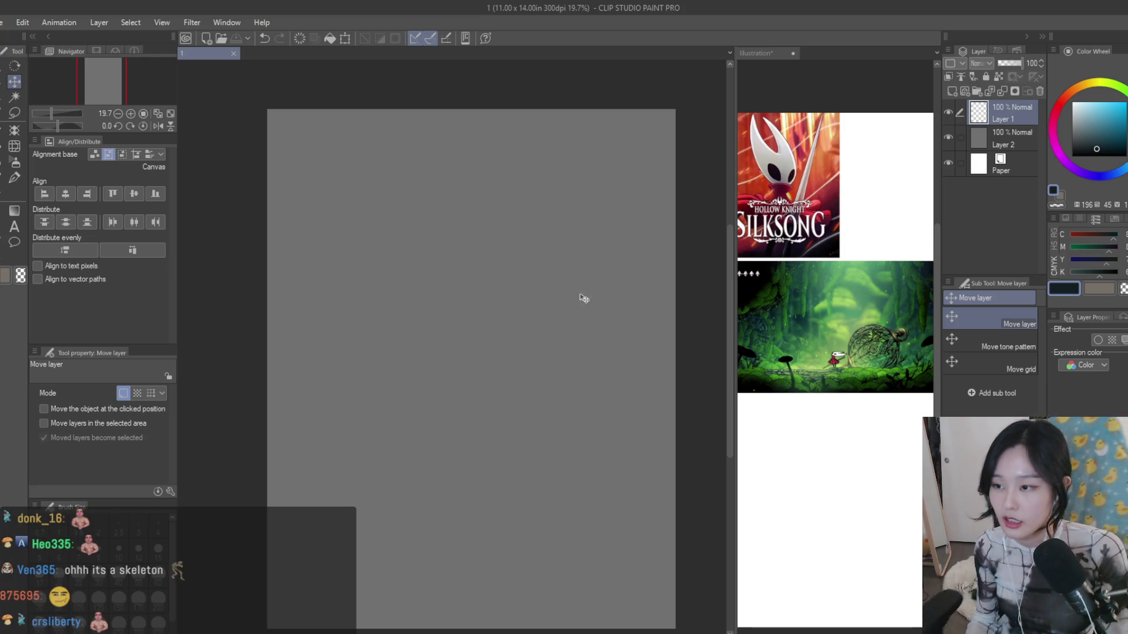
- Set the Dry Texture 3 brush to size 500 and eyedrop a forest green from the screenshot
click(14, 162)
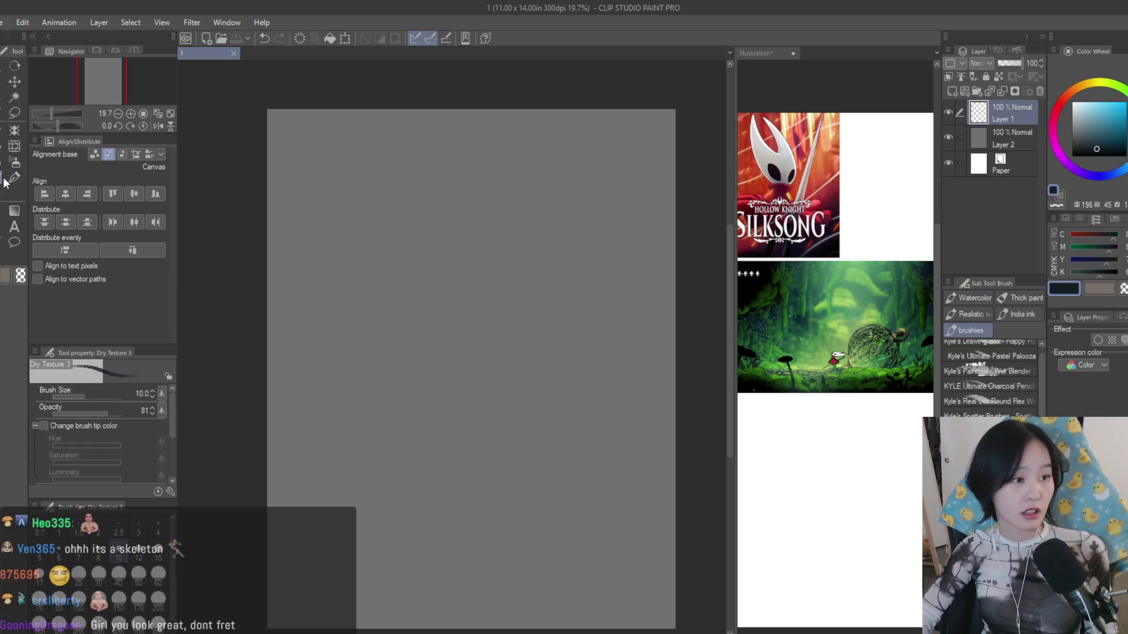
click(14, 176)
scroll(534, 352, down, 1)
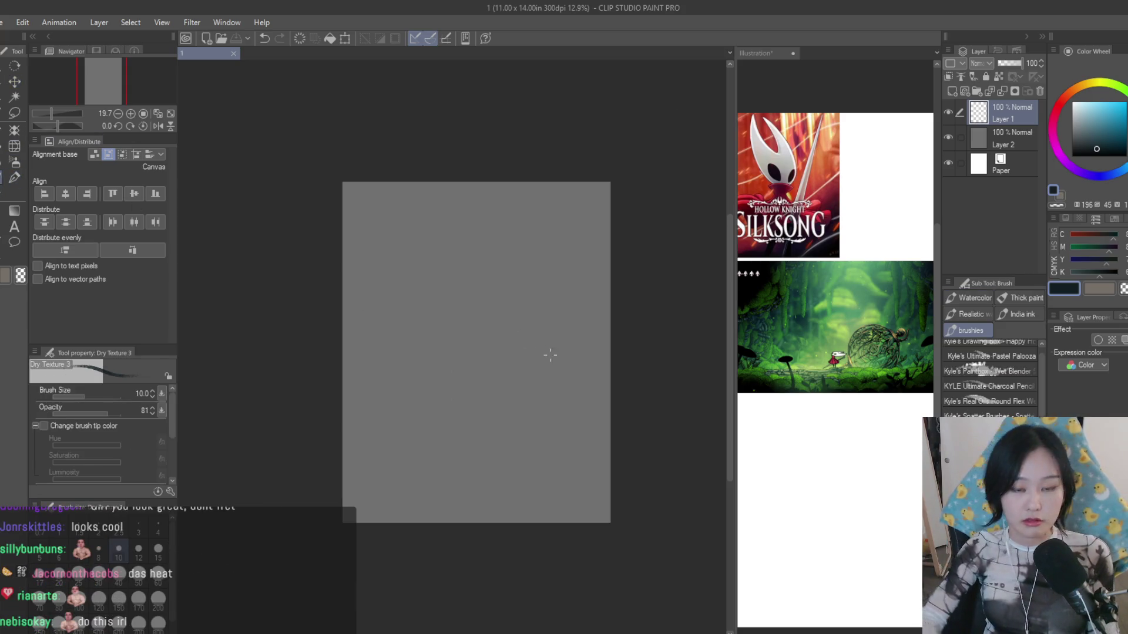
drag(534, 358, 565, 358)
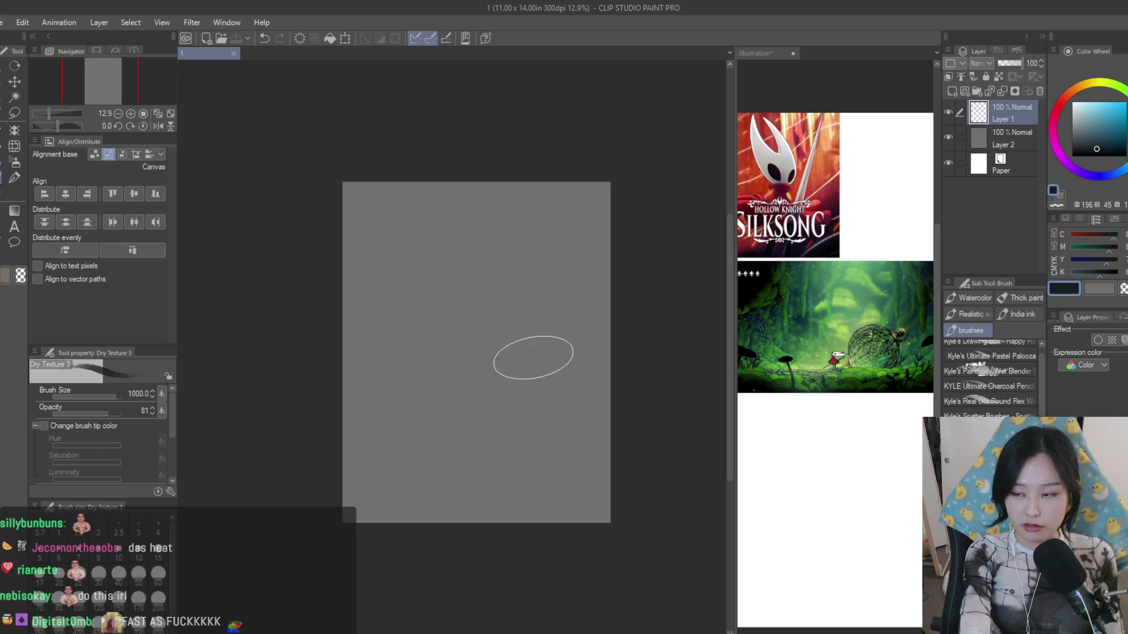
scroll(519, 323, up, 1)
click(820, 317)
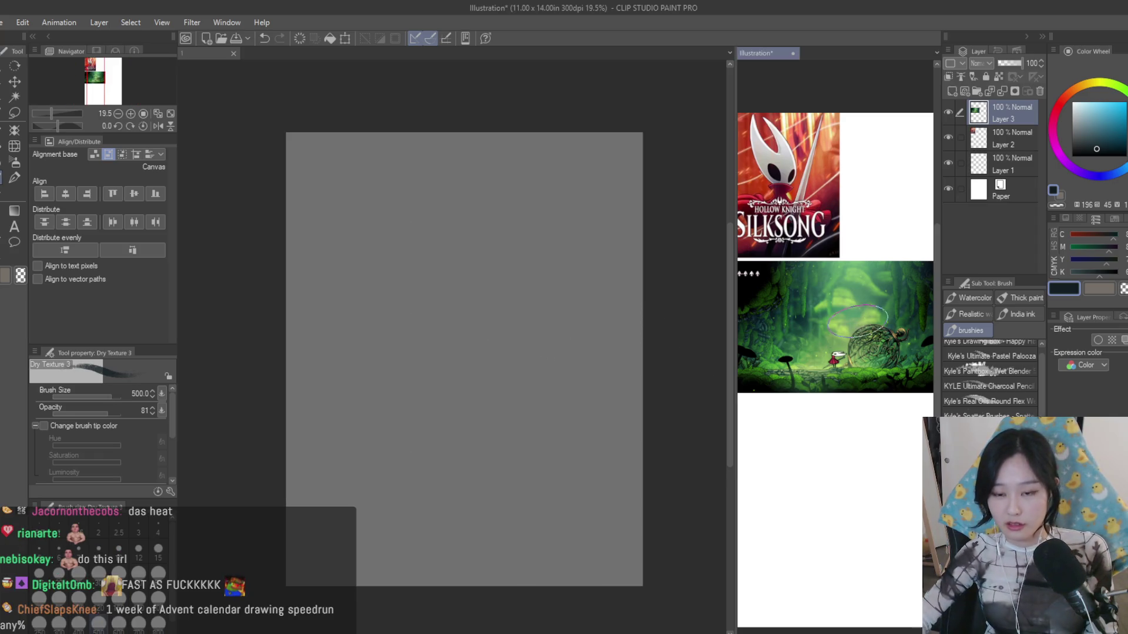
scroll(825, 310, up, 2)
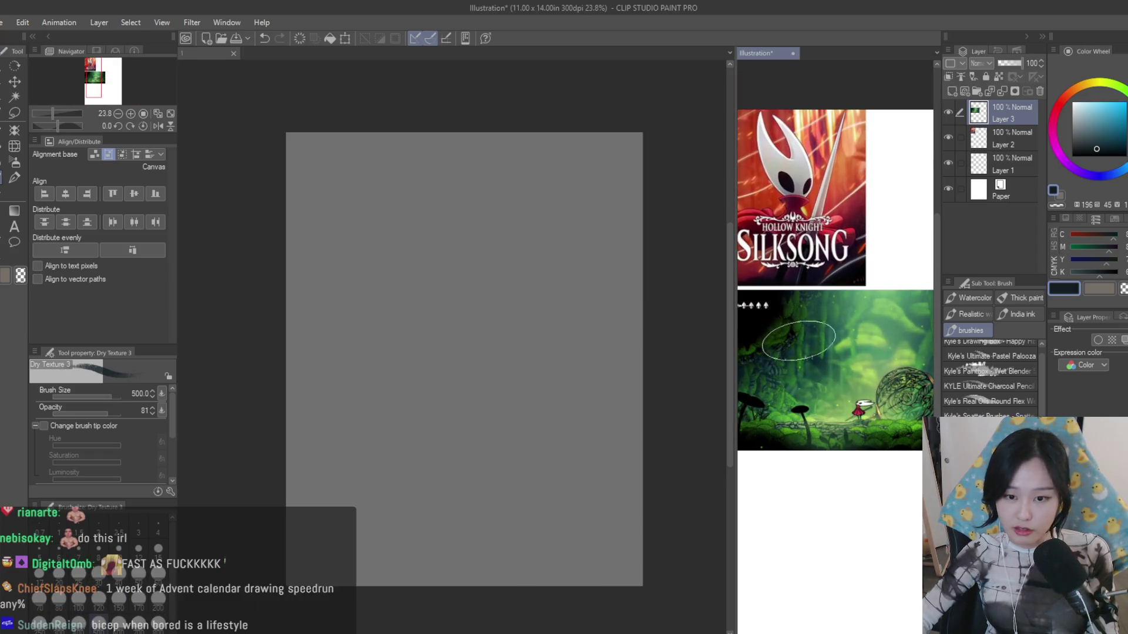
scroll(819, 313, down, 2)
scroll(816, 317, up, 2)
alt+click(805, 321)
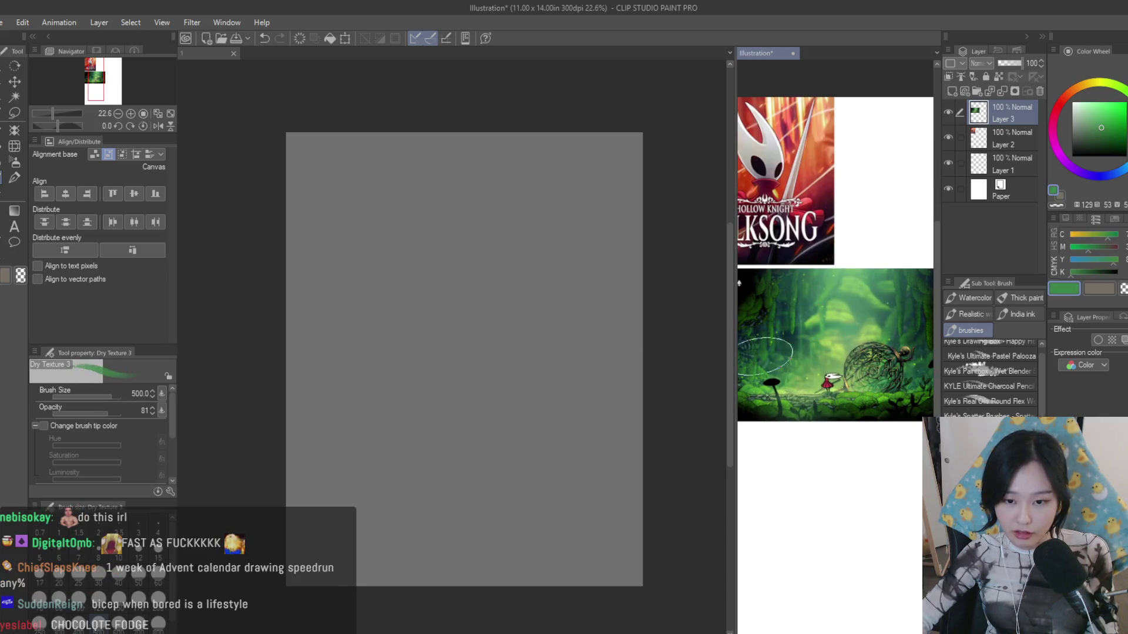
scroll(806, 322, down, 2)
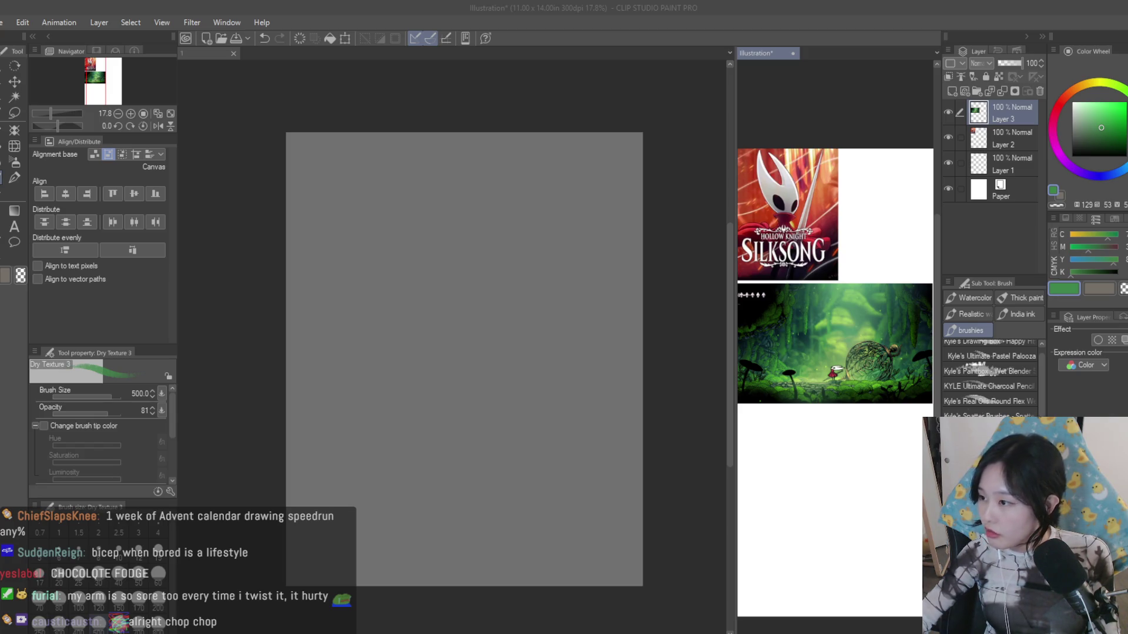
- On the grey canvas, switch to near-black at size 700 and paint dark texture around the edges
click(525, 467)
drag(529, 537, 600, 490)
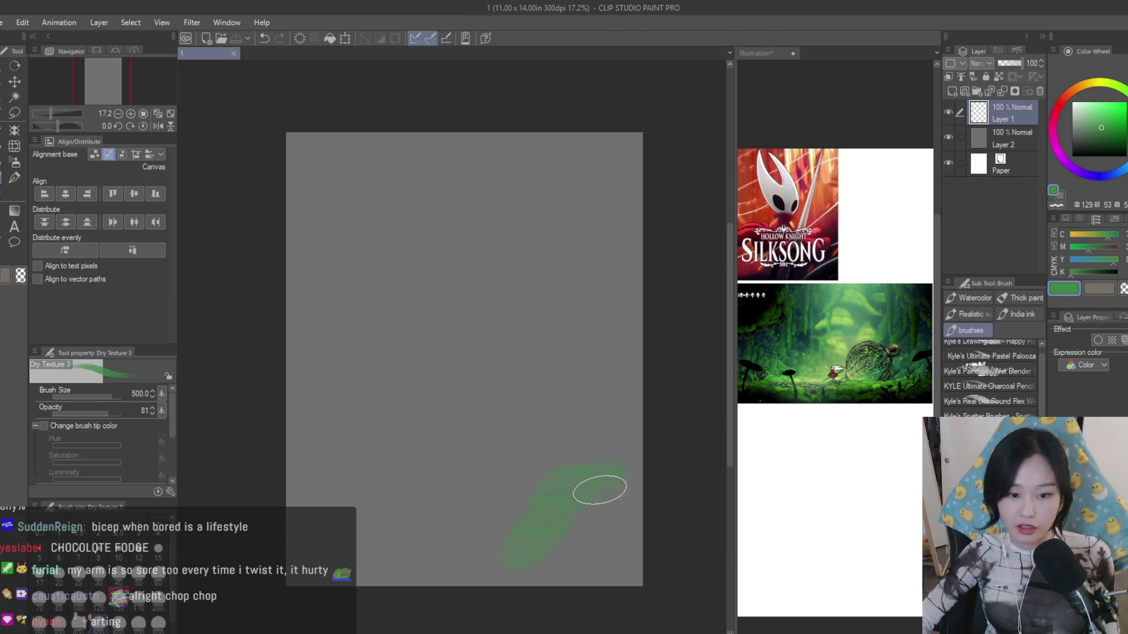
key(ctrl+z)
click(1089, 148)
key(bracketright)
key(bracketright)
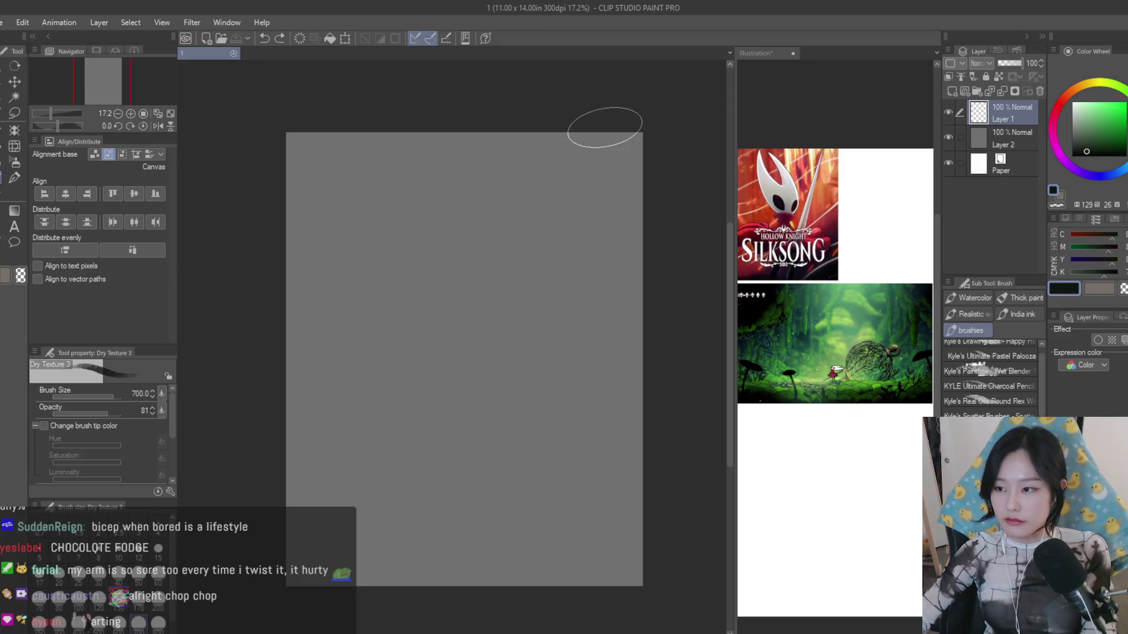
mouse_move(574, 121)
mouse_down()
mouse_move(403, 139)
mouse_move(558, 132)
mouse_move(494, 142)
mouse_move(617, 190)
mouse_move(635, 452)
mouse_move(557, 561)
mouse_move(390, 524)
mouse_move(290, 516)
mouse_move(486, 598)
mouse_up()
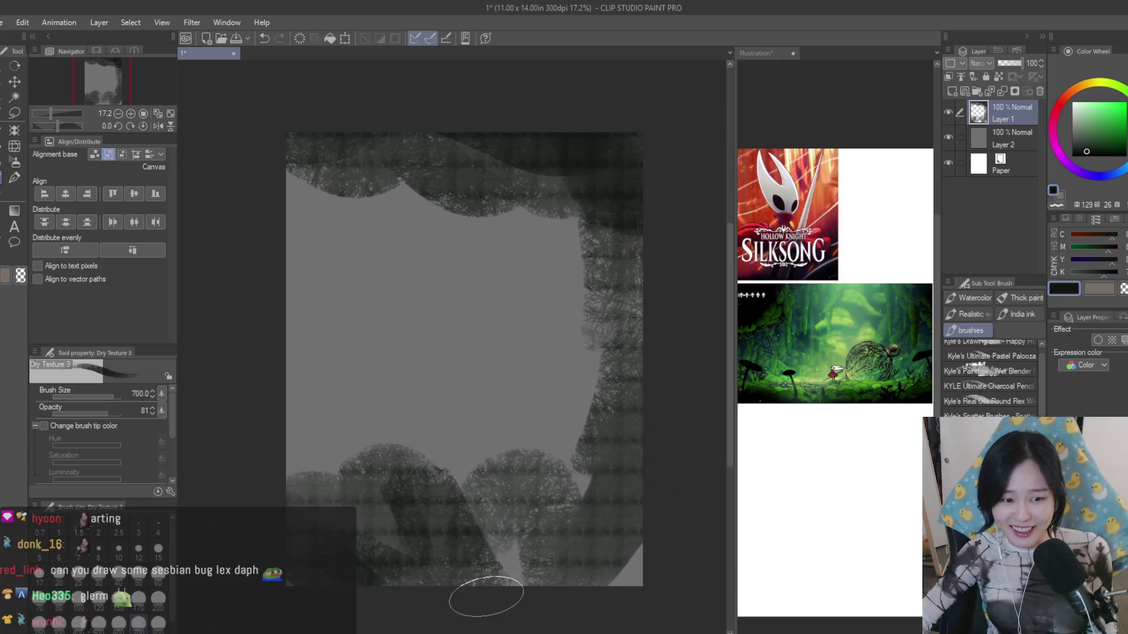
- Flood-fill the remaining grey middle with green and return to the textured brush
key(g)
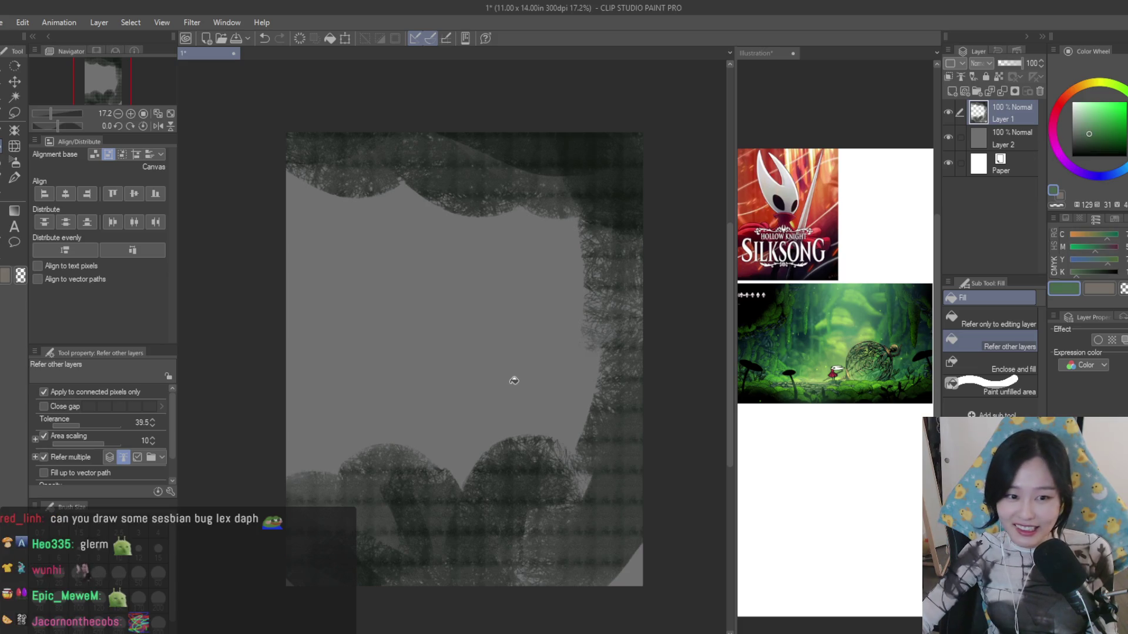
click(513, 380)
key(b)
- Paint translucent and lighter green strokes over the upper right and lower middle
mouse_move(493, 176)
mouse_down()
mouse_move(546, 197)
mouse_move(580, 195)
mouse_move(391, 194)
mouse_move(604, 157)
mouse_move(549, 143)
mouse_move(455, 191)
mouse_move(304, 240)
mouse_move(312, 139)
mouse_move(607, 138)
mouse_move(449, 154)
mouse_move(629, 244)
mouse_move(558, 320)
mouse_move(579, 462)
mouse_move(623, 304)
mouse_move(597, 428)
mouse_move(596, 511)
mouse_move(554, 526)
mouse_move(607, 573)
mouse_move(587, 441)
mouse_move(574, 564)
mouse_move(514, 529)
mouse_move(493, 463)
mouse_move(382, 468)
mouse_move(415, 471)
mouse_move(403, 559)
mouse_move(311, 545)
mouse_move(326, 471)
mouse_move(297, 546)
mouse_move(391, 547)
mouse_move(464, 585)
mouse_move(347, 490)
mouse_up()
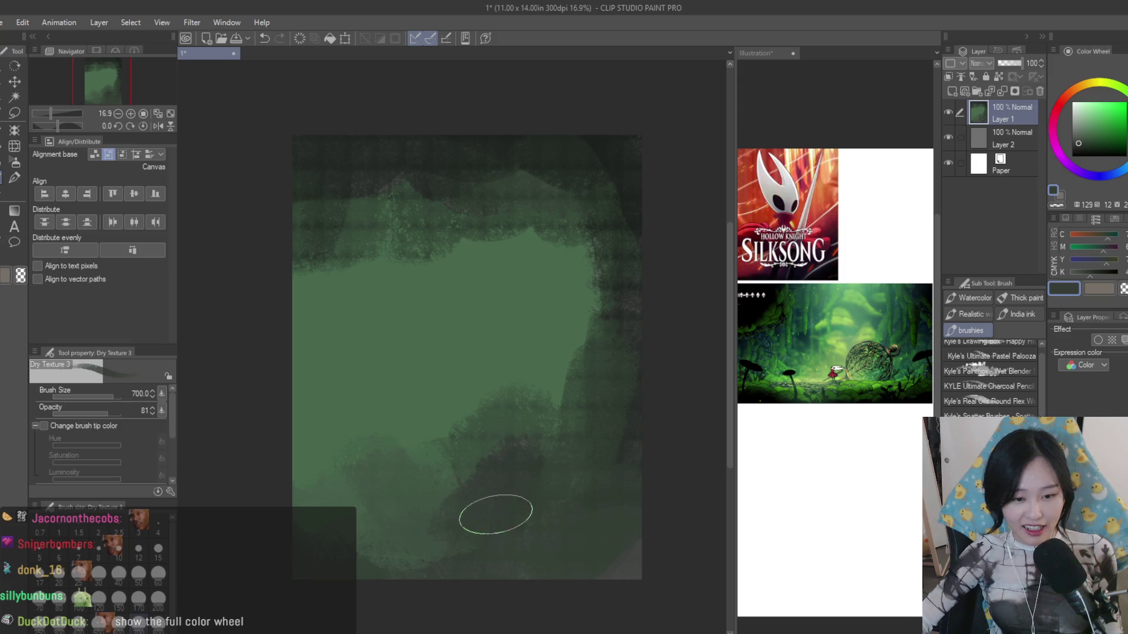
alt+click(478, 335)
drag(524, 423, 494, 450)
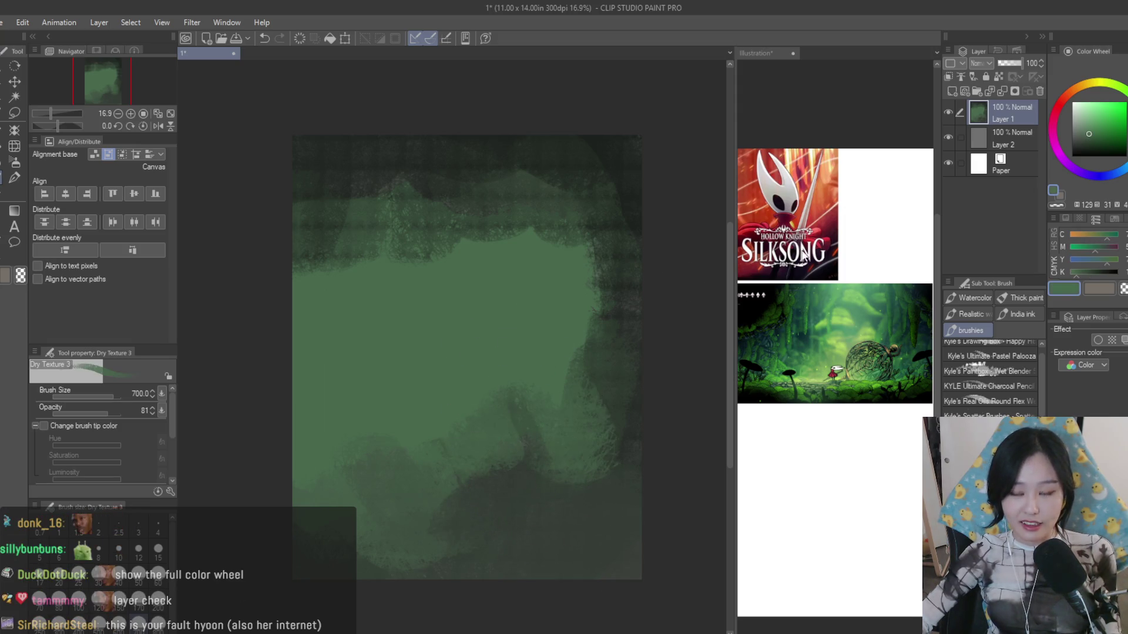
drag(378, 415, 423, 419)
drag(406, 363, 579, 373)
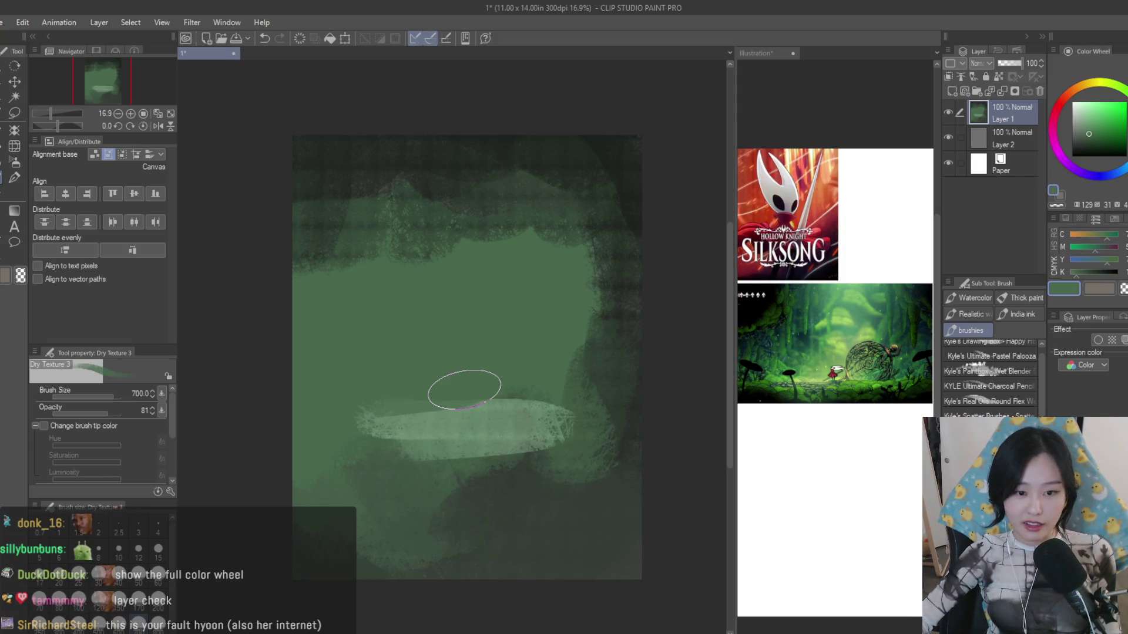
- Add bright green strokes across the canvas and near the top
click(1120, 132)
mouse_move(511, 291)
mouse_down()
mouse_move(491, 323)
mouse_move(491, 391)
mouse_up()
drag(371, 388, 410, 495)
drag(388, 221, 449, 236)
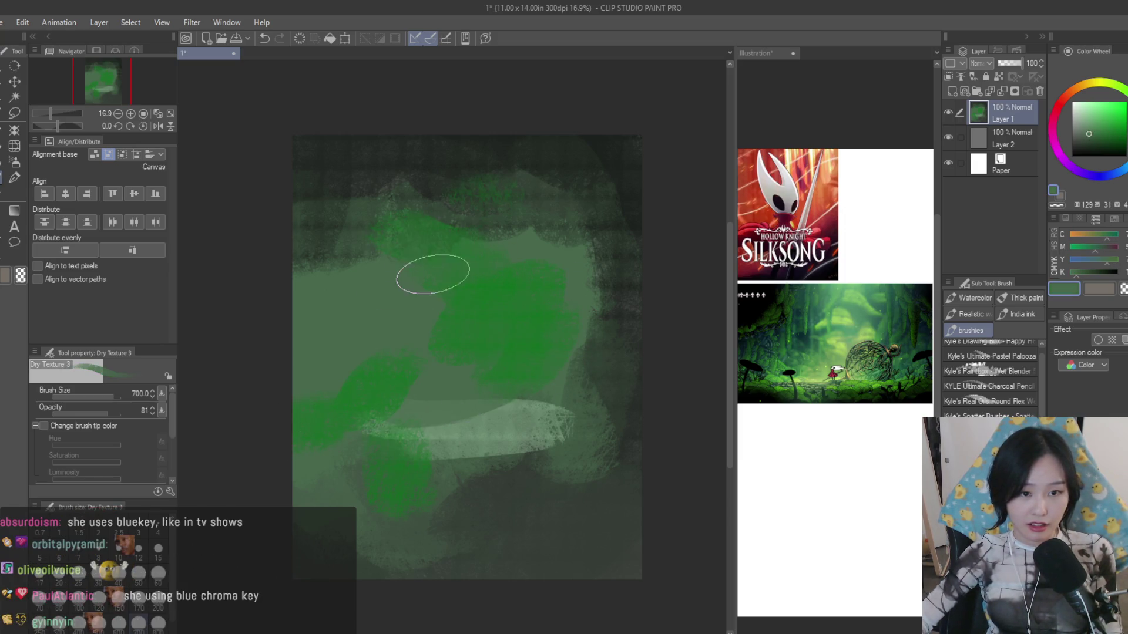
- Paint a yellow light beam down the centre, then shrink the brush and switch to black
click(1090, 84)
mouse_move(557, 185)
mouse_down()
mouse_move(441, 353)
mouse_move(466, 383)
mouse_move(467, 479)
mouse_up()
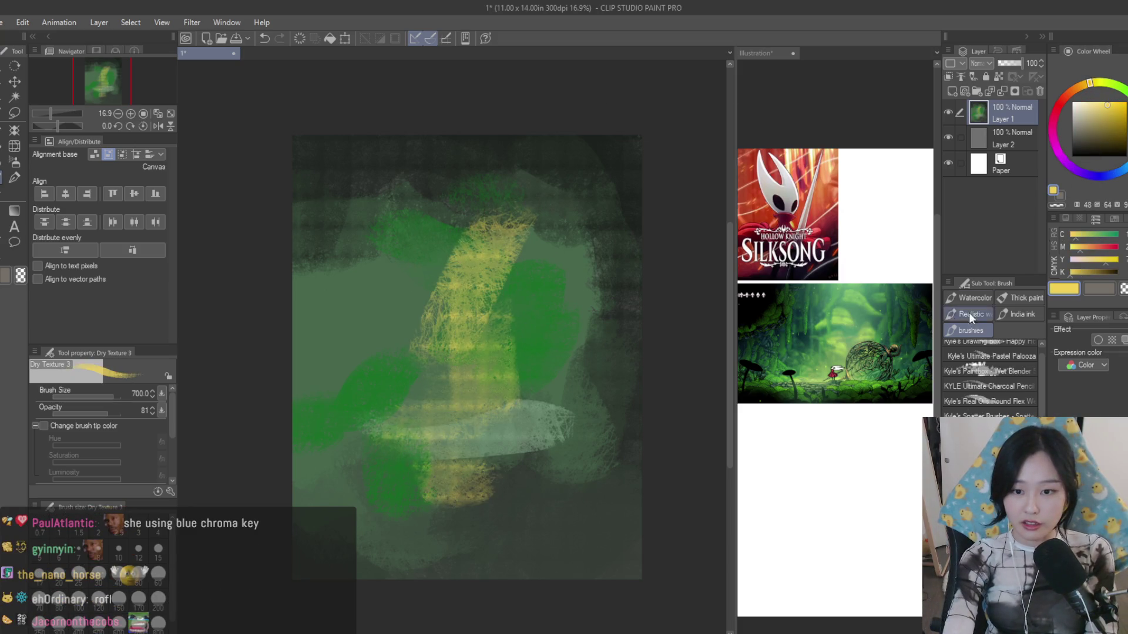
key(bracketleft)
click(1072, 156)
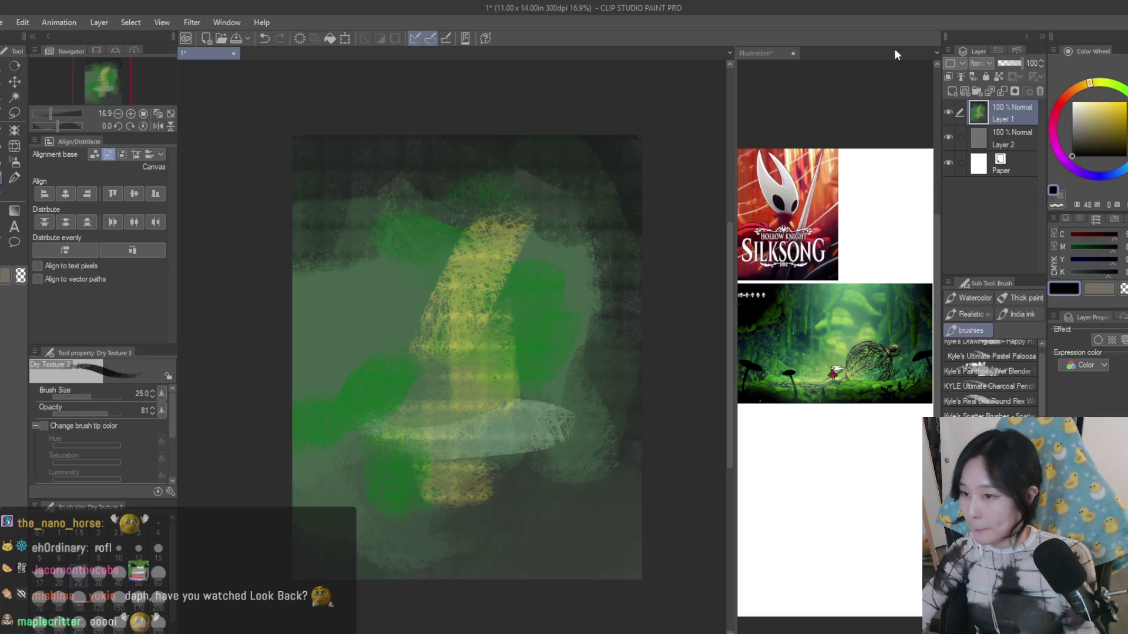
scroll(321, 432, up, 1)
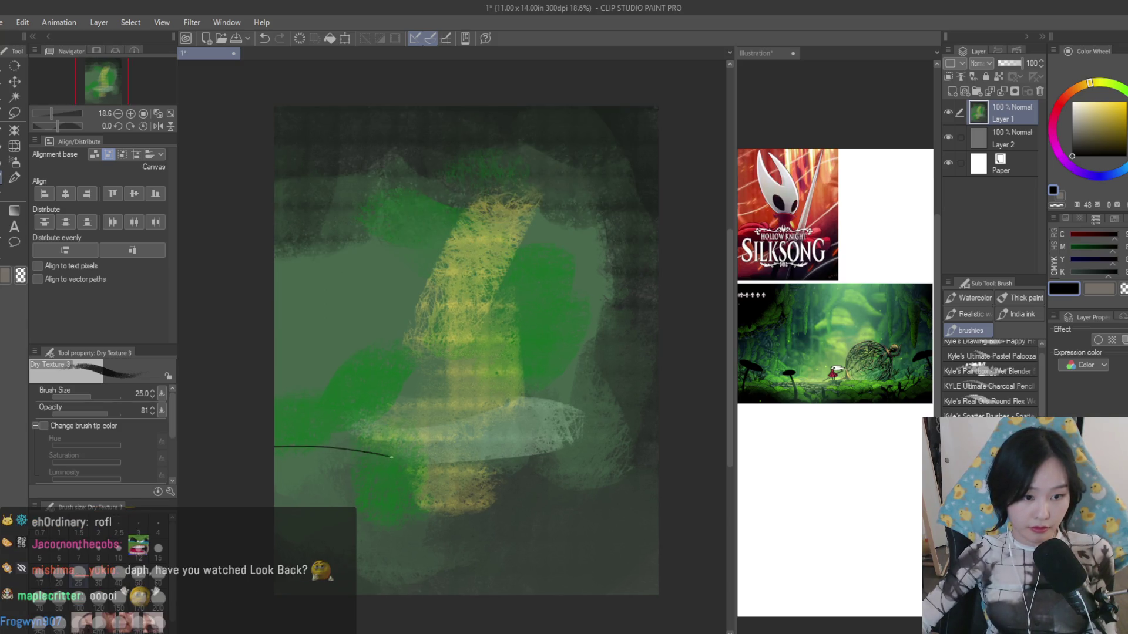
scroll(617, 396, down, 1)
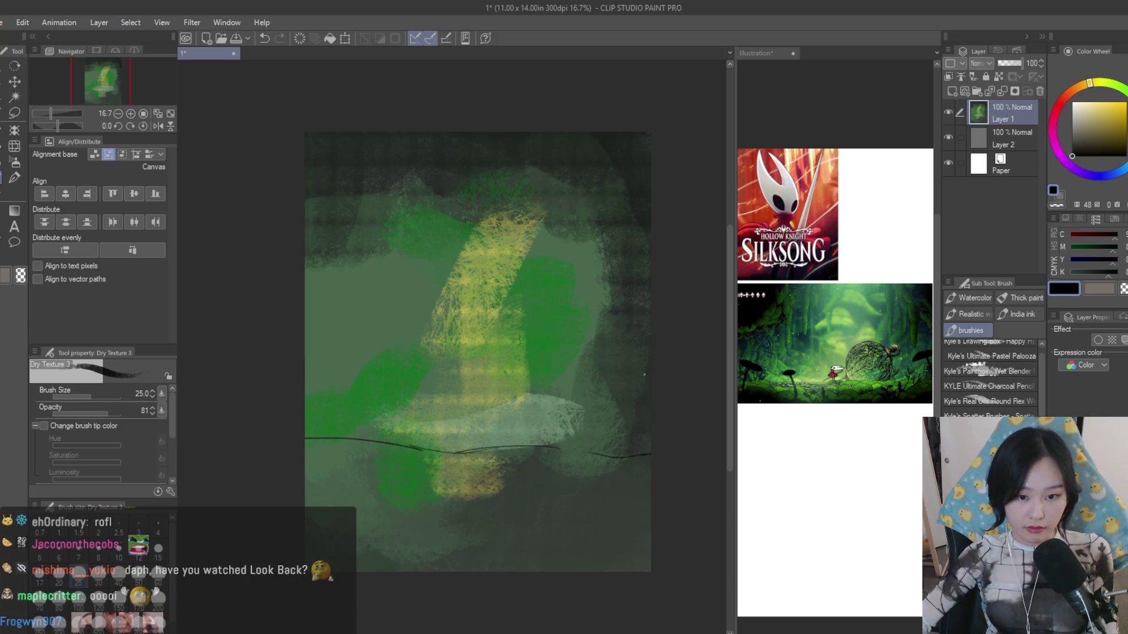
- Draw a dark stroke low on the canvas and a long ground line across it
drag(377, 491, 363, 520)
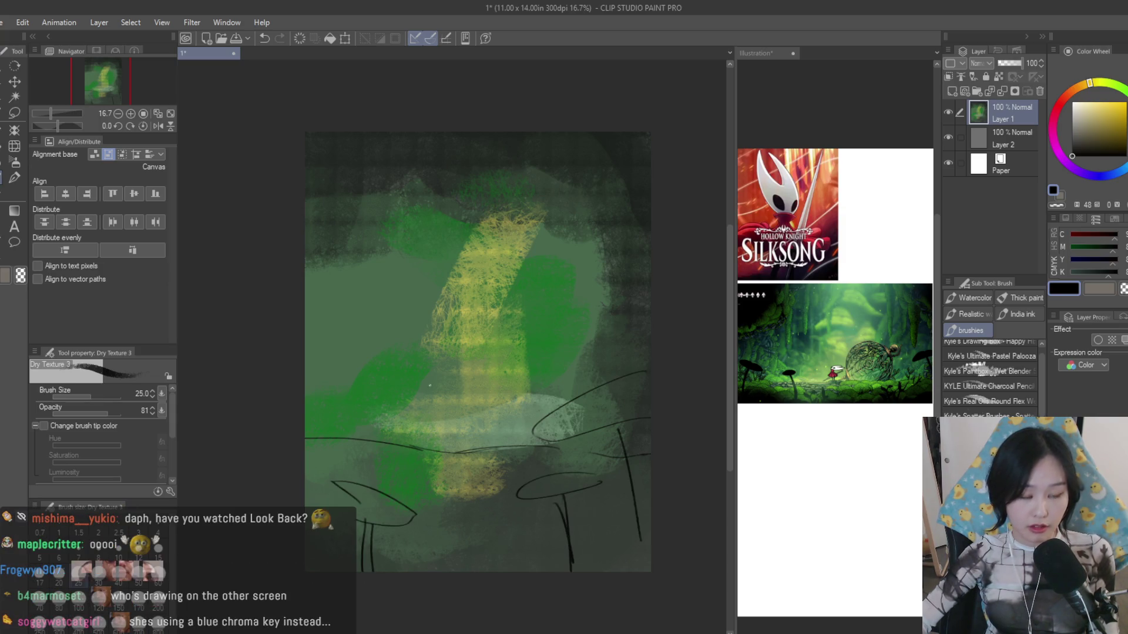
scroll(430, 385, up, 1)
scroll(459, 390, up, 1)
scroll(494, 397, up, 1)
scroll(547, 404, up, 1)
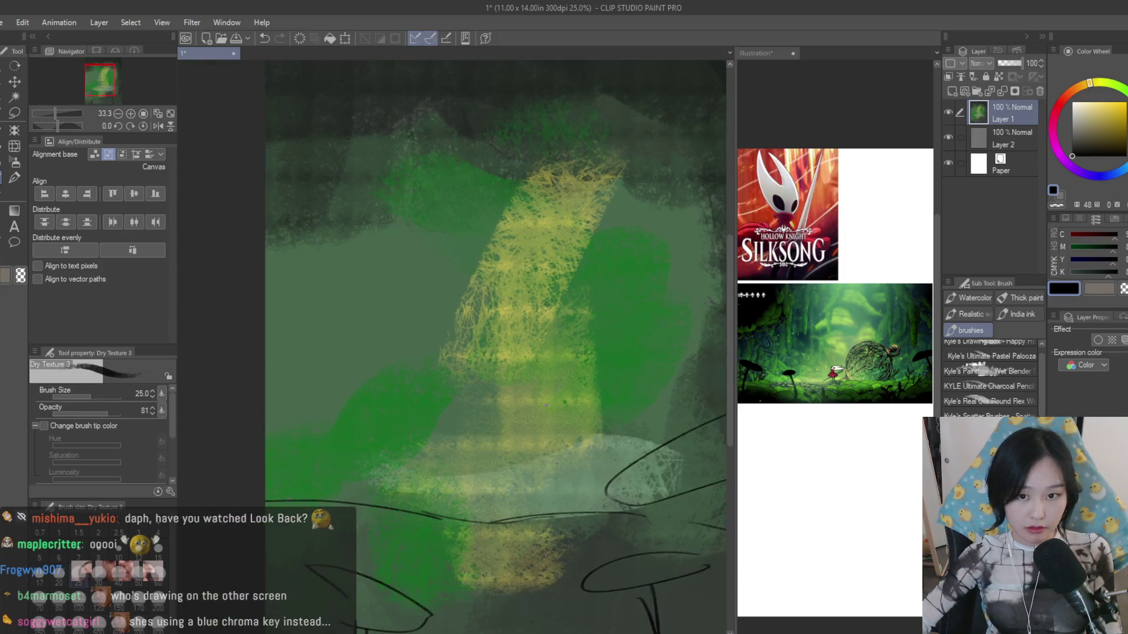
scroll(546, 407, up, 1)
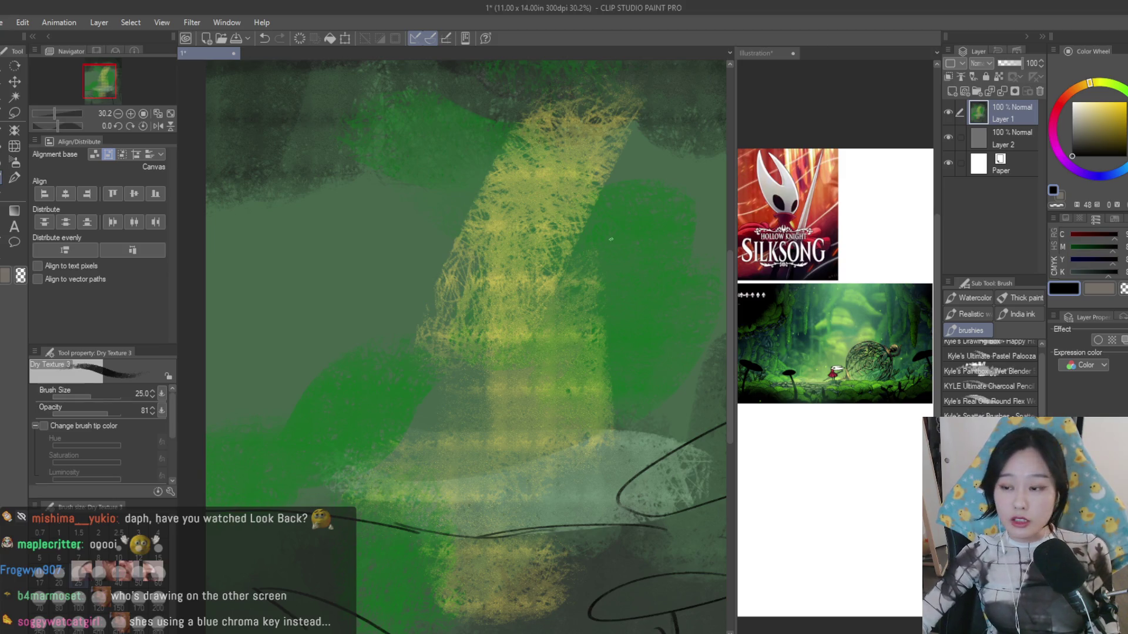
scroll(610, 240, down, 1)
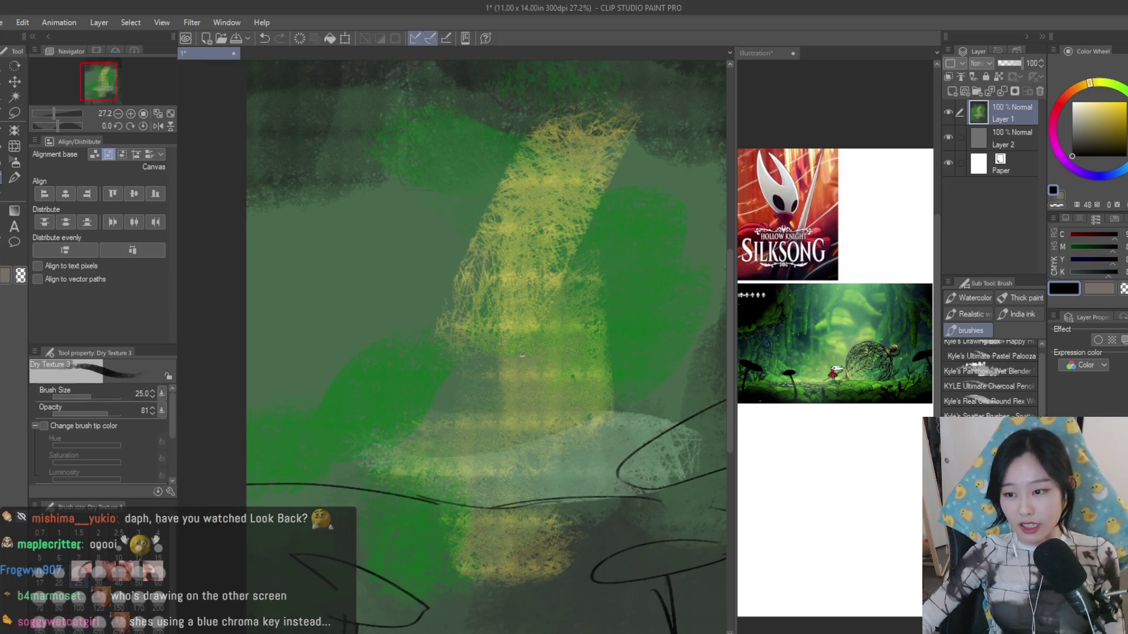
scroll(522, 356, down, 1)
scroll(552, 374, up, 1)
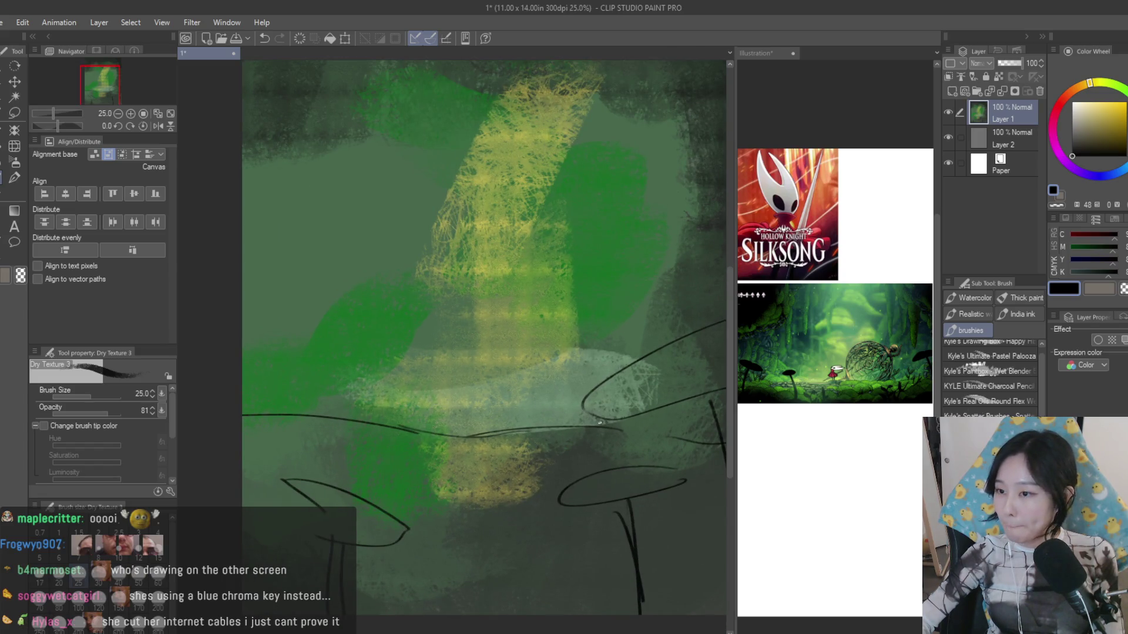
scroll(569, 205, up, 1)
scroll(568, 204, up, 1)
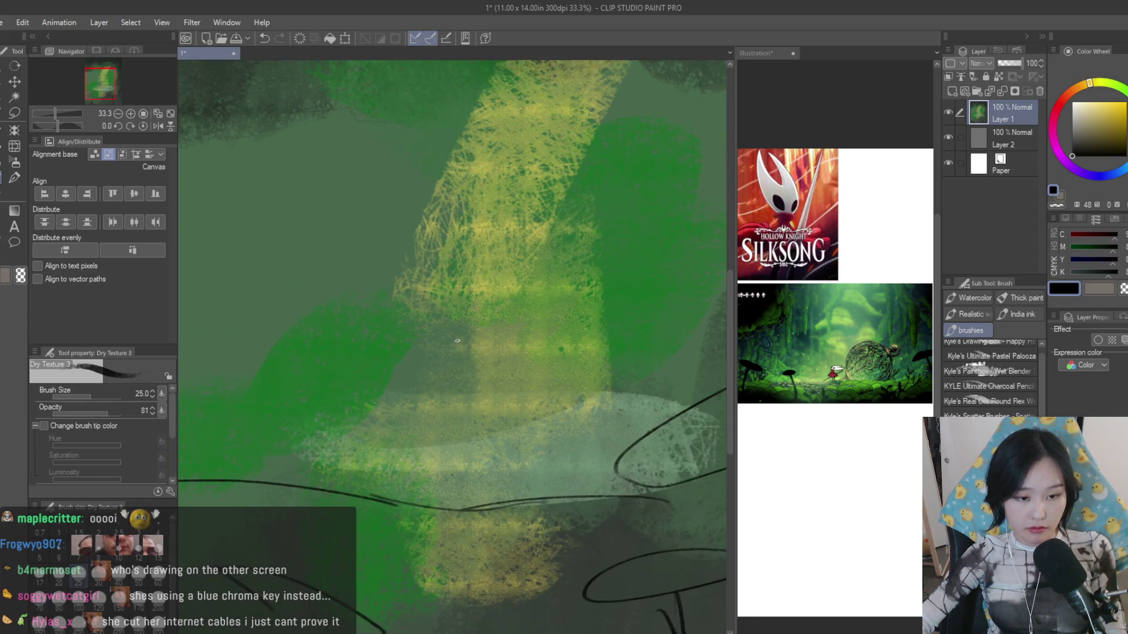
scroll(463, 357, down, 2)
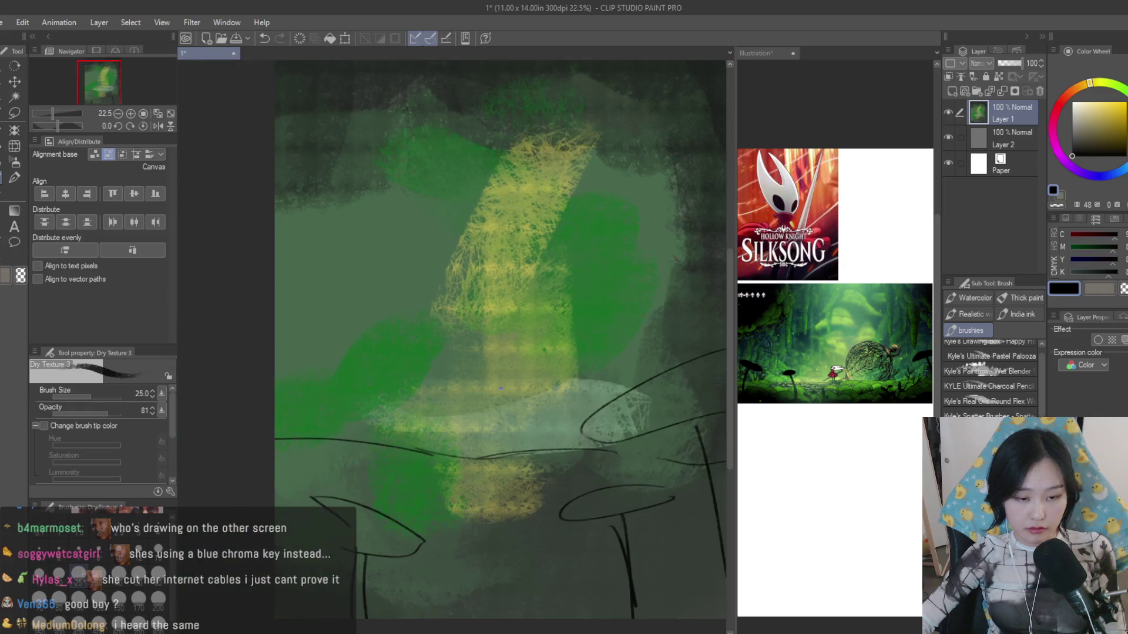
scroll(490, 415, down, 2)
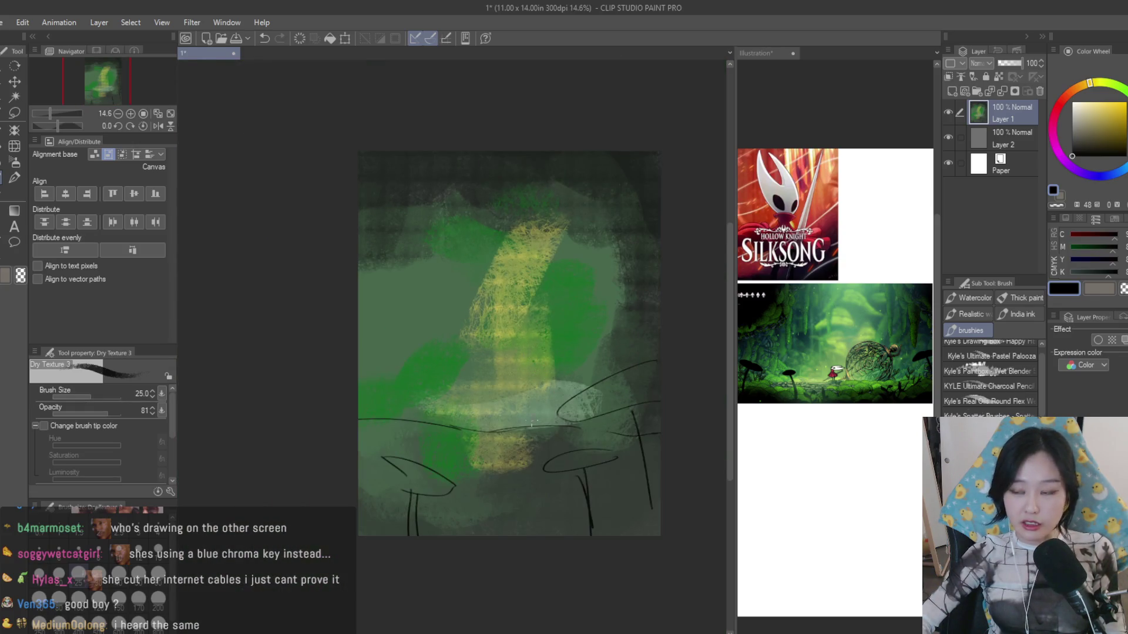
scroll(507, 376, up, 1)
drag(582, 396, 314, 393)
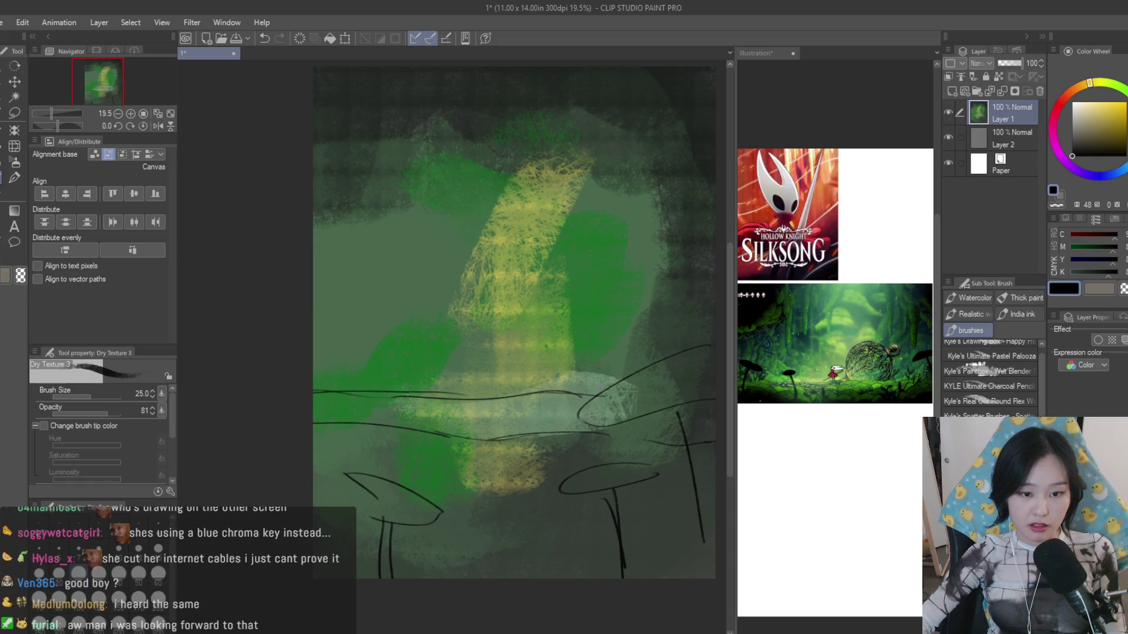
drag(451, 387, 409, 377)
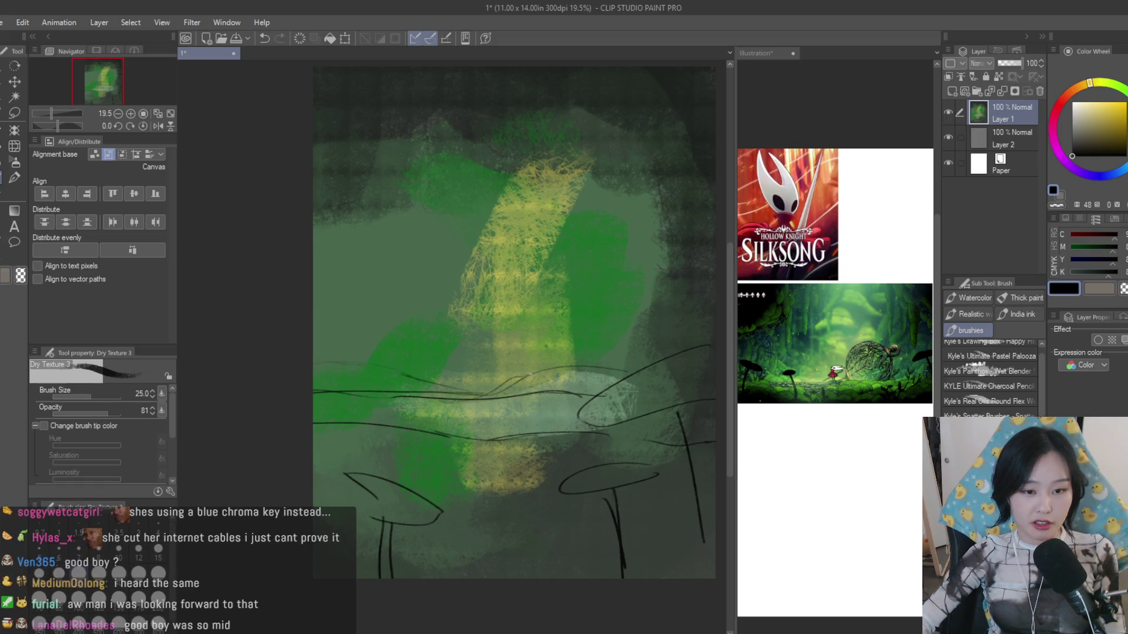
- Paint bright green and grey-green strokes along the ground band with a size 150 brush
alt+click(577, 375)
alt+click(519, 403)
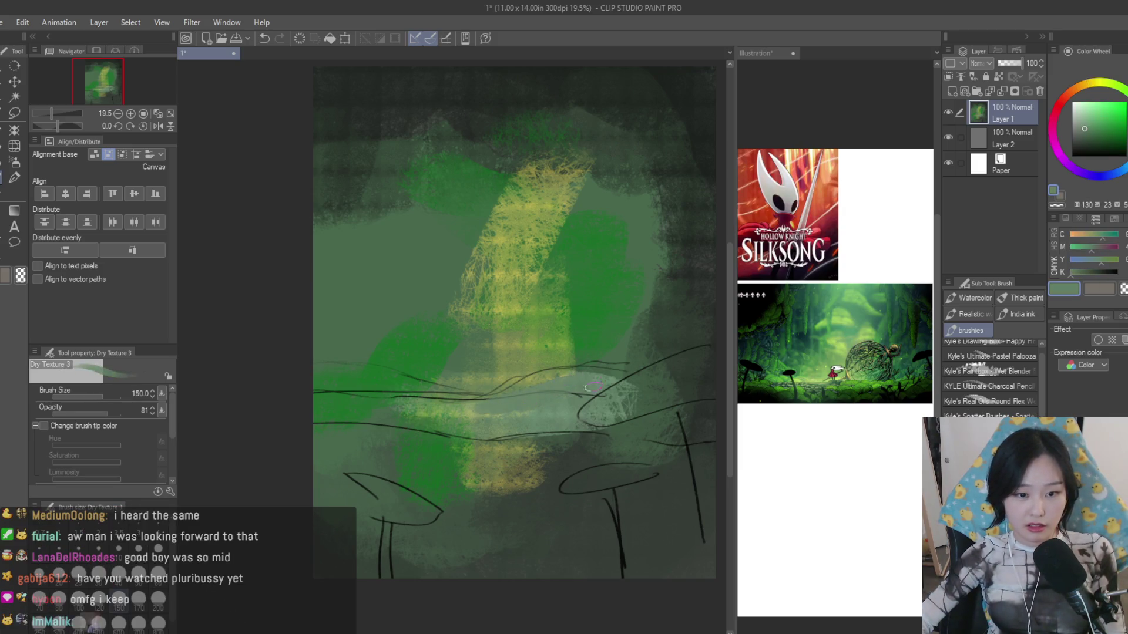
alt+click(388, 383)
mouse_move(334, 379)
mouse_down()
mouse_move(451, 406)
mouse_move(574, 381)
mouse_move(616, 391)
mouse_up()
alt+click(573, 380)
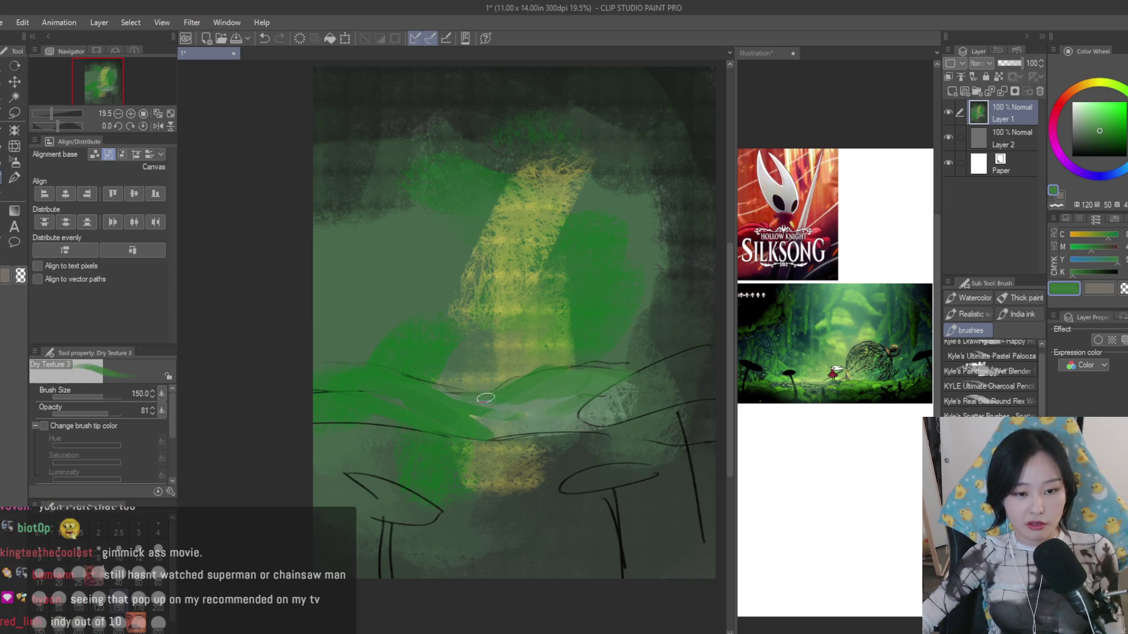
alt+click(480, 415)
alt+click(539, 412)
mouse_move(445, 420)
mouse_down()
mouse_move(489, 437)
mouse_move(573, 378)
mouse_move(558, 352)
mouse_up()
- Blend lighter greens along the ground, then add a new raster layer and set black
alt+click(547, 371)
drag(449, 383, 374, 363)
alt+click(406, 375)
drag(440, 388, 345, 377)
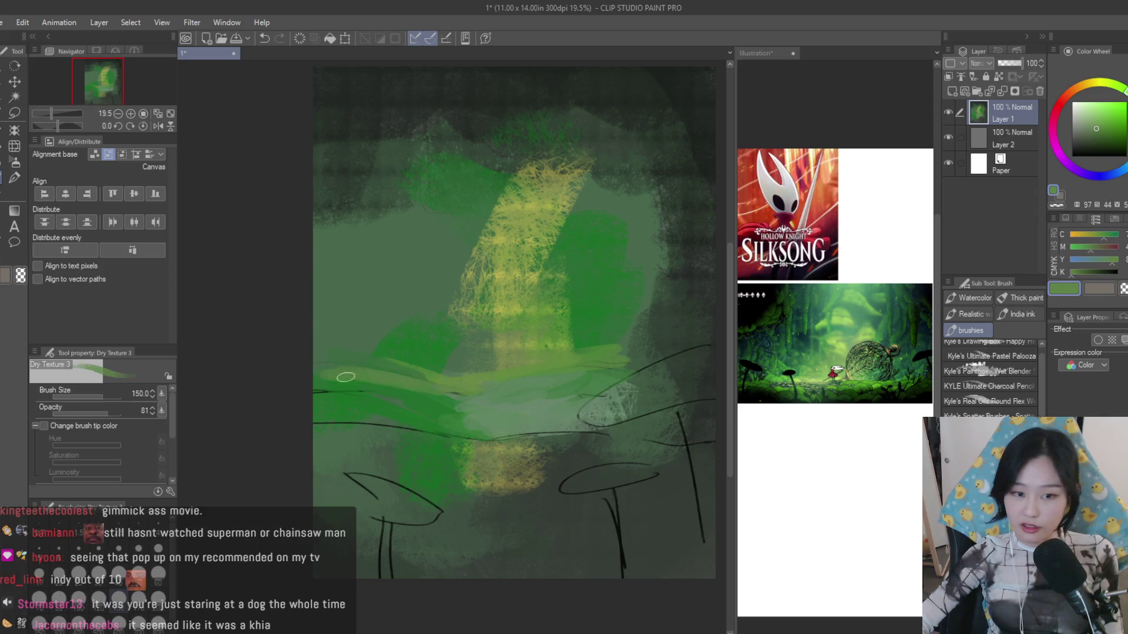
alt+click(383, 374)
scroll(440, 364, up, 1)
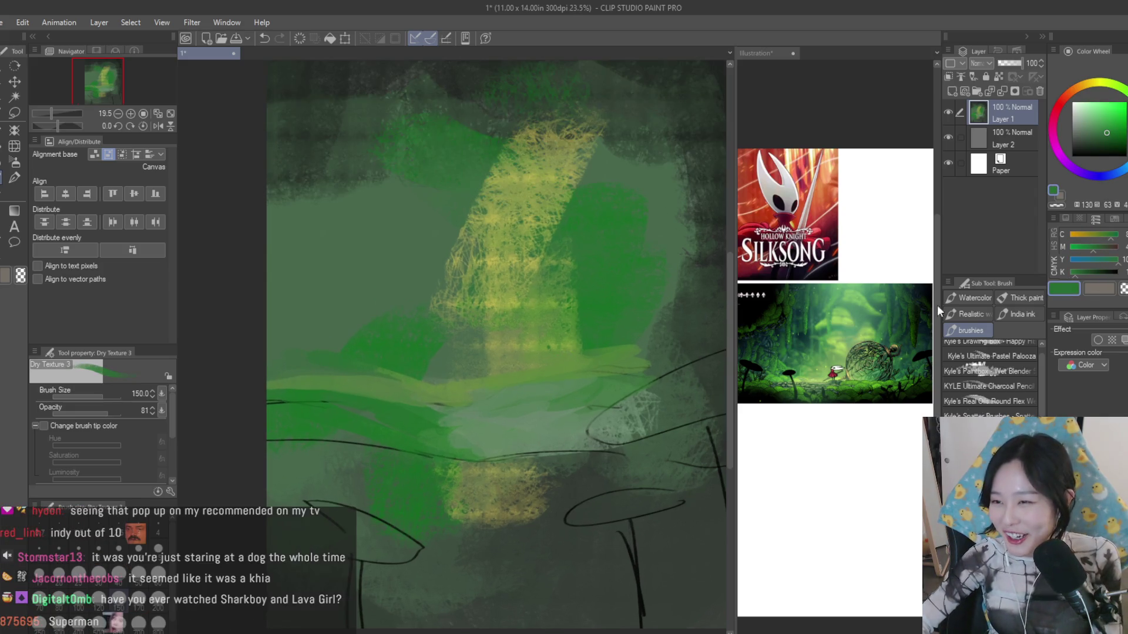
click(1072, 156)
click(952, 90)
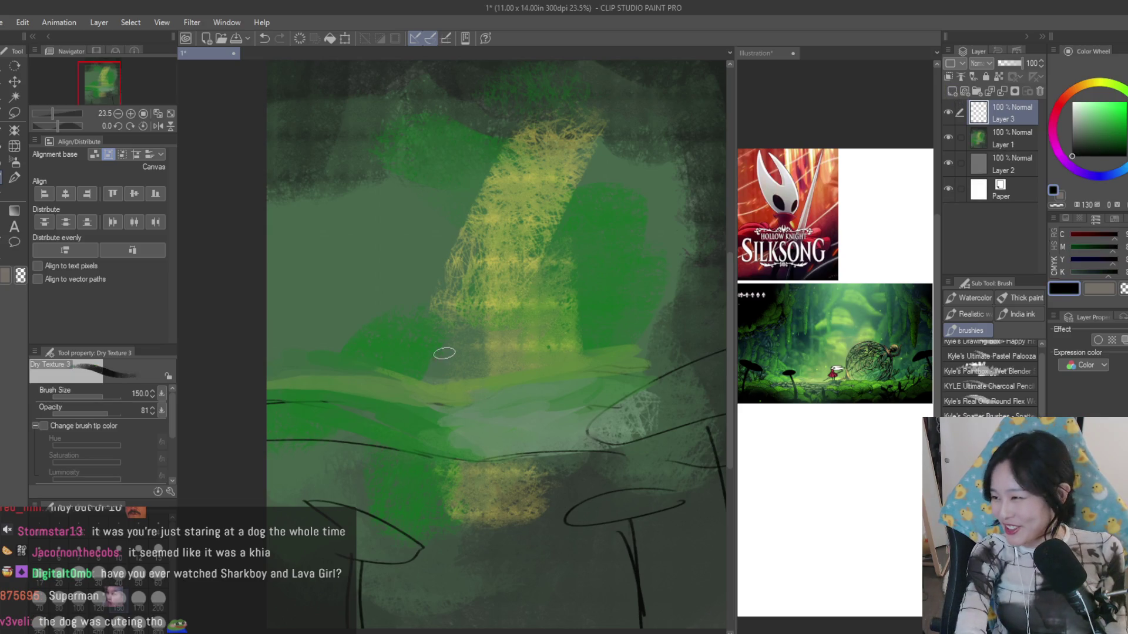
- With a thinner Turnip pen, retry and draw the oval outline of Hornet's head
key(p)
drag(510, 300, 467, 397)
key(ctrl+z)
key(bracketleft)
key(bracketleft)
key(bracketleft)
drag(510, 301, 459, 379)
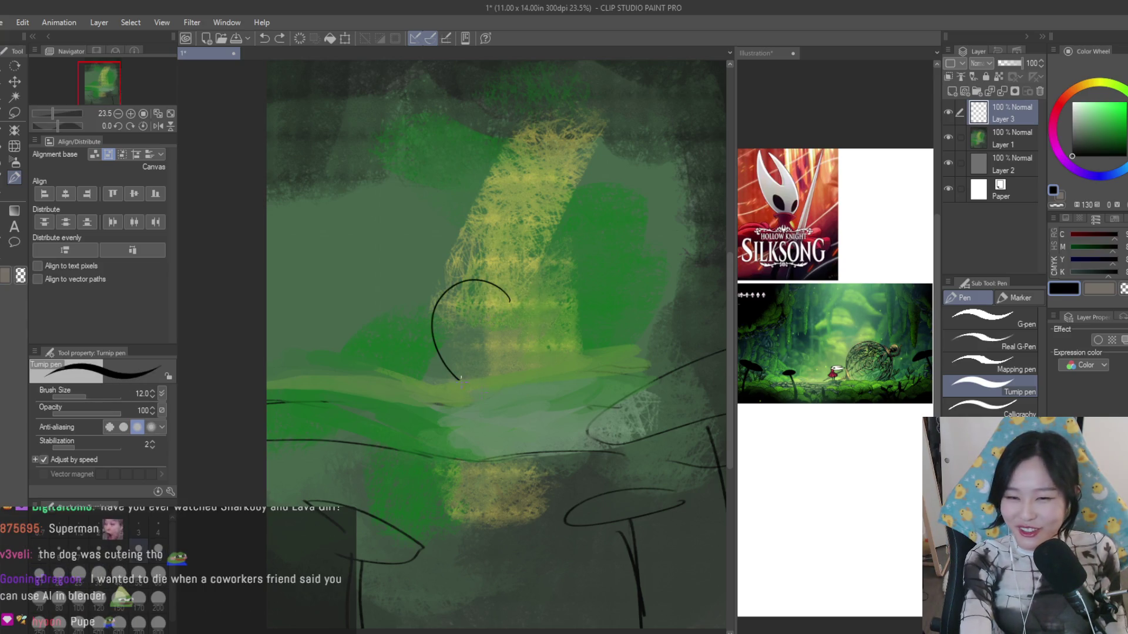
key(ctrl+z)
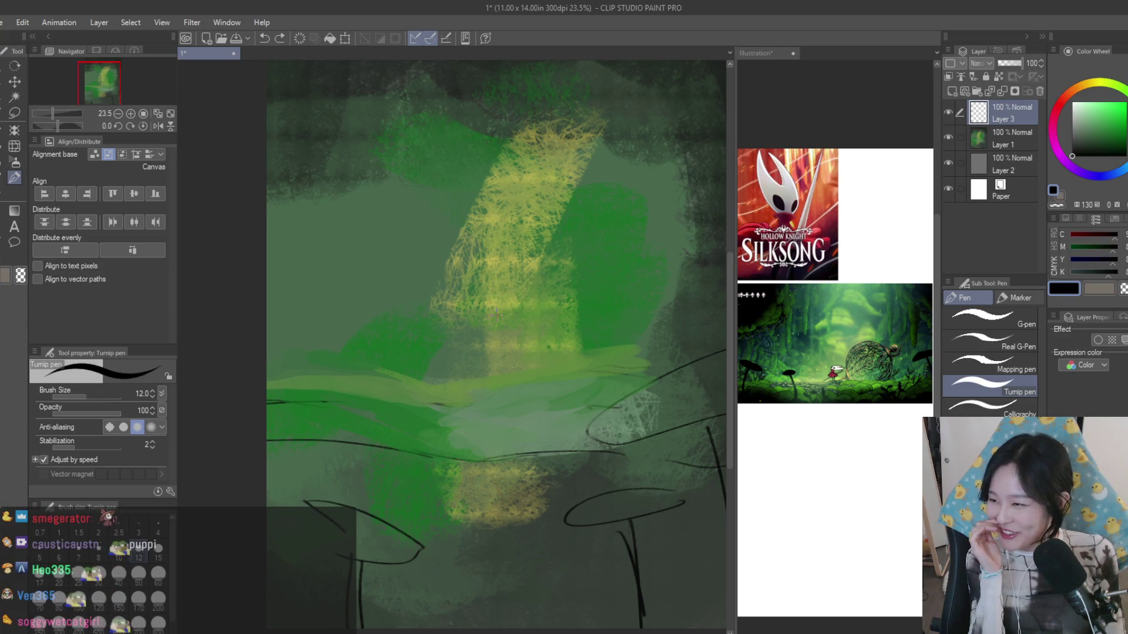
scroll(496, 315, up, 2)
drag(505, 283, 465, 311)
drag(504, 261, 467, 292)
scroll(498, 304, up, 1)
- Draw two eyes inside the head oval, discarding a vertical guide line
drag(511, 252, 496, 353)
scroll(499, 304, up, 1)
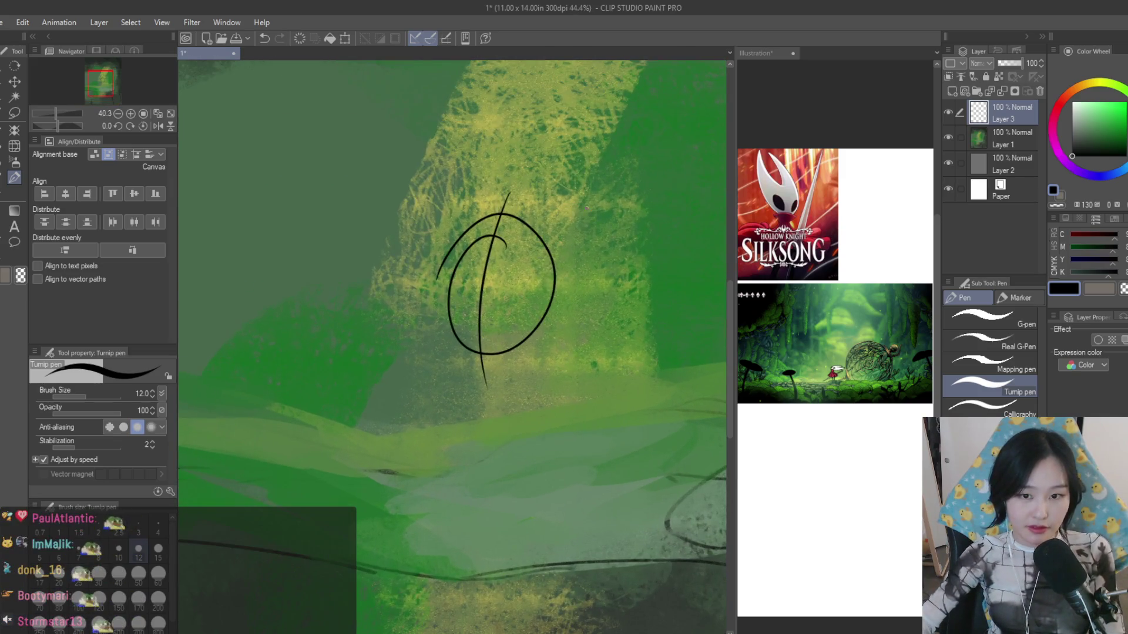
key(ctrl+z)
drag(526, 307, 506, 337)
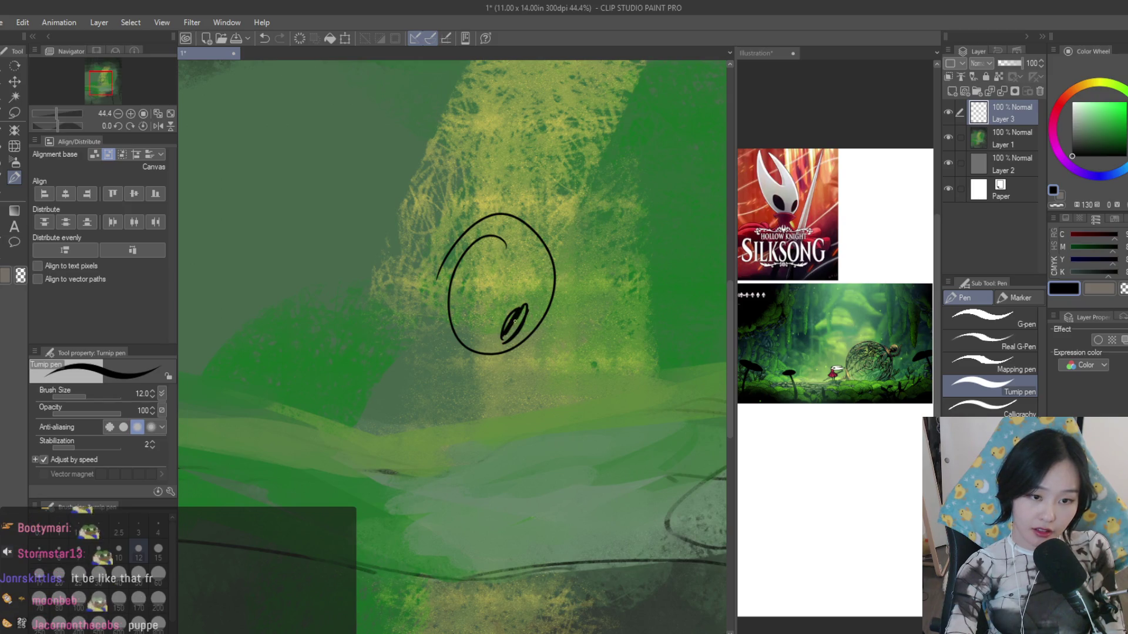
drag(453, 309, 468, 335)
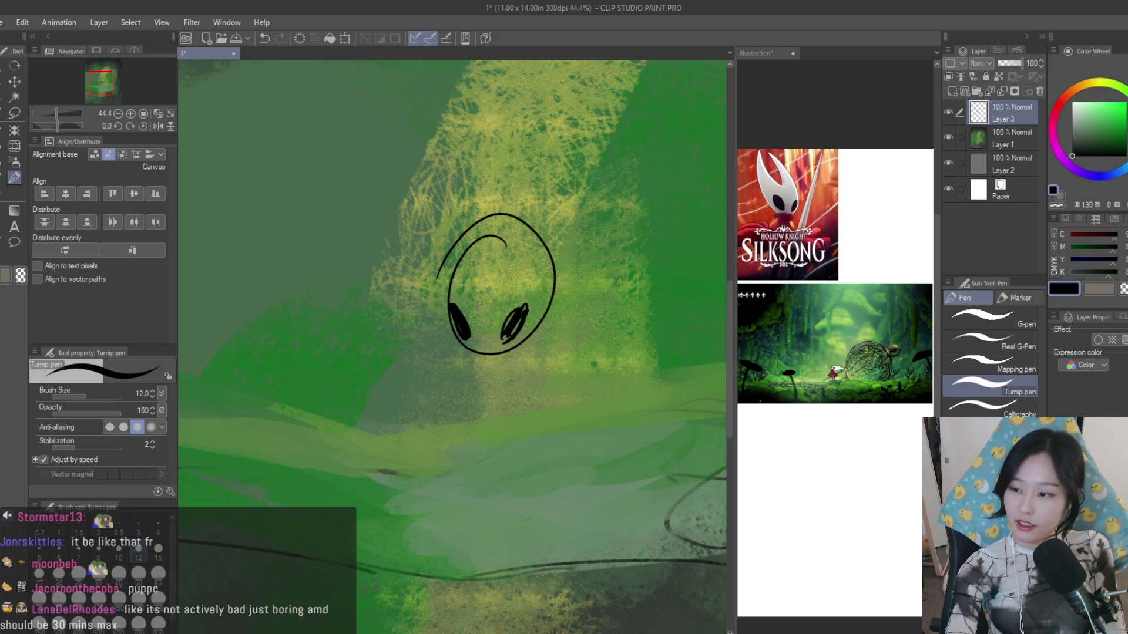
scroll(498, 291, down, 1)
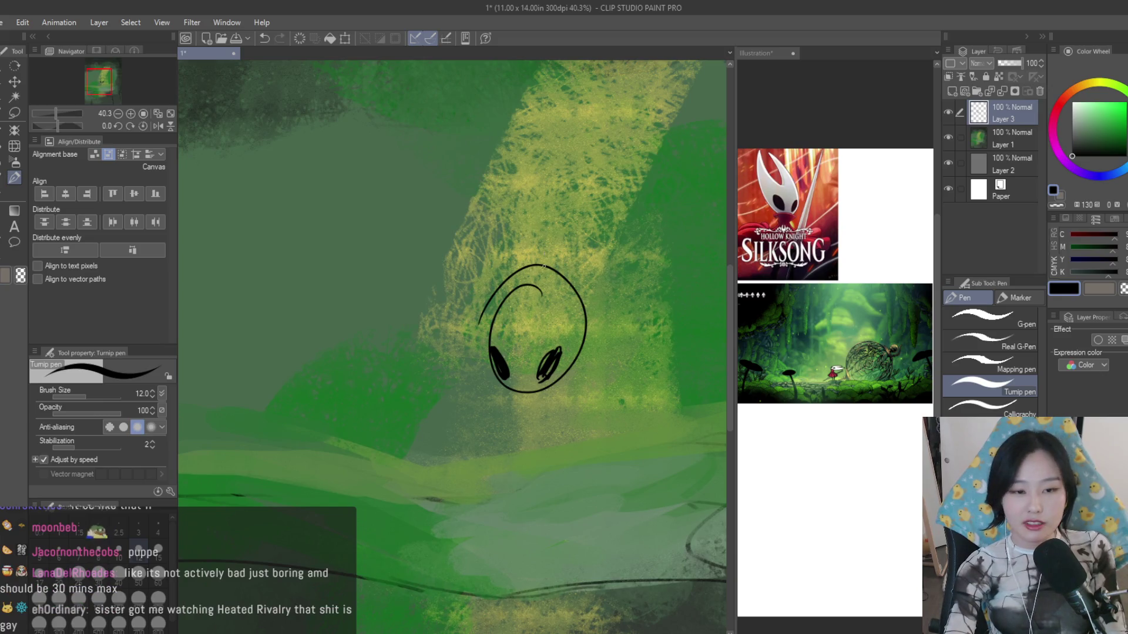
- Sketch Hornet's horns above the head and a chin curve, undoing stray side strokes
drag(564, 212, 524, 296)
drag(545, 214, 521, 310)
key(ctrl+z)
drag(569, 222, 551, 402)
key(ctrl+z)
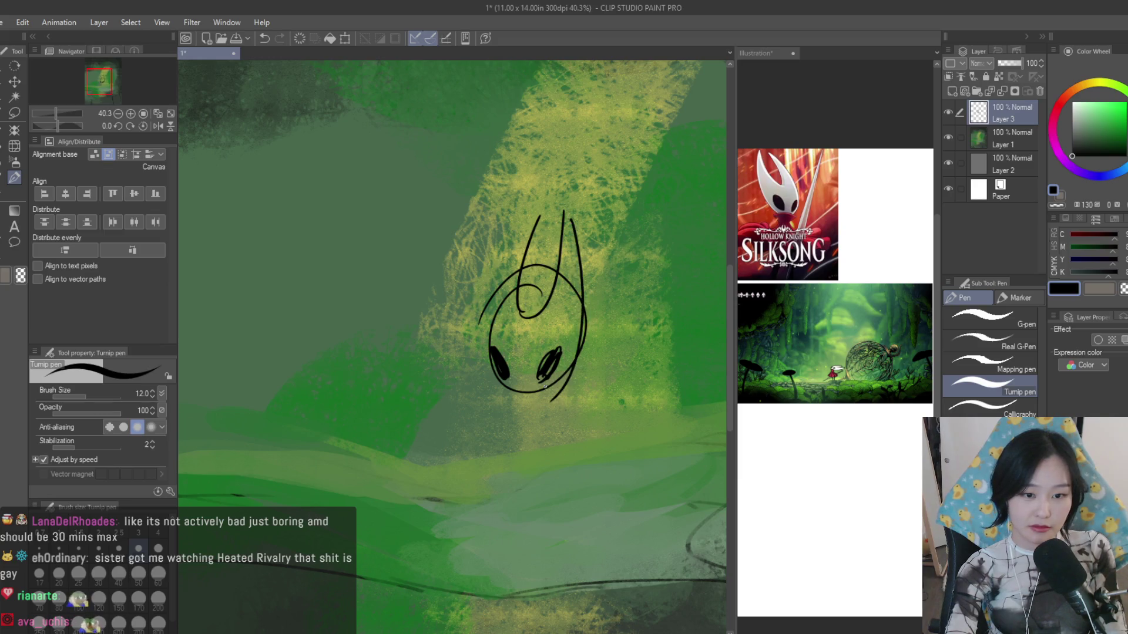
drag(486, 328, 501, 389)
key(ctrl+z)
key(ctrl+z)
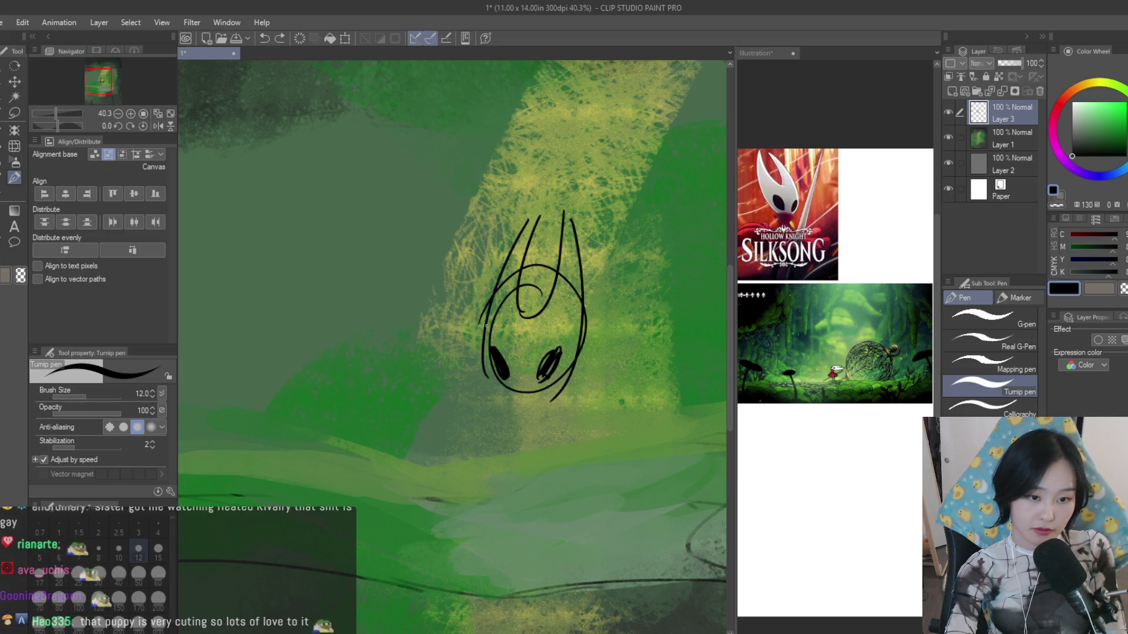
key(ctrl+z)
drag(572, 366, 519, 414)
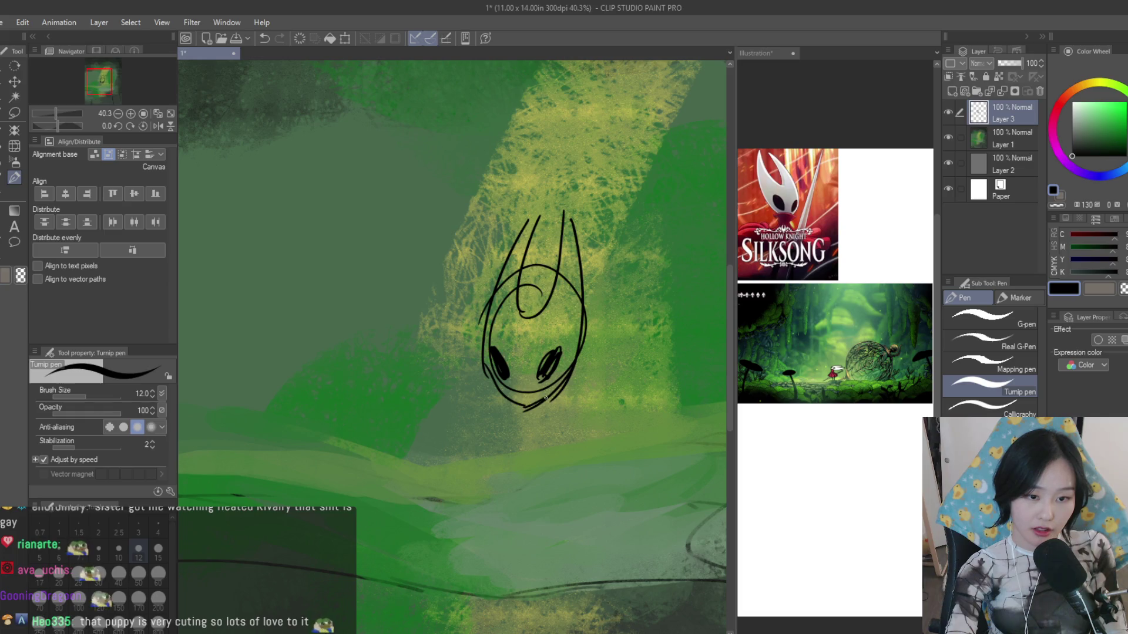
- Lasso the eyes, nudge them lower, deselect, and pick a brush for the body
key(m)
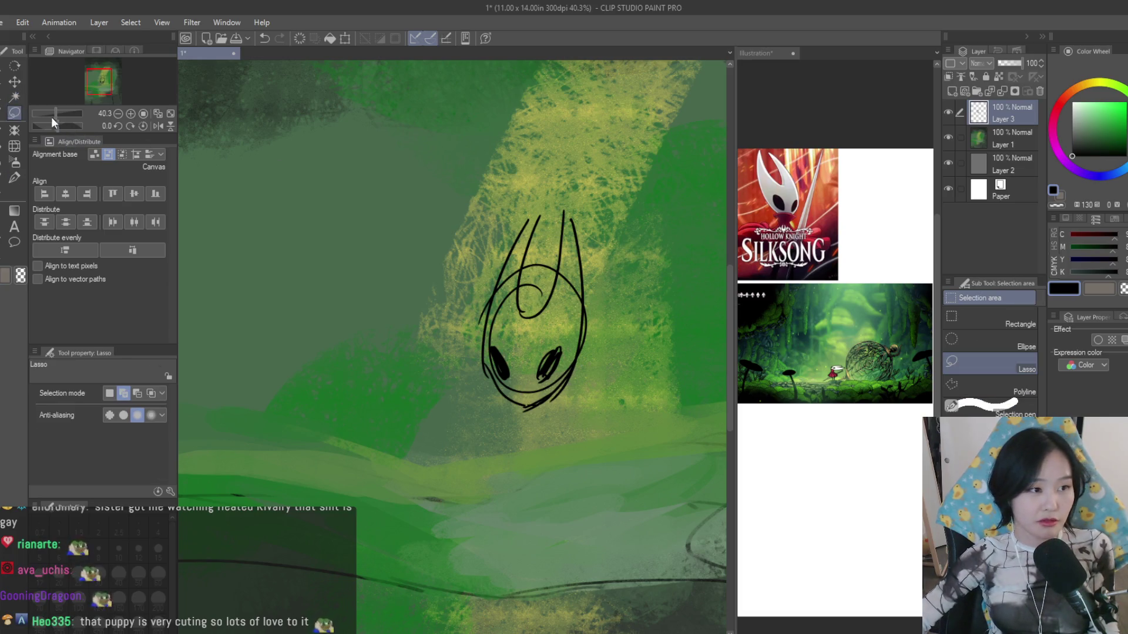
scroll(458, 361, up, 2)
drag(458, 361, 526, 404)
click(15, 80)
key(ctrl+d)
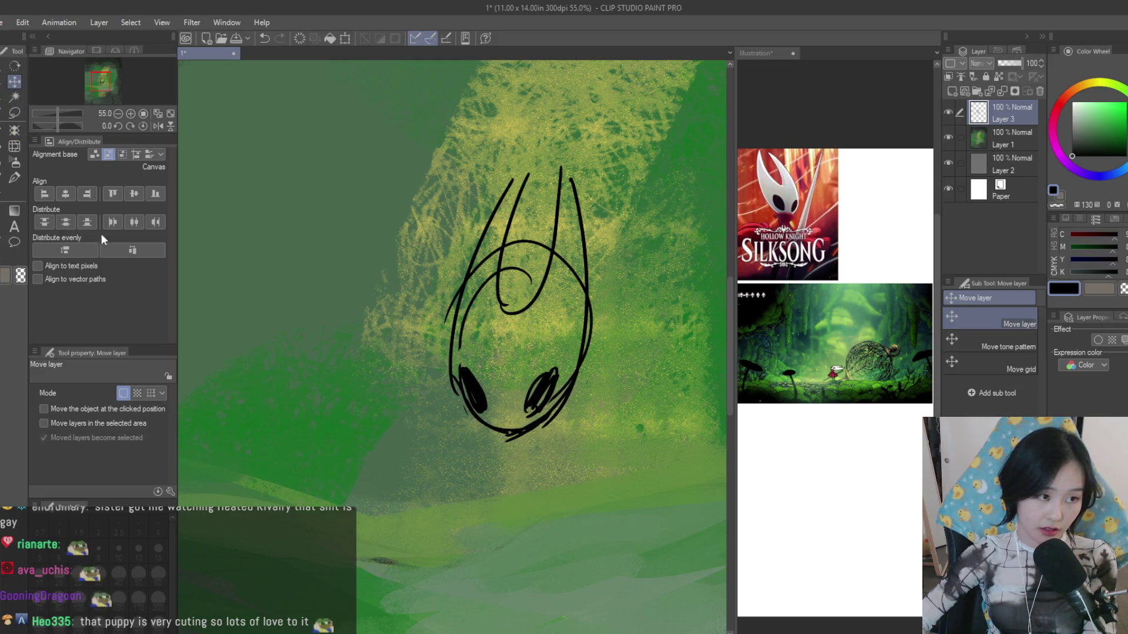
click(13, 174)
scroll(627, 191, down, 3)
scroll(480, 344, down, 2)
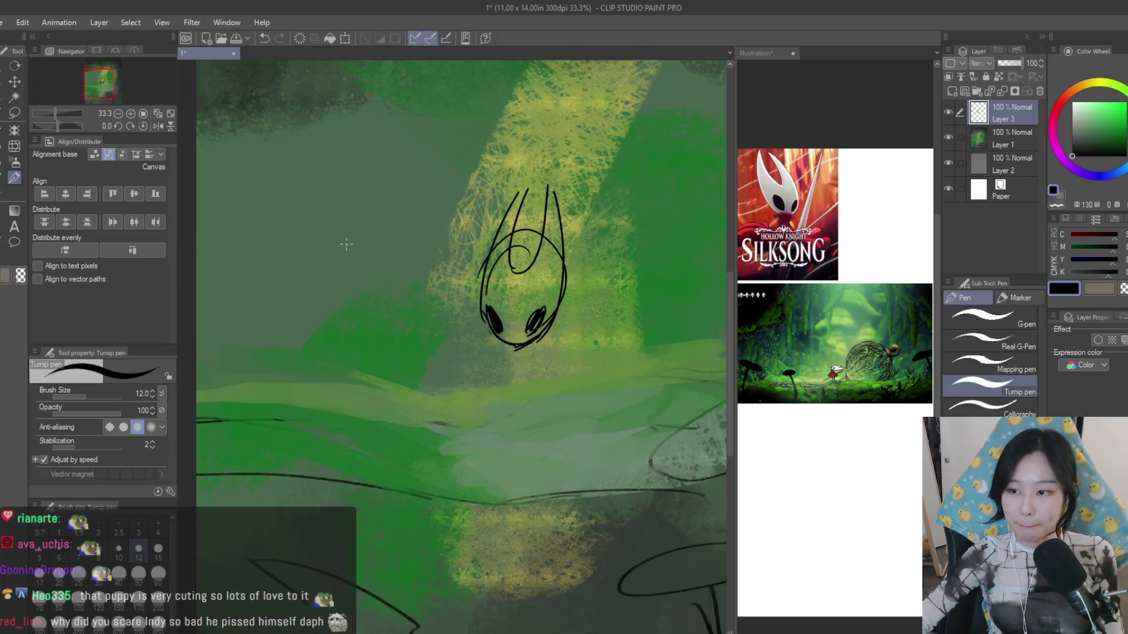
click(6, 192)
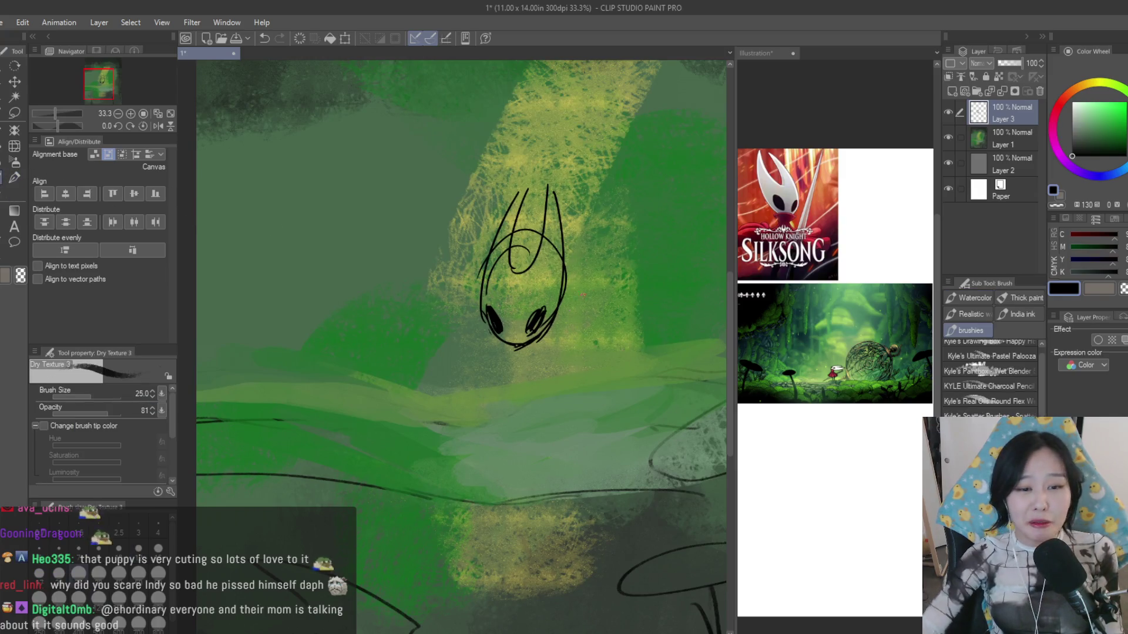
- Try neck and diagonal cloak curves beneath the face, undoing the misses
drag(557, 324, 525, 366)
key(ctrl+z)
mouse_move(558, 328)
mouse_down()
mouse_move(484, 332)
mouse_move(574, 424)
mouse_up()
key(ctrl+z)
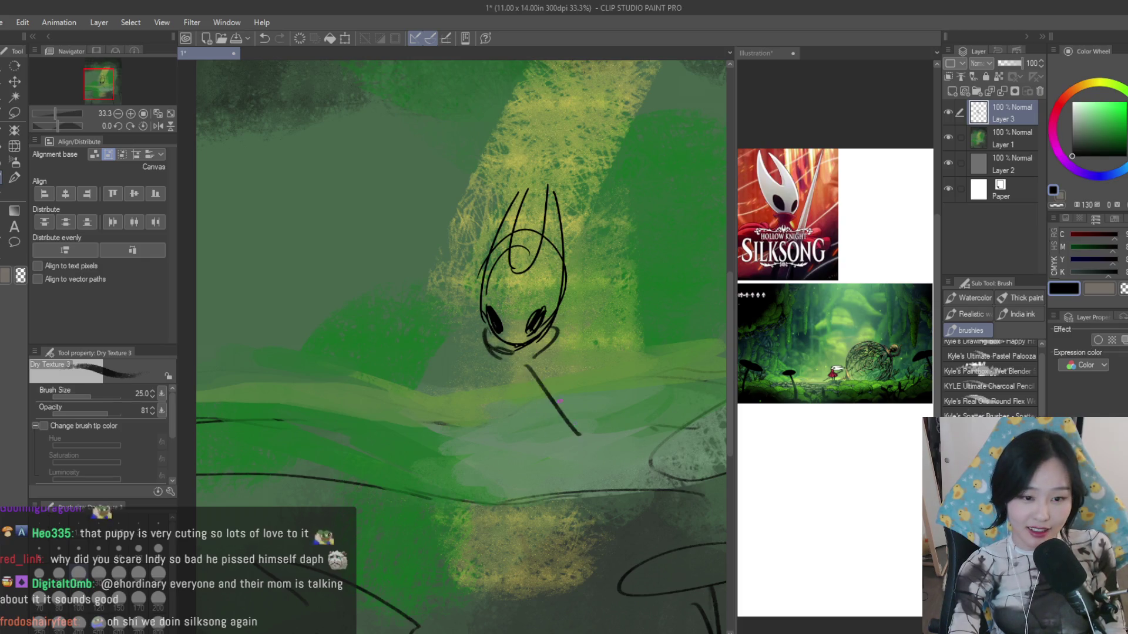
key(ctrl+z)
mouse_move(536, 353)
mouse_down()
mouse_move(585, 448)
mouse_move(607, 414)
mouse_move(593, 463)
mouse_up()
key(ctrl+z)
- Sketch the body's left outline and the cloak's right edge running down from the neck
mouse_move(494, 361)
mouse_down()
mouse_move(480, 459)
mouse_move(510, 478)
mouse_up()
drag(533, 436, 564, 471)
key(ctrl+z)
key(ctrl+z)
key(ctrl+z)
drag(489, 393, 464, 449)
key(ctrl+z)
key(ctrl+z)
drag(490, 362, 503, 459)
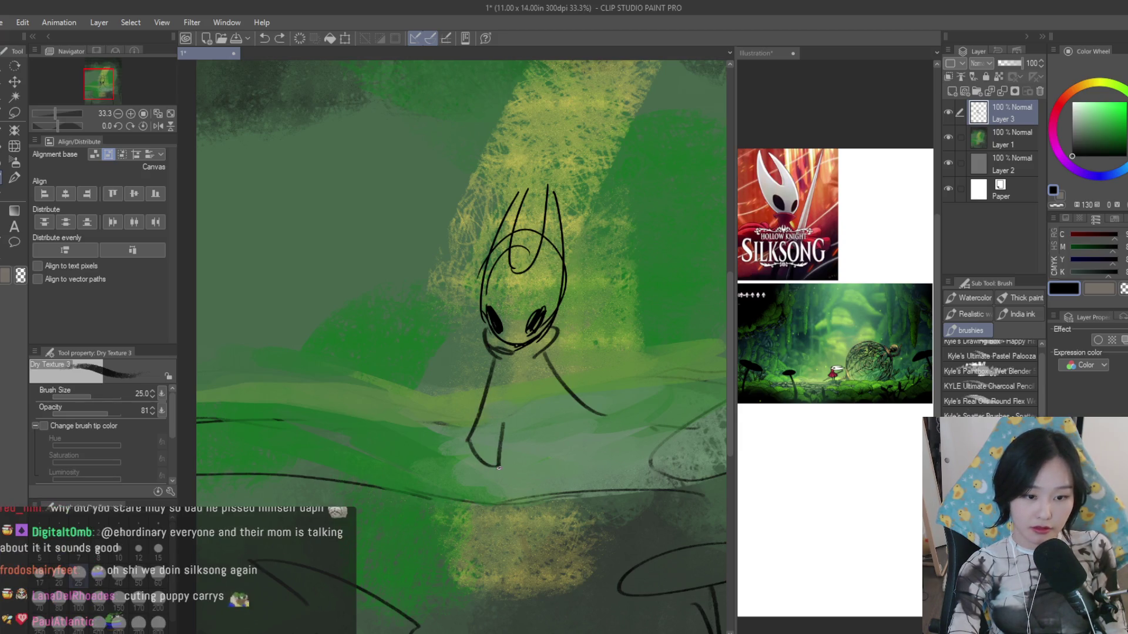
mouse_move(625, 408)
mouse_down()
mouse_move(612, 442)
mouse_move(557, 458)
mouse_up()
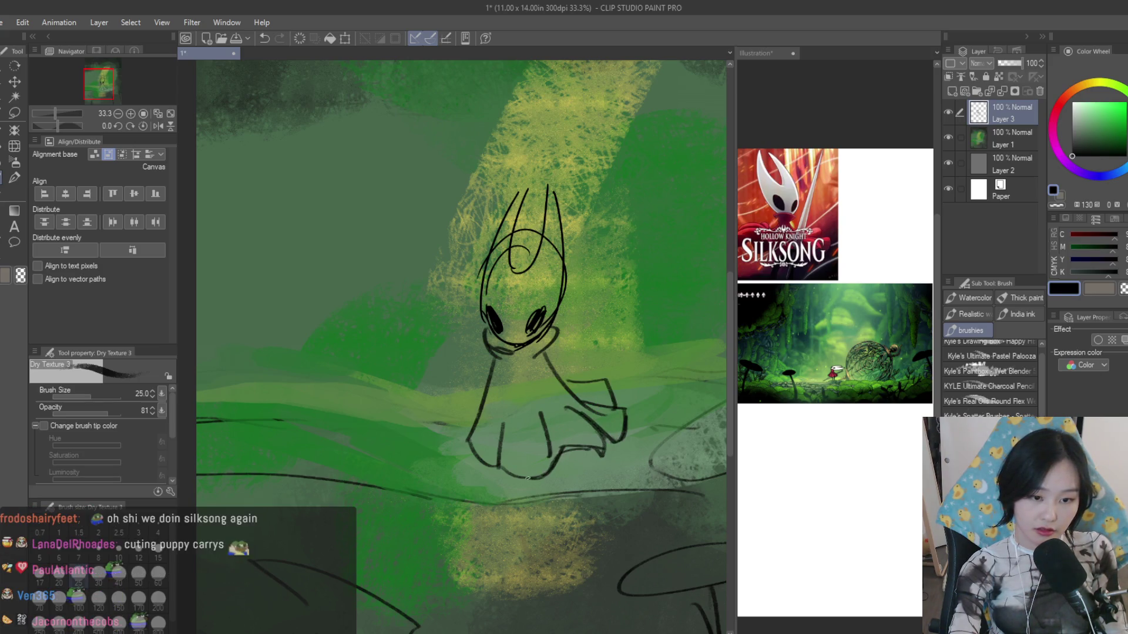
drag(490, 396, 460, 431)
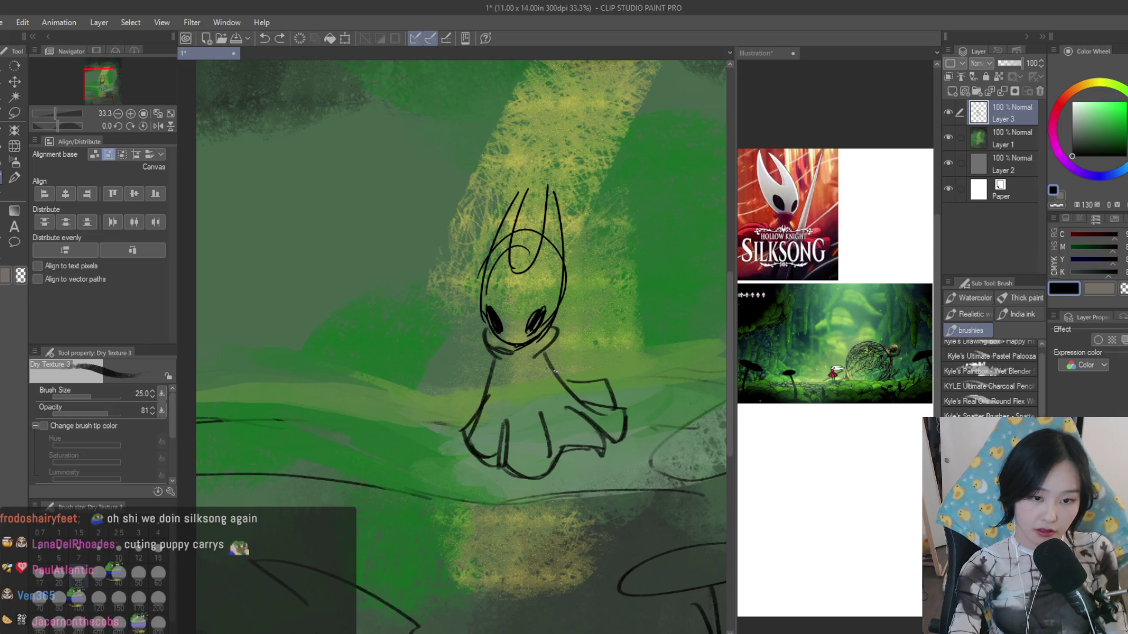
drag(537, 356, 588, 410)
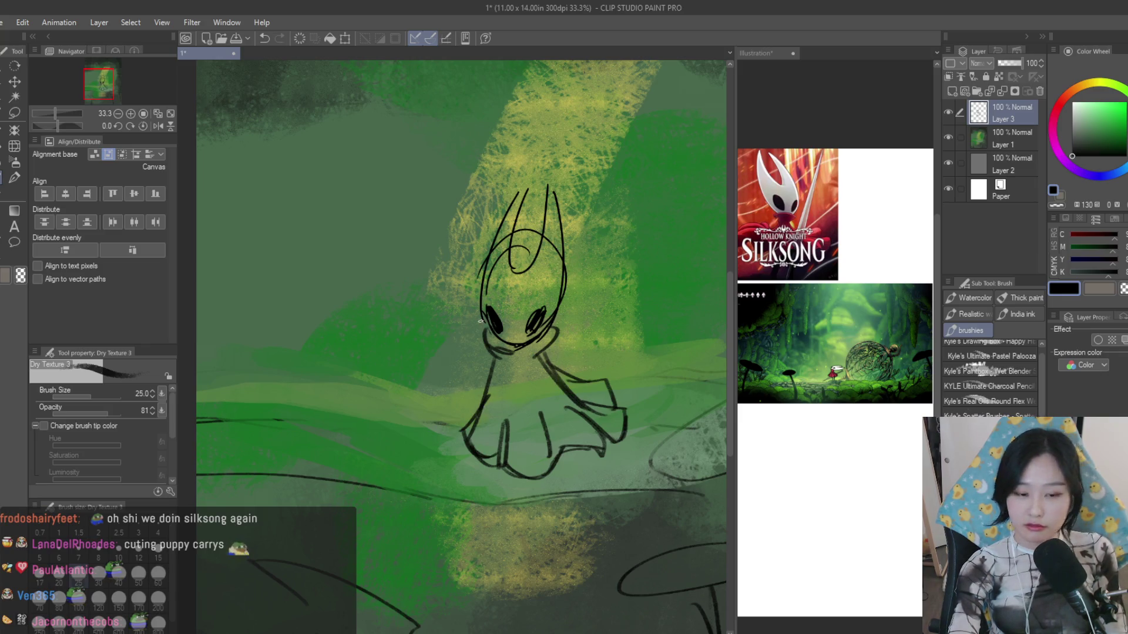
scroll(520, 366, down, 2)
scroll(520, 366, up, 3)
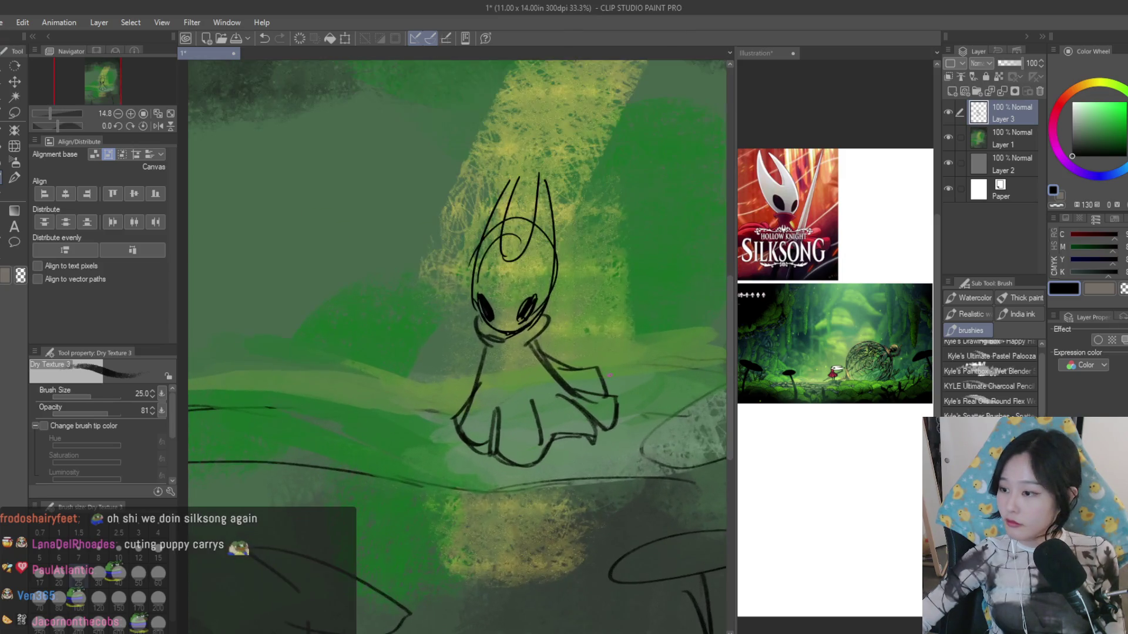
scroll(524, 362, up, 1)
- Refine the left side and right shoulder, outline the left leg and cloak hem
drag(458, 345, 450, 414)
key(e)
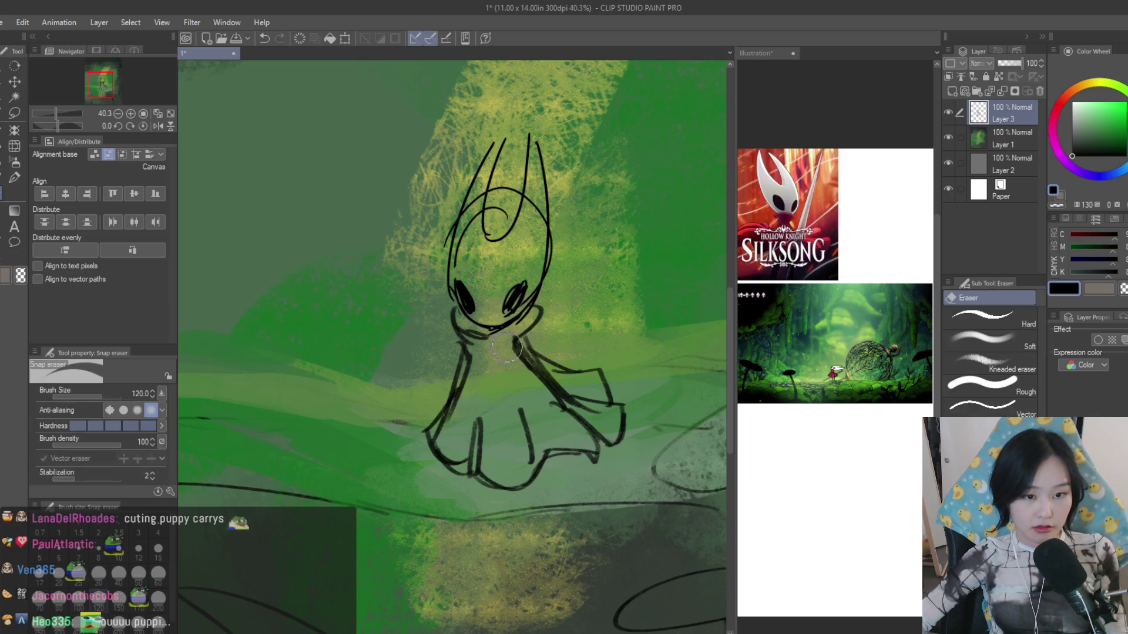
key(p)
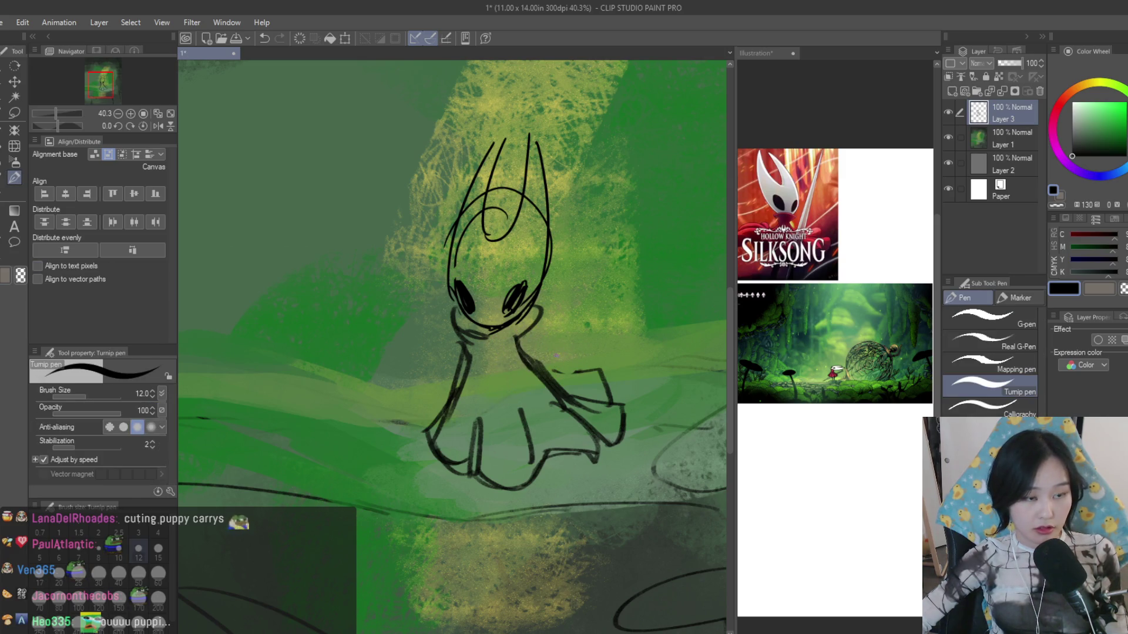
drag(534, 354, 569, 371)
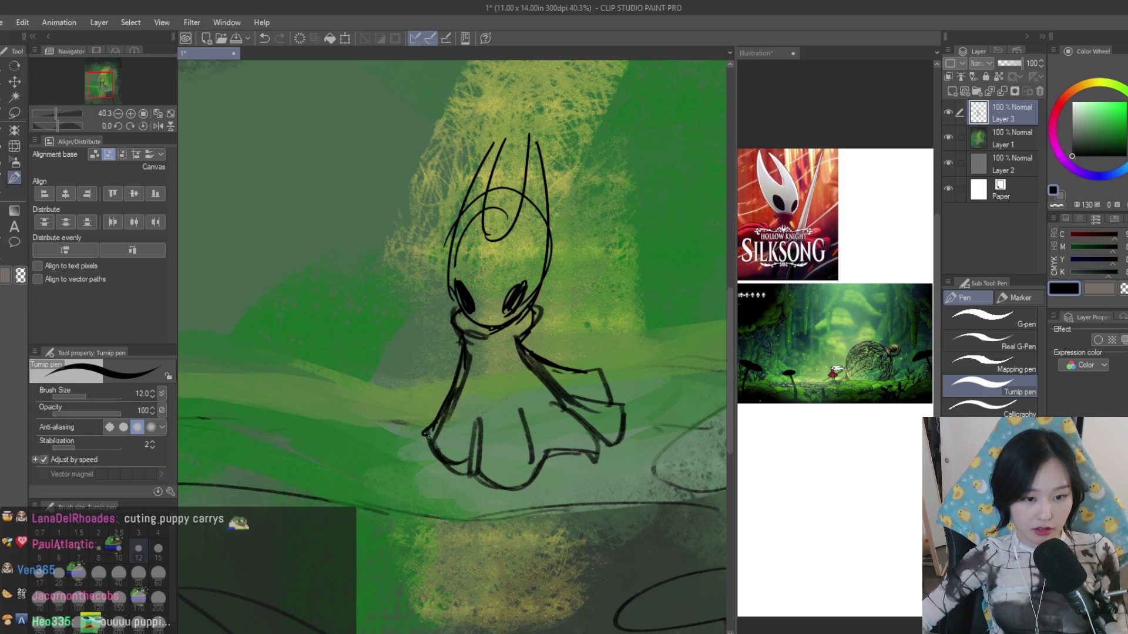
drag(479, 414, 543, 456)
drag(553, 400, 589, 429)
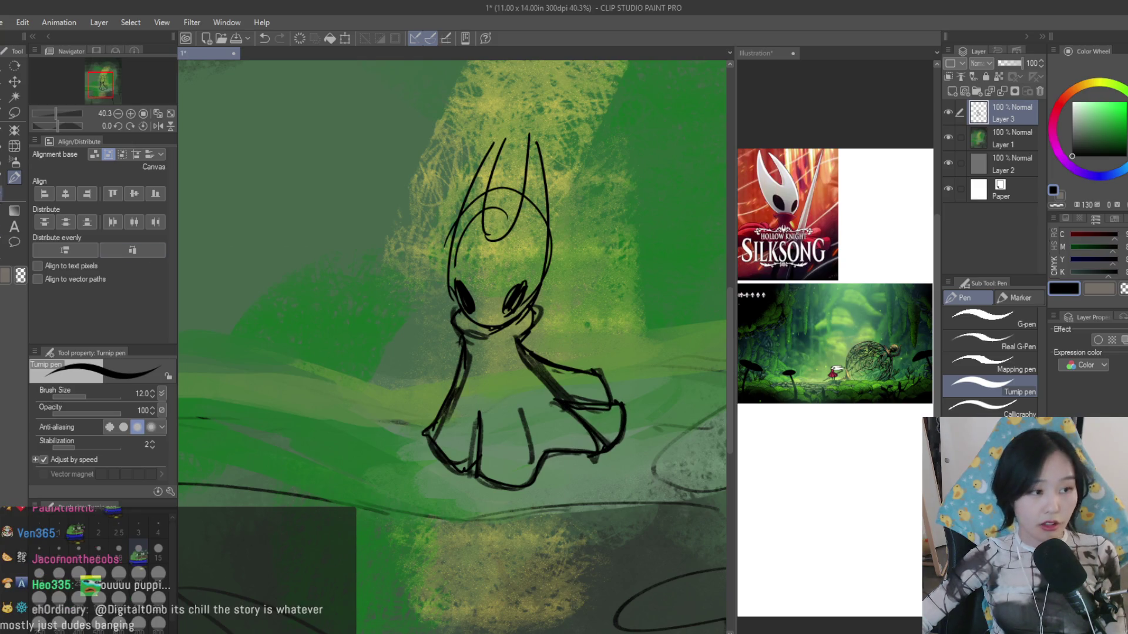
key(e)
scroll(608, 426, up, 1)
- Erase part of the cloak's right diagonal stroke and lasso-select the cloak's right side
drag(608, 425, 596, 407)
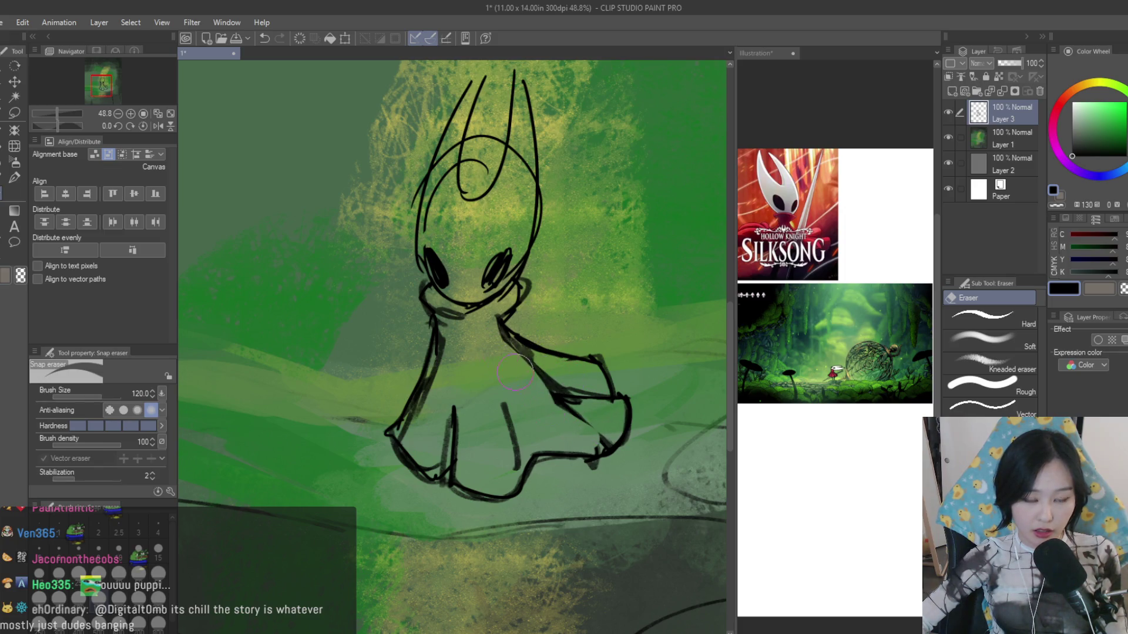
scroll(539, 397, down, 3)
key(m)
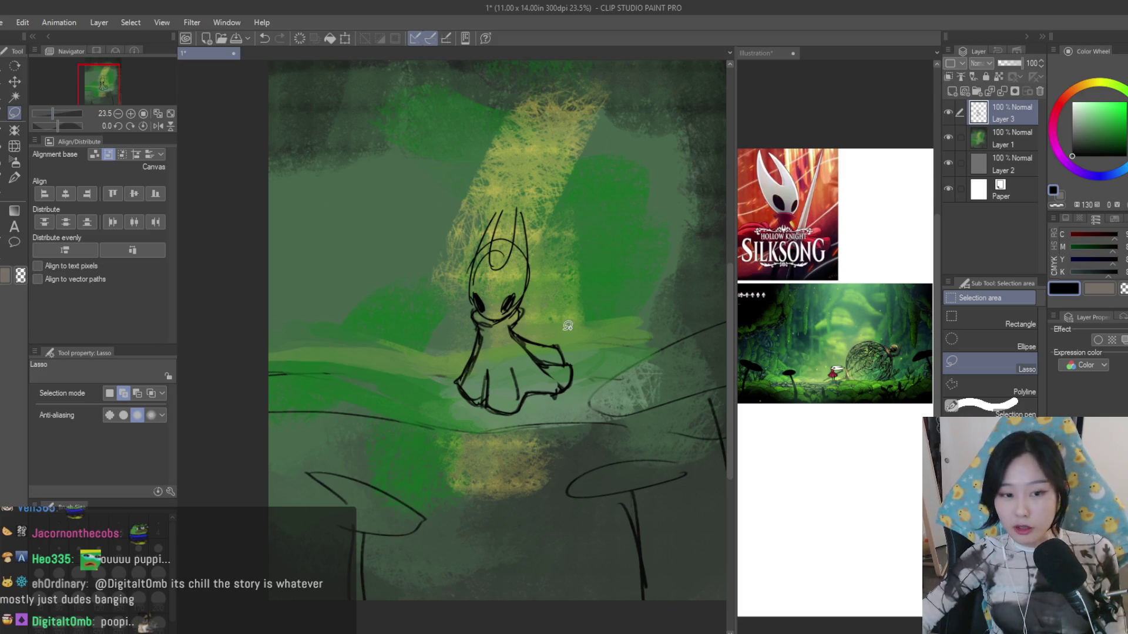
scroll(528, 303, up, 4)
drag(606, 458, 564, 304)
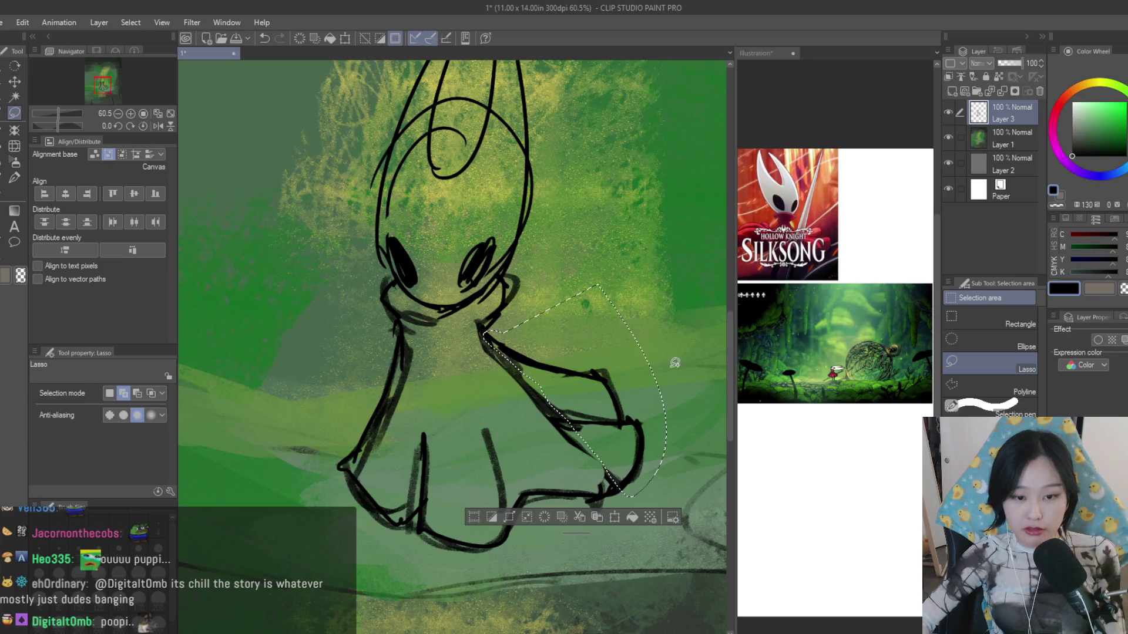
scroll(564, 303, down, 3)
click(14, 80)
scroll(622, 440, up, 1)
- Free-transform the selected cloak side inward to narrow it and confirm the resize
key(ctrl+t)
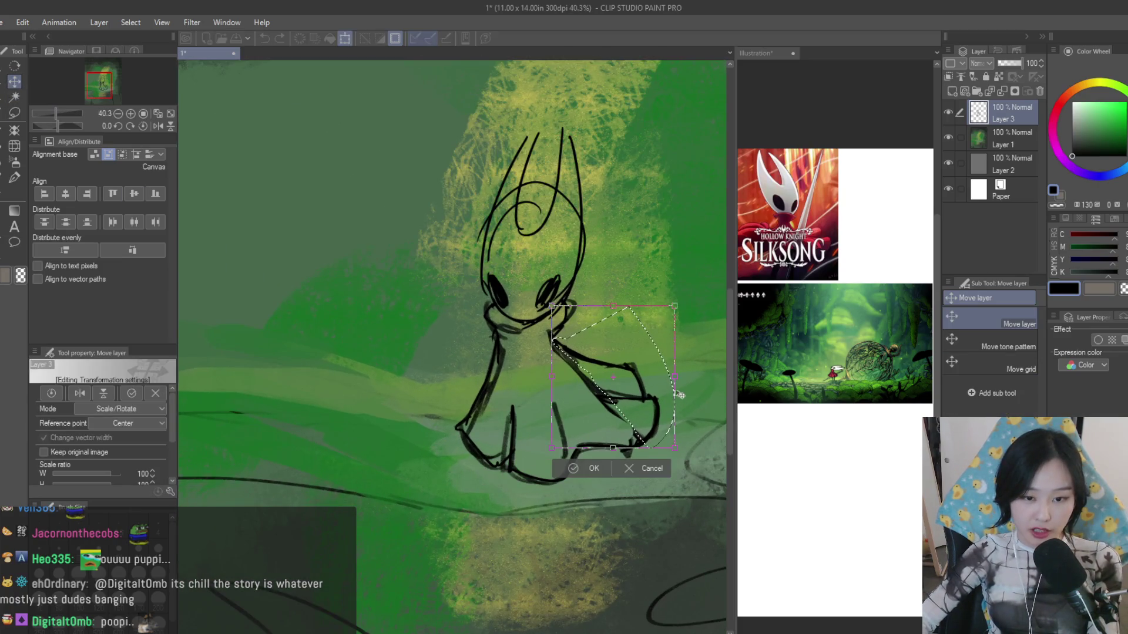
drag(658, 375, 649, 372)
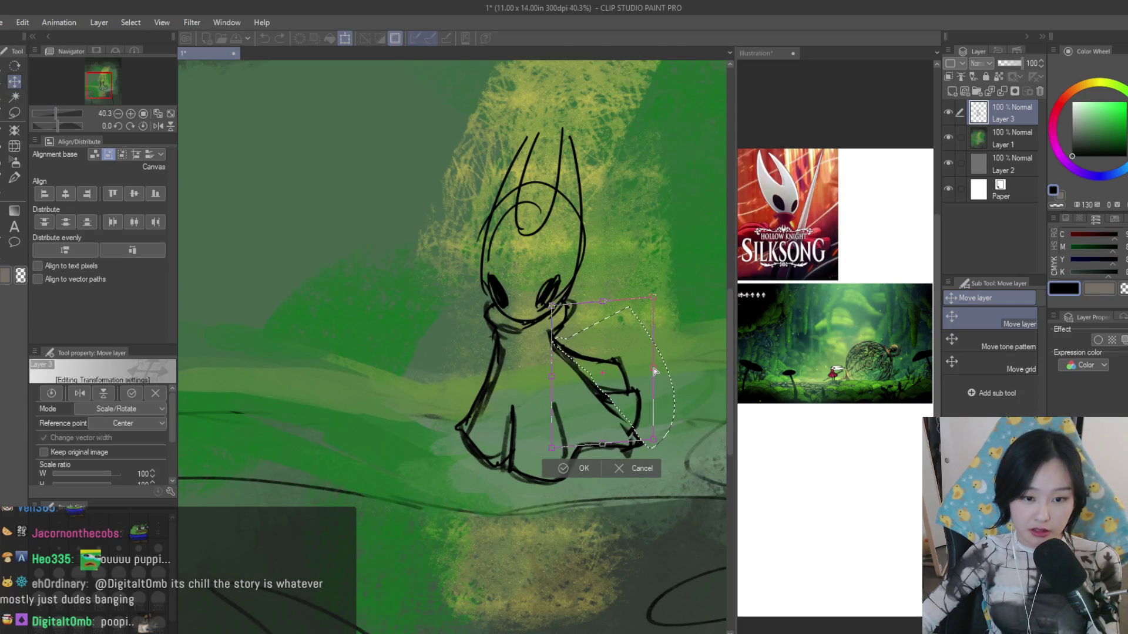
key(Return)
scroll(571, 346, down, 3)
scroll(605, 360, up, 1)
scroll(377, 234, up, 2)
key(e)
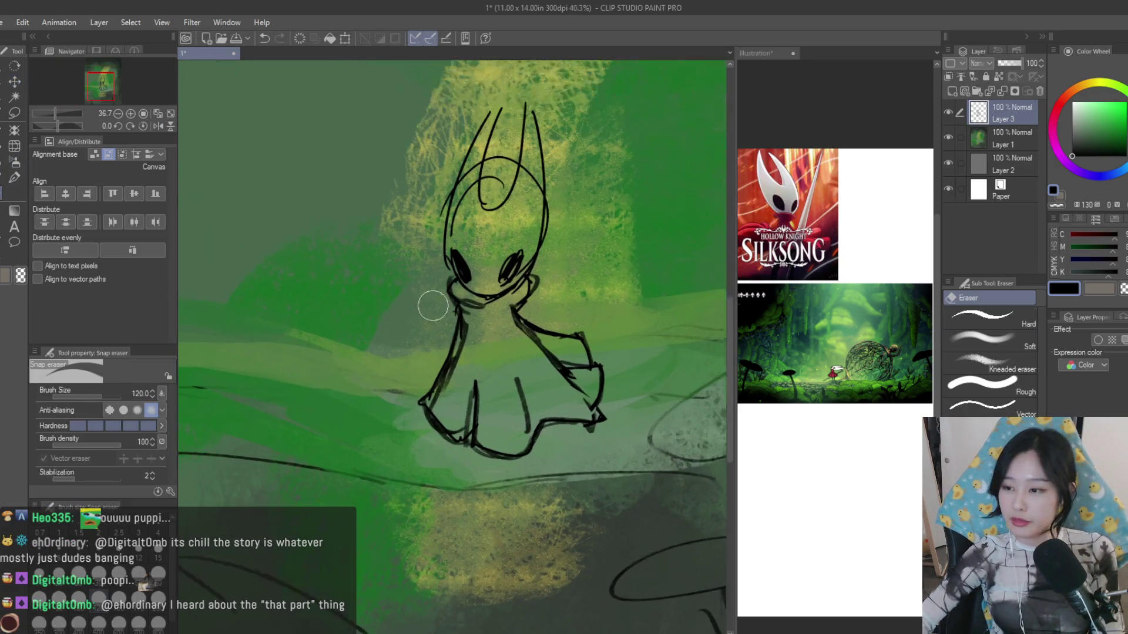
scroll(448, 327, up, 2)
key(b)
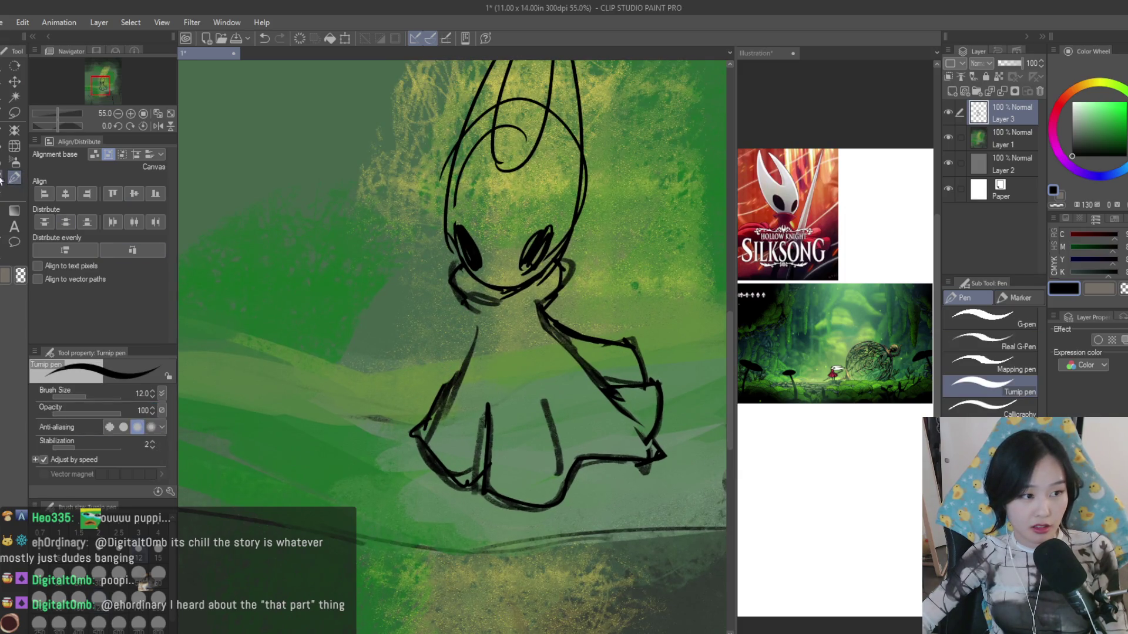
- Sketch strokes along the figure's left side and neck, then undo the stray diagonal stroke
drag(474, 323, 458, 387)
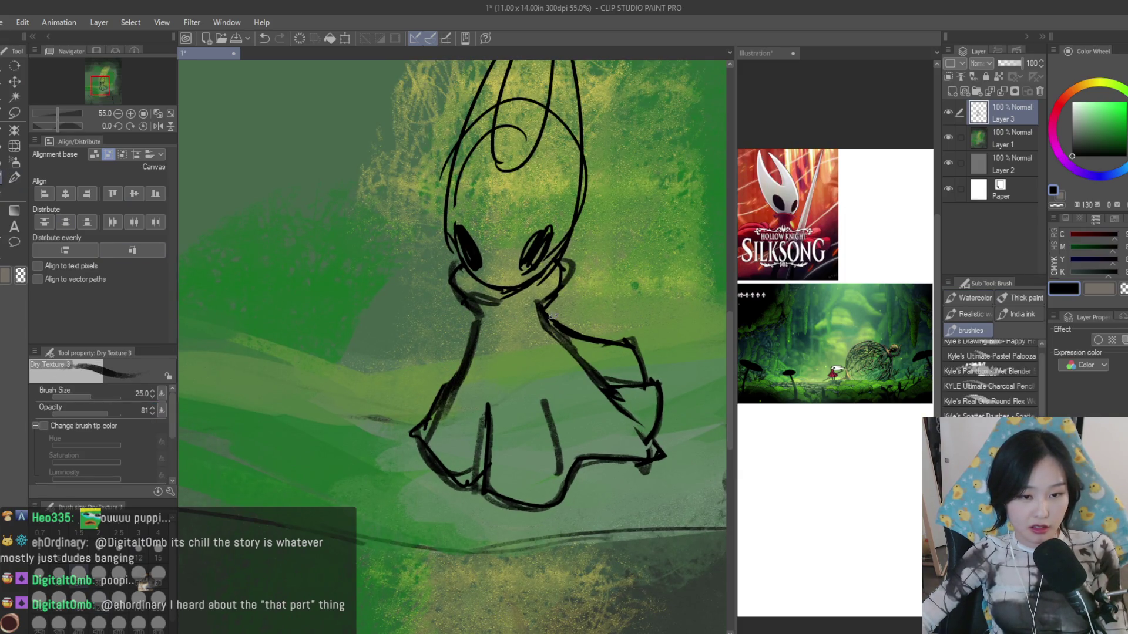
drag(453, 287, 479, 314)
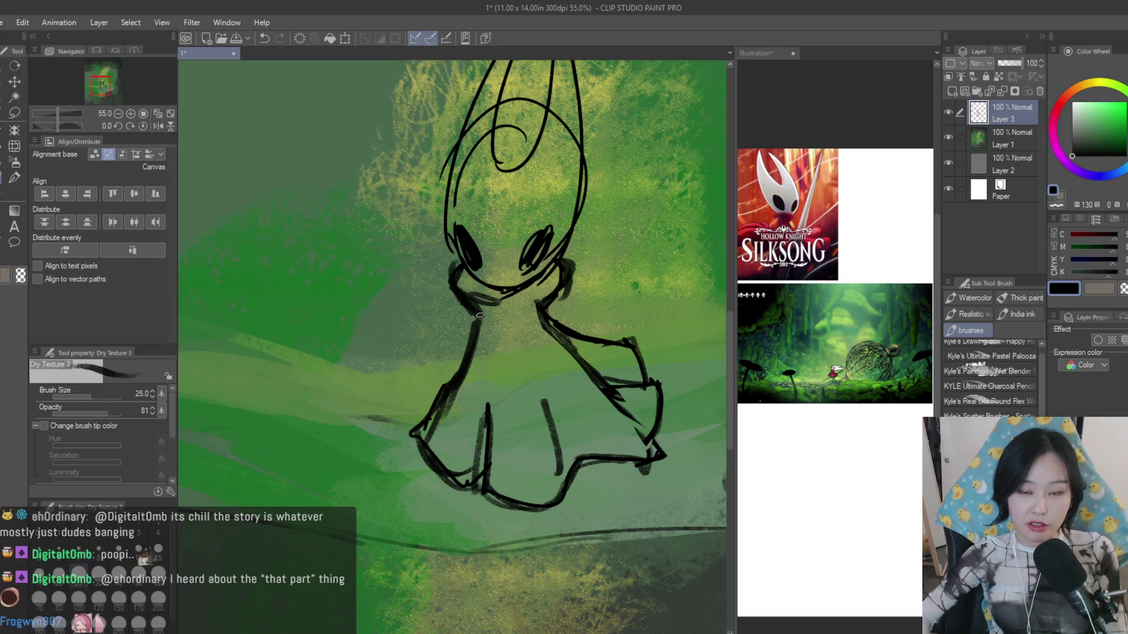
scroll(479, 315, down, 3)
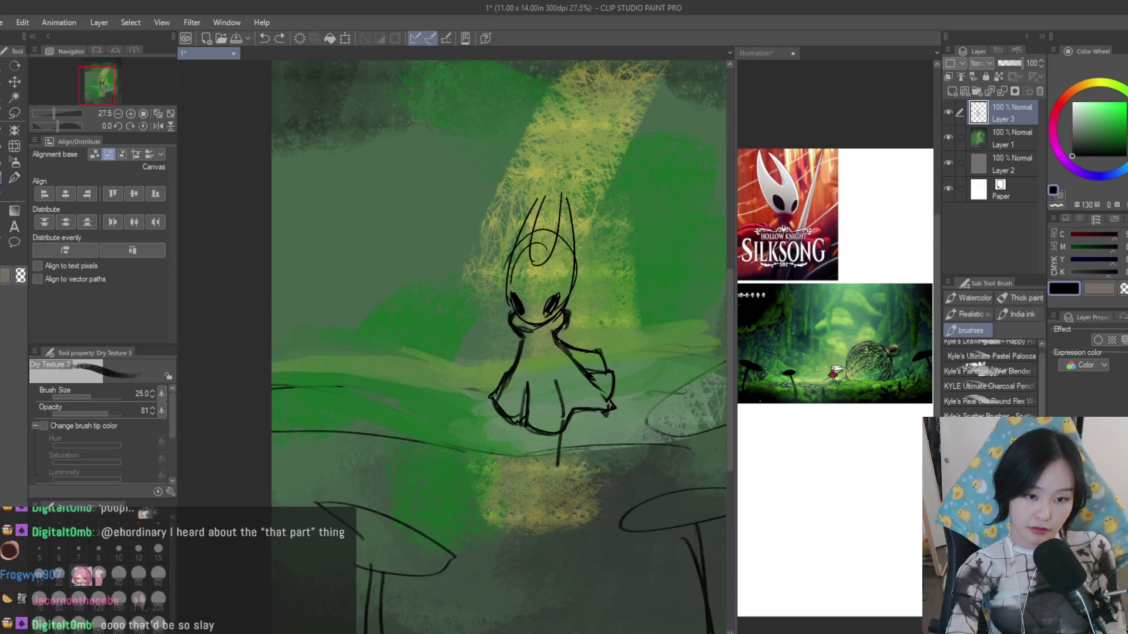
key(ctrl+z)
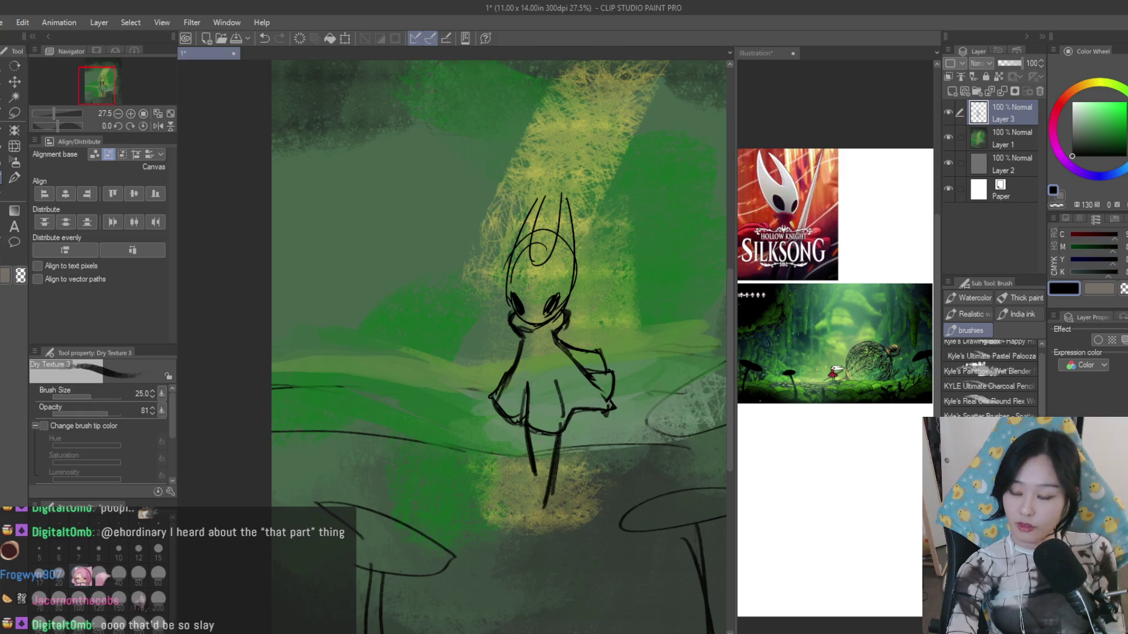
scroll(498, 347, down, 5)
scroll(498, 347, up, 2)
scroll(500, 347, up, 2)
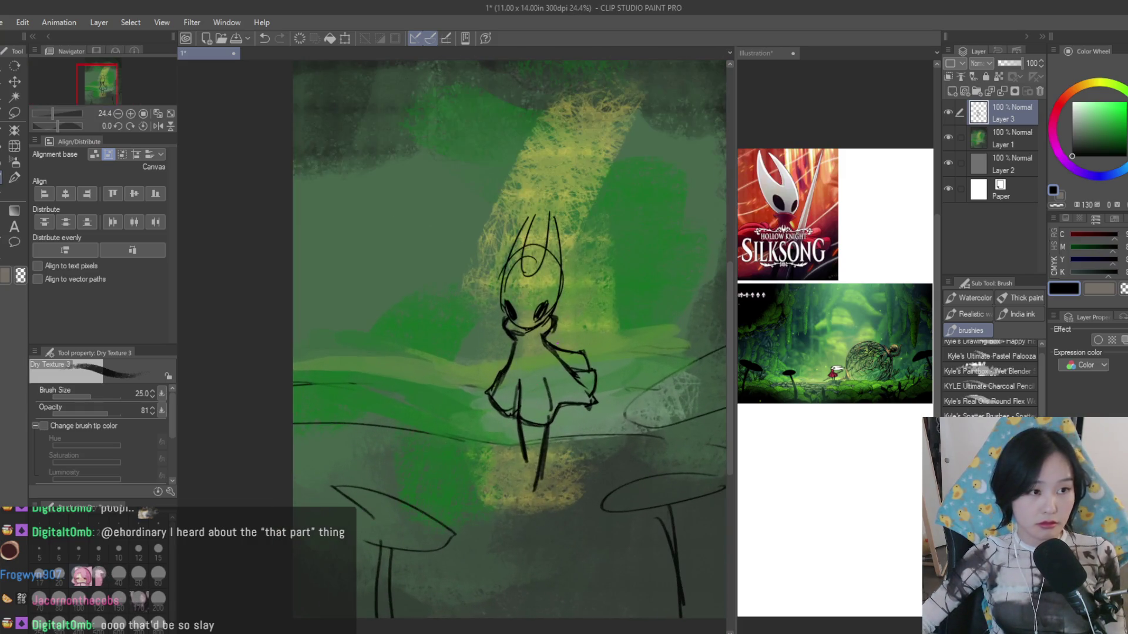
scroll(556, 269, up, 2)
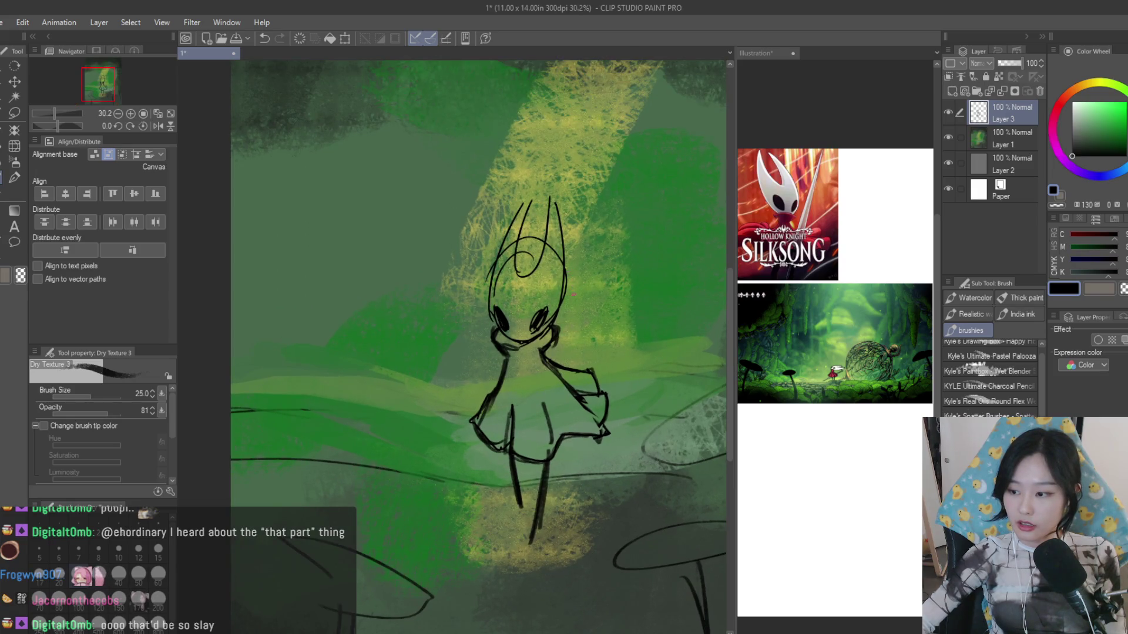
scroll(529, 379, down, 2)
scroll(579, 339, up, 2)
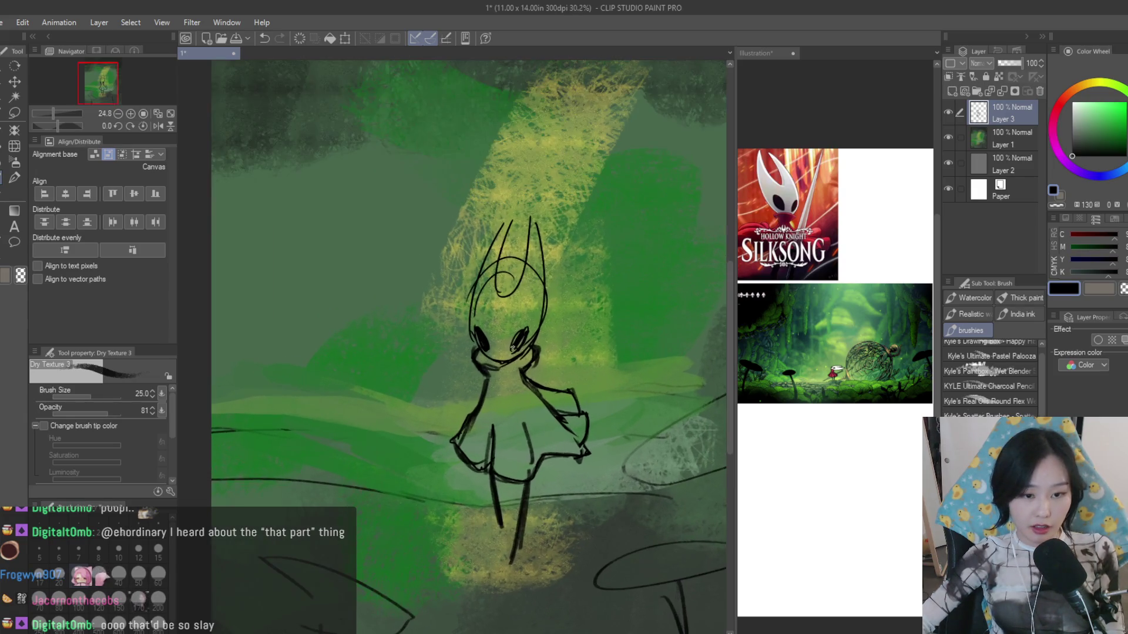
scroll(415, 464, down, 2)
scroll(458, 458, up, 2)
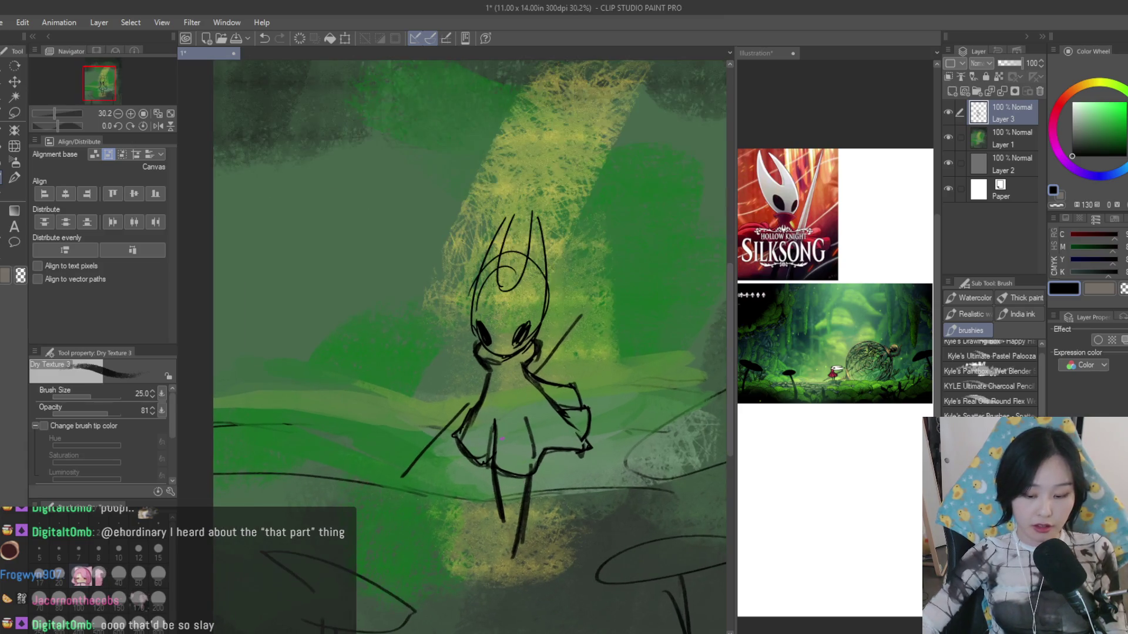
key(ctrl+z)
click(2, 198)
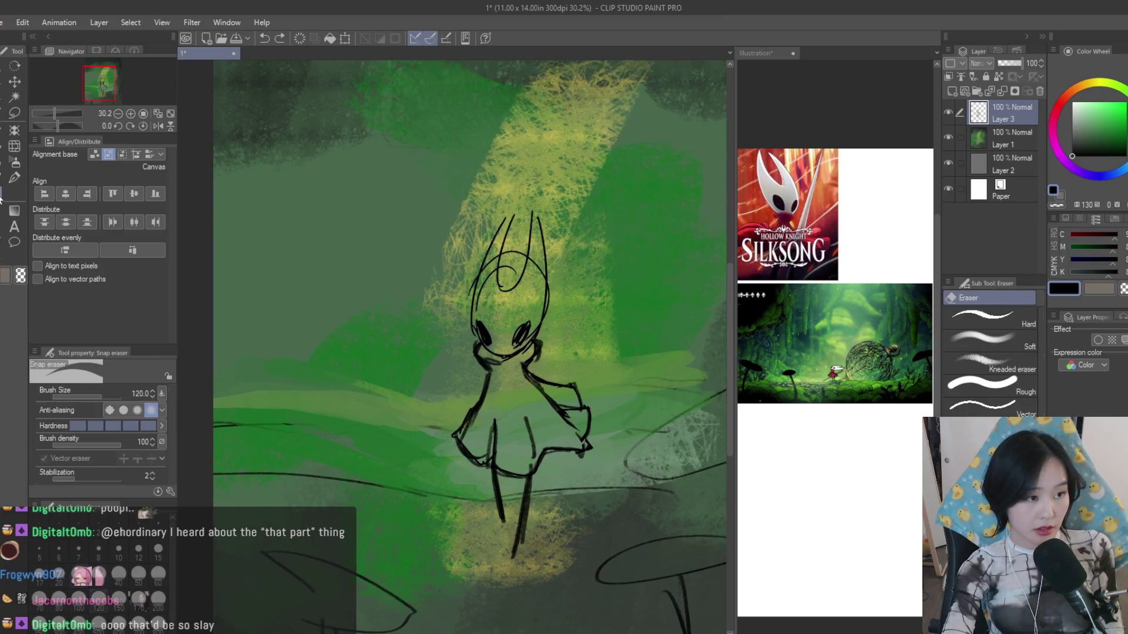
- Erase the head, horns and lower legs, then ink a new curved head line with the pen
drag(524, 278, 485, 345)
drag(493, 264, 476, 353)
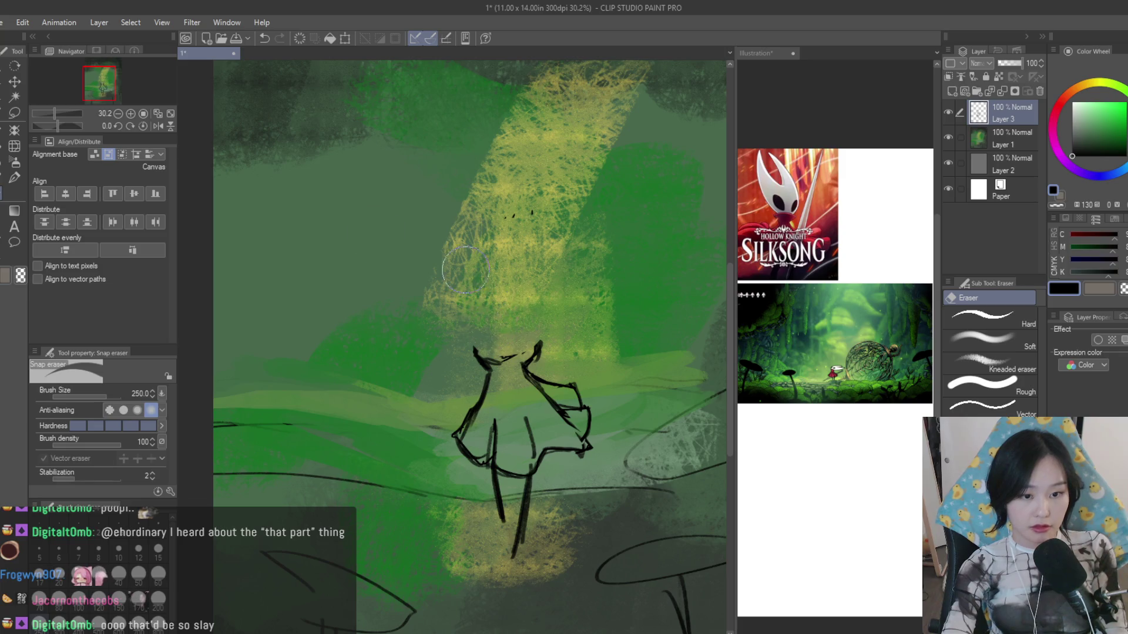
mouse_move(507, 481)
mouse_down()
mouse_move(520, 524)
mouse_move(515, 577)
mouse_up()
click(14, 176)
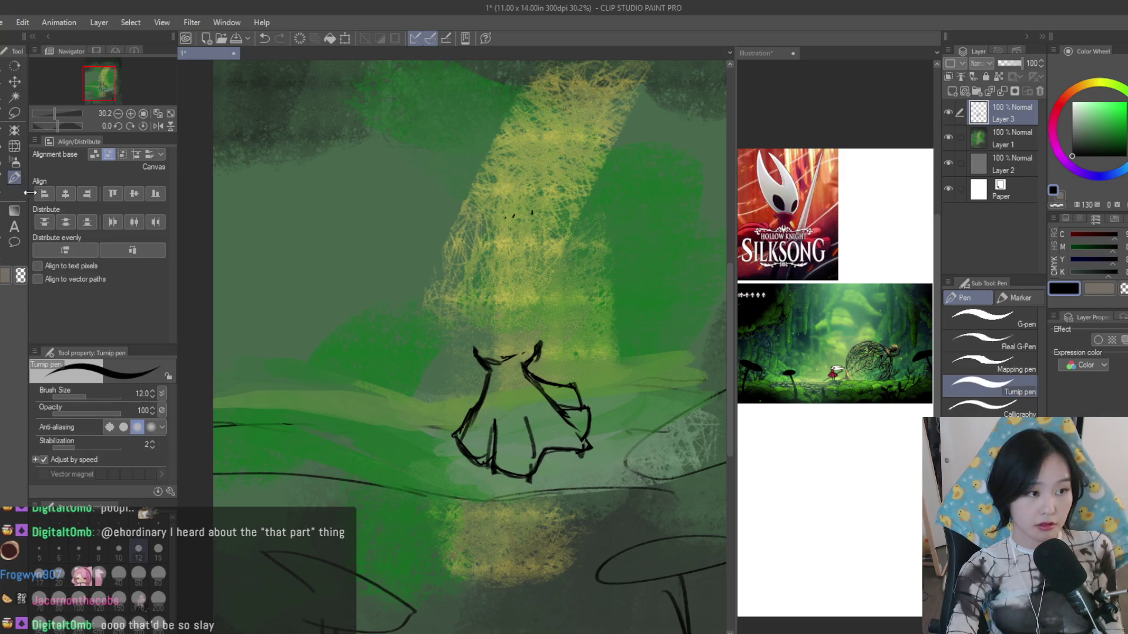
drag(474, 353, 498, 247)
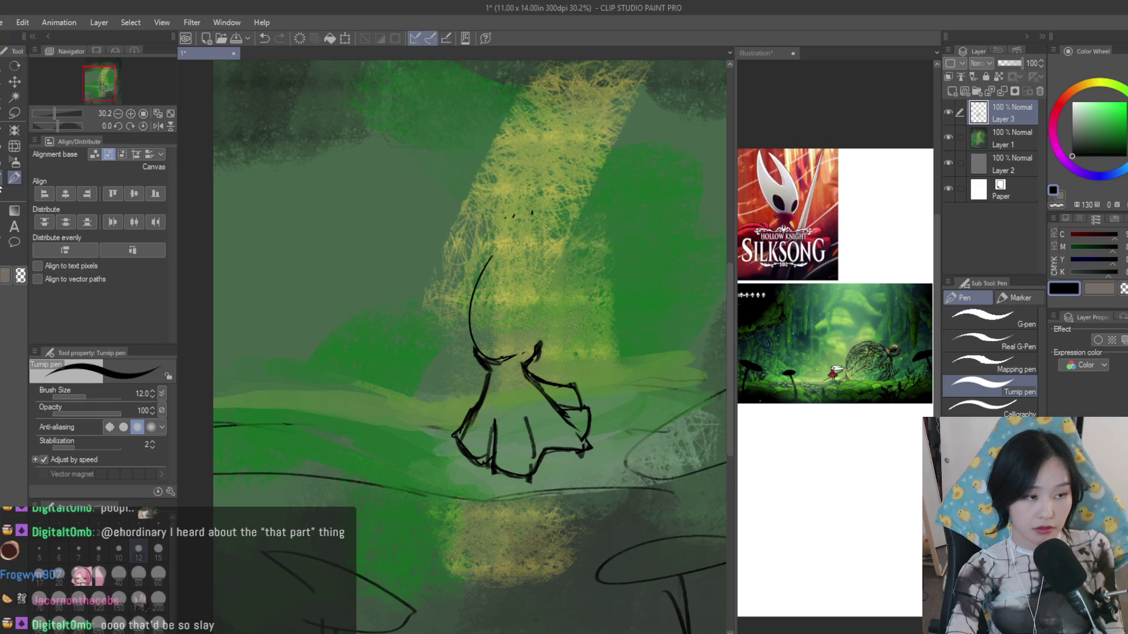
click(12, 195)
key(bracketright)
- Sketch the head's curves and larger curved horn outline, then darken the leg line
drag(569, 314, 485, 360)
drag(520, 237, 471, 296)
key(ctrl+z)
key(ctrl+z)
drag(561, 234, 497, 293)
drag(507, 228, 485, 290)
key(ctrl+z)
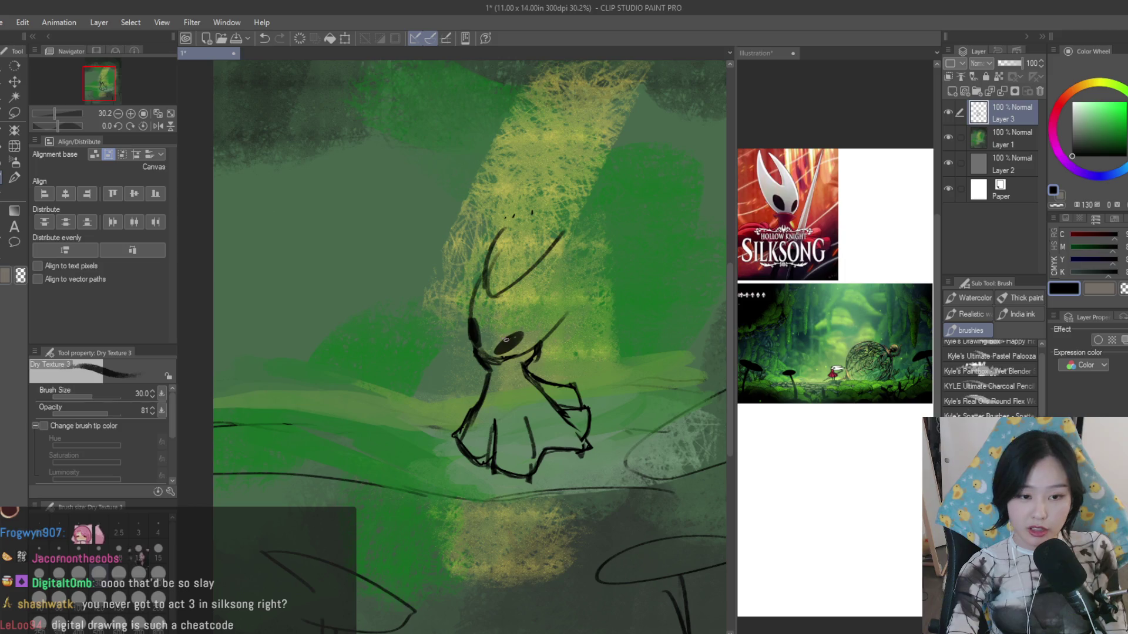
mouse_move(573, 222)
mouse_down()
mouse_move(487, 293)
mouse_move(543, 208)
mouse_up()
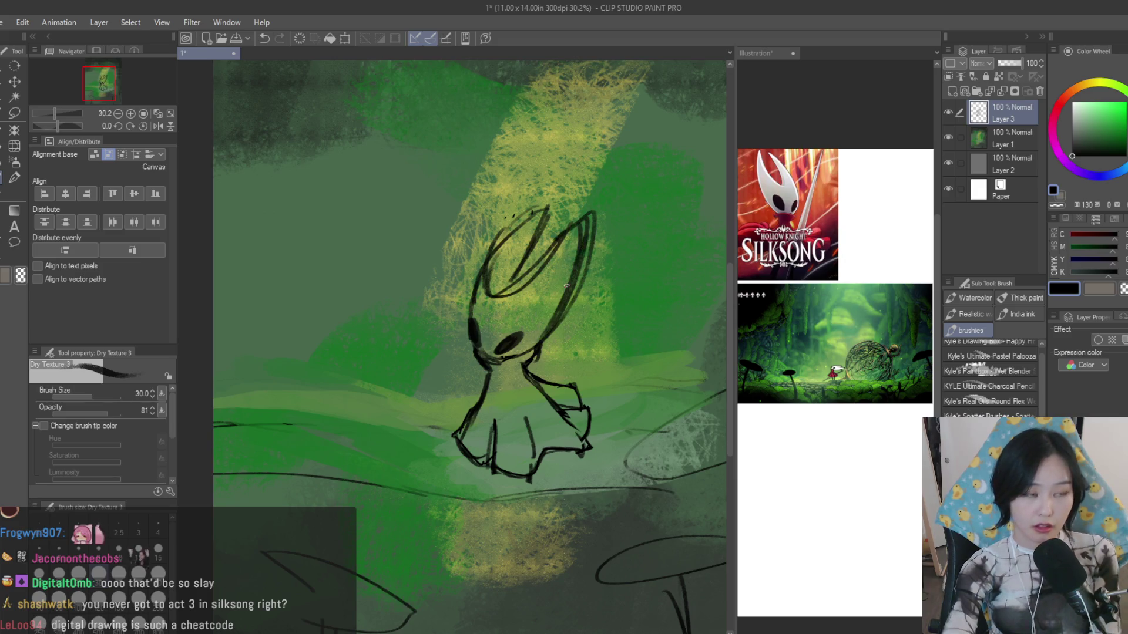
scroll(567, 285, down, 3)
scroll(567, 299, up, 1)
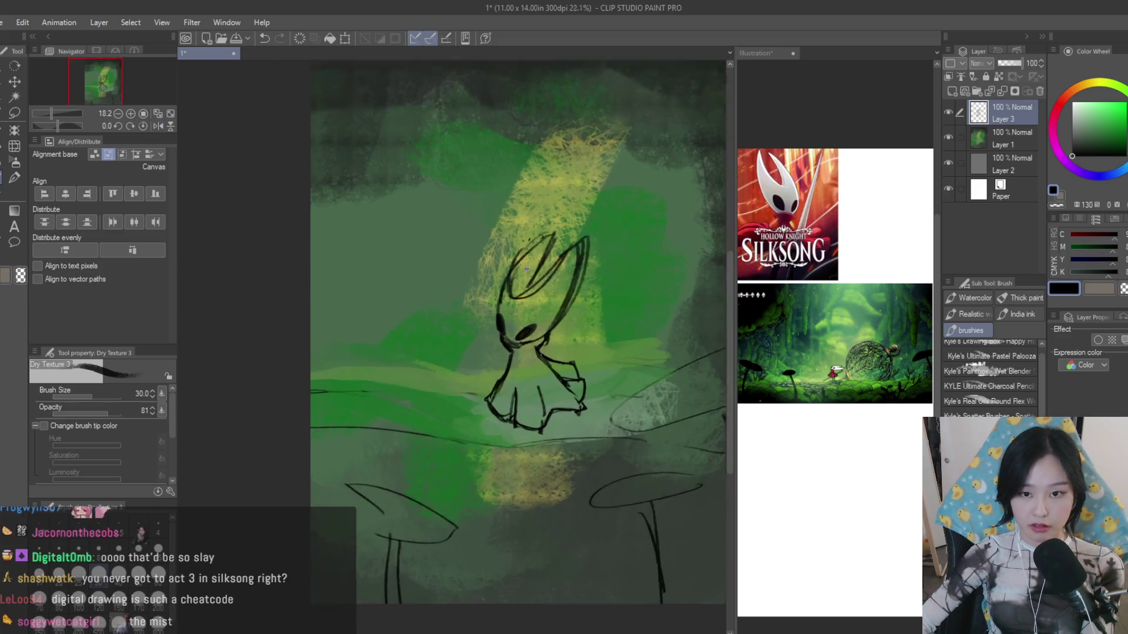
scroll(567, 298, up, 2)
scroll(567, 298, down, 1)
scroll(564, 340, up, 1)
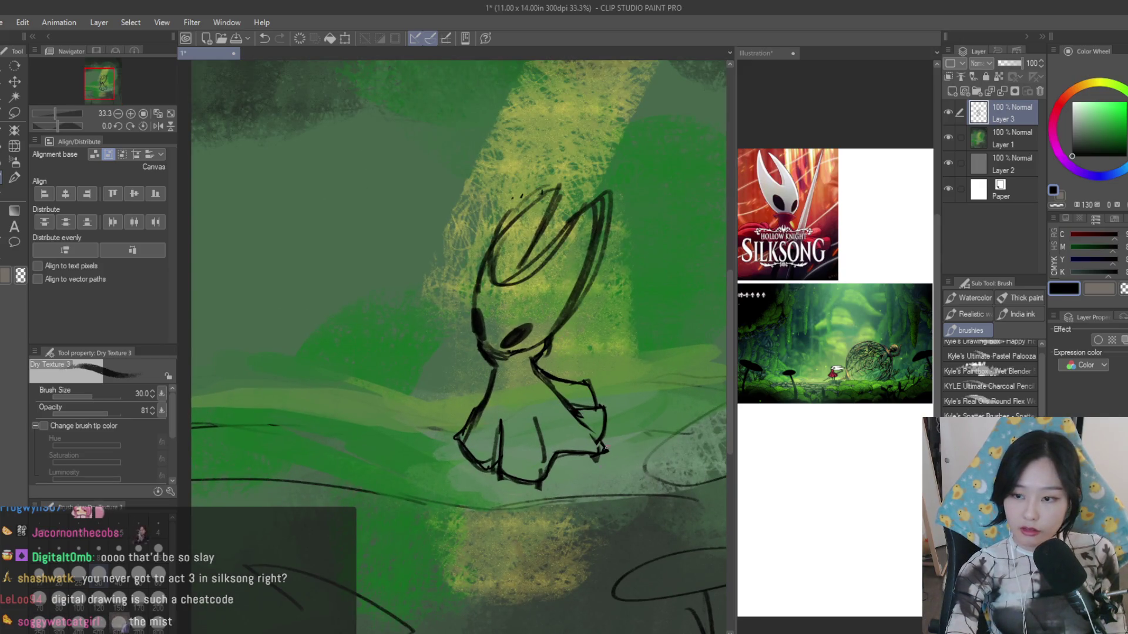
scroll(496, 498, down, 1)
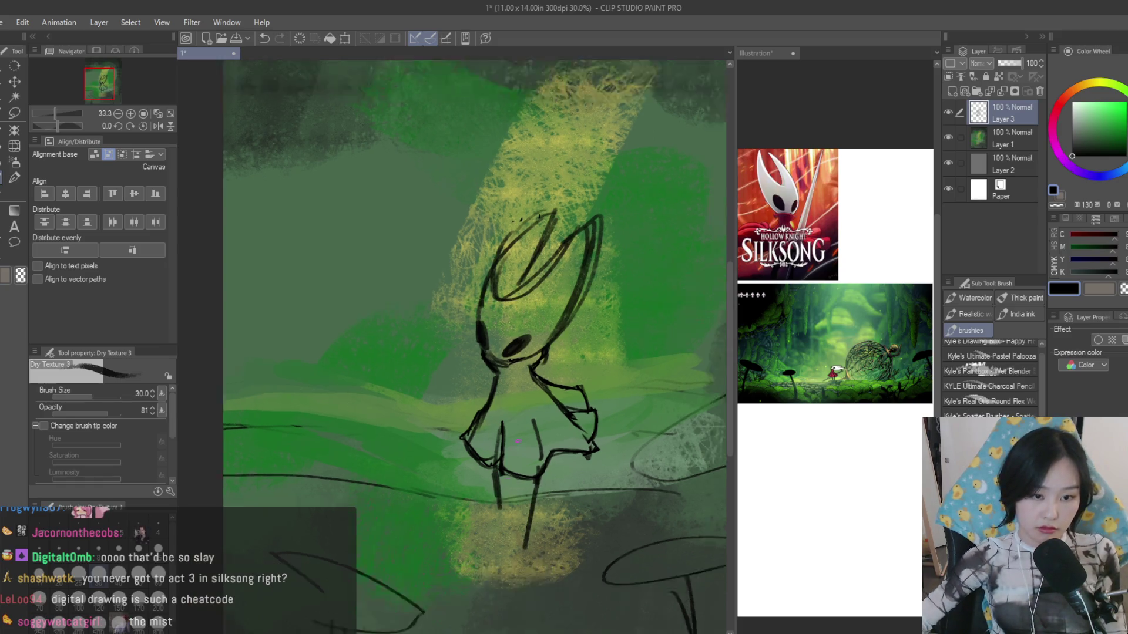
scroll(497, 498, down, 2)
scroll(537, 434, up, 1)
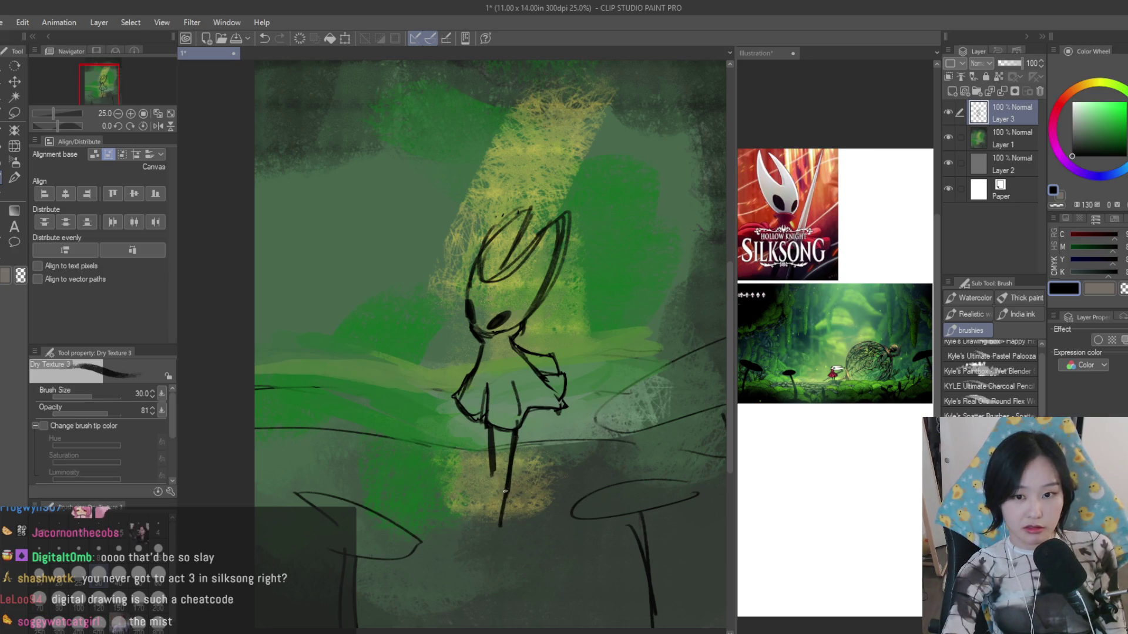
drag(507, 472, 499, 518)
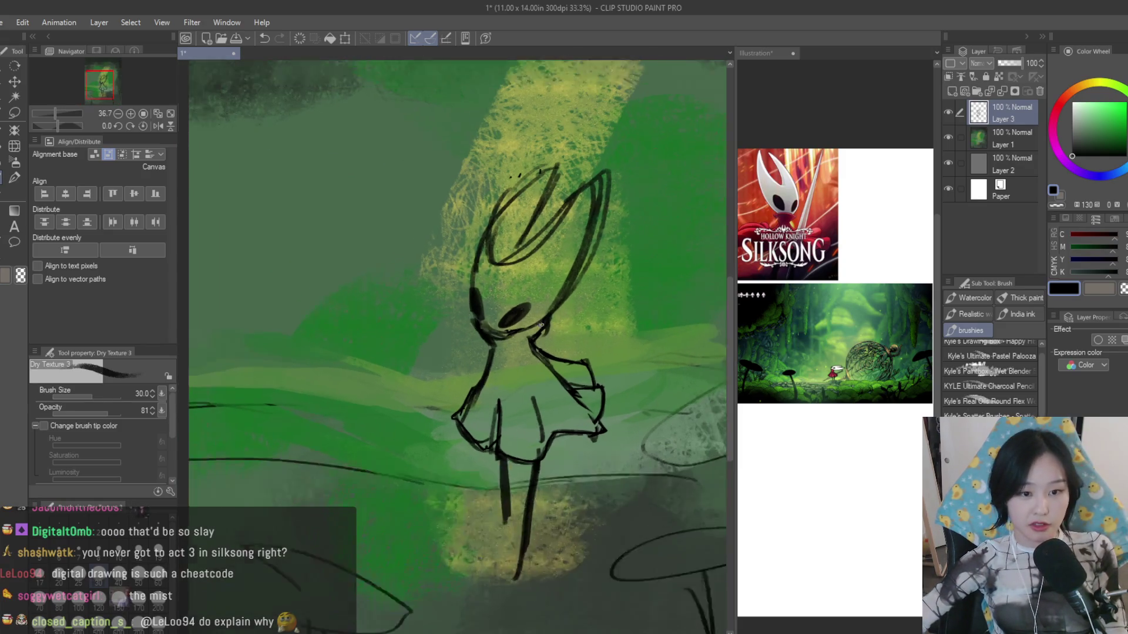
scroll(468, 317, down, 2)
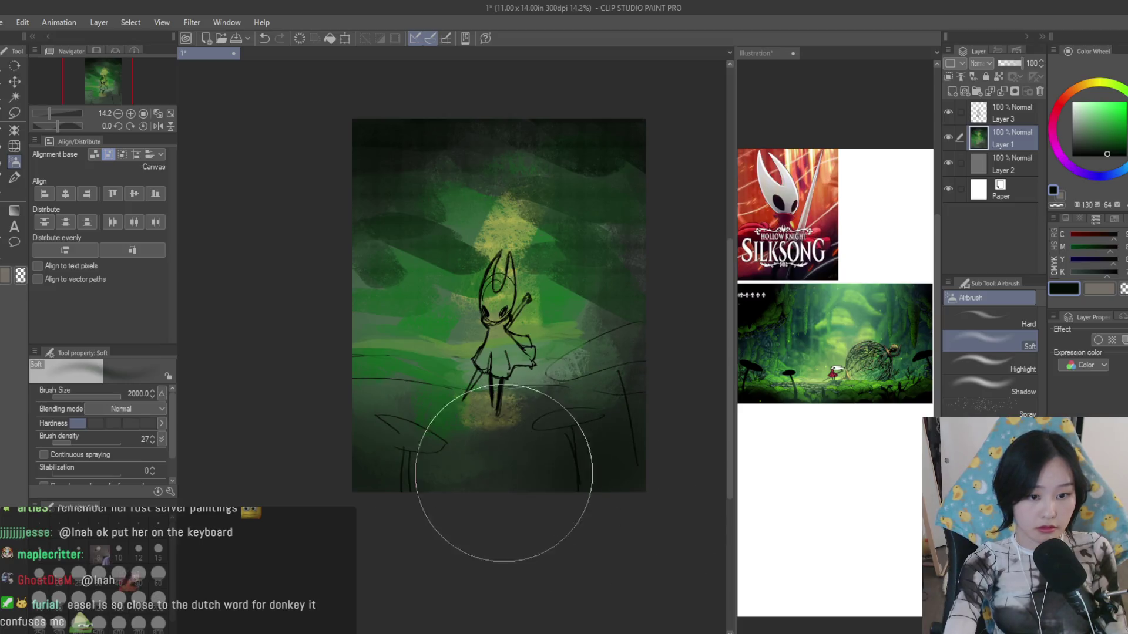
- Return to the background painting layer with the textured brush, a green colour and adjusted size
key(b)
scroll(453, 415, up, 1)
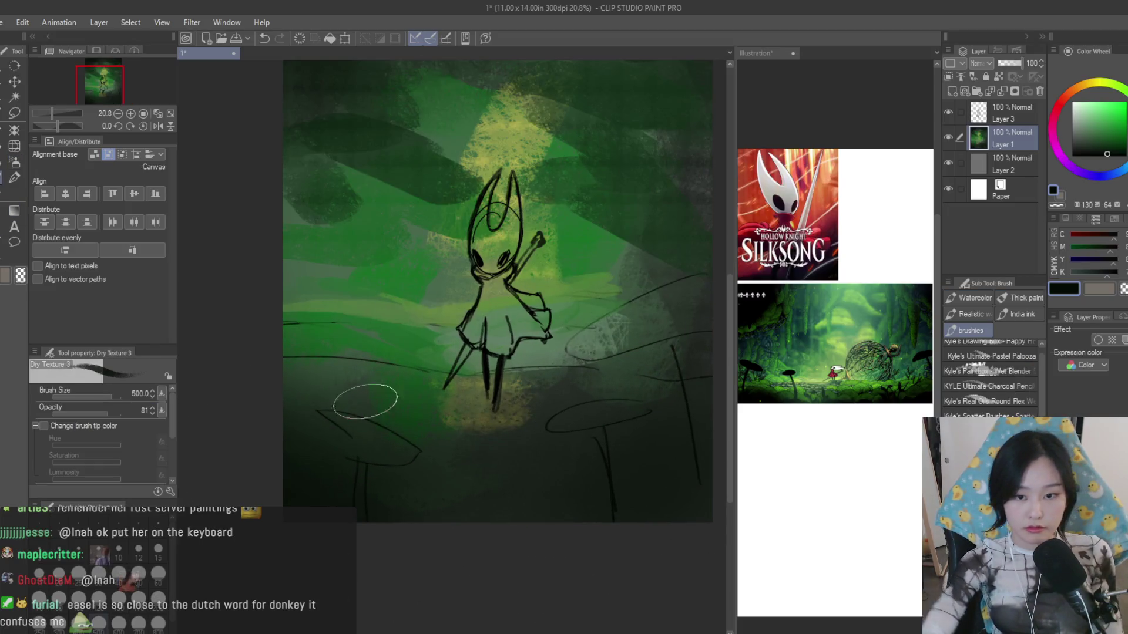
alt+click(393, 373)
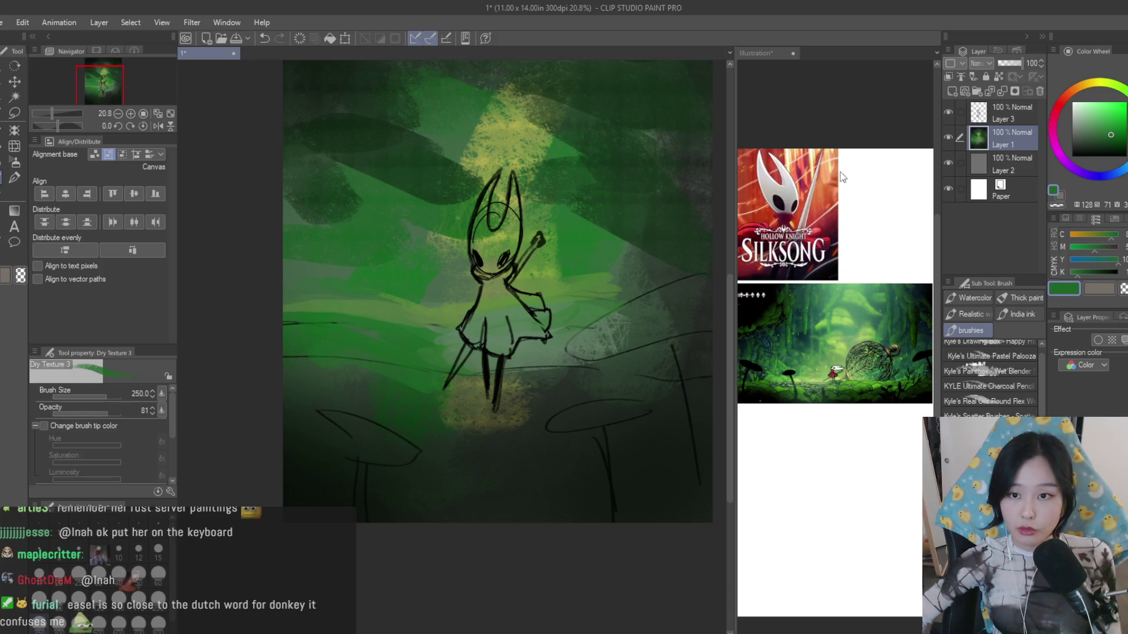
key(alt+bracketright)
key(e)
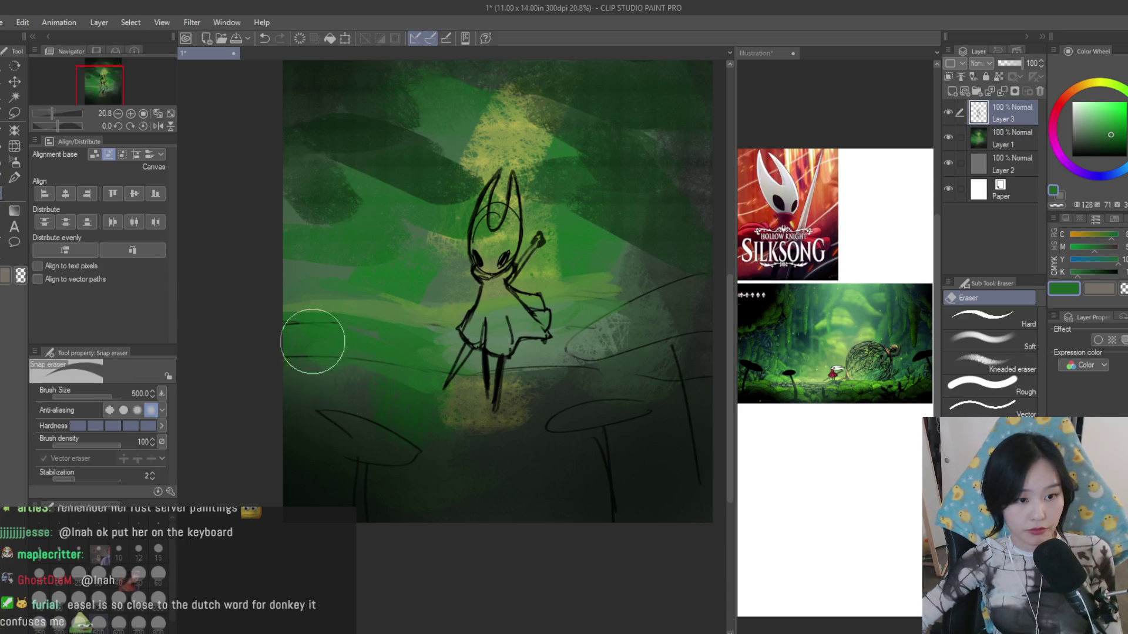
key(alt+bracketleft)
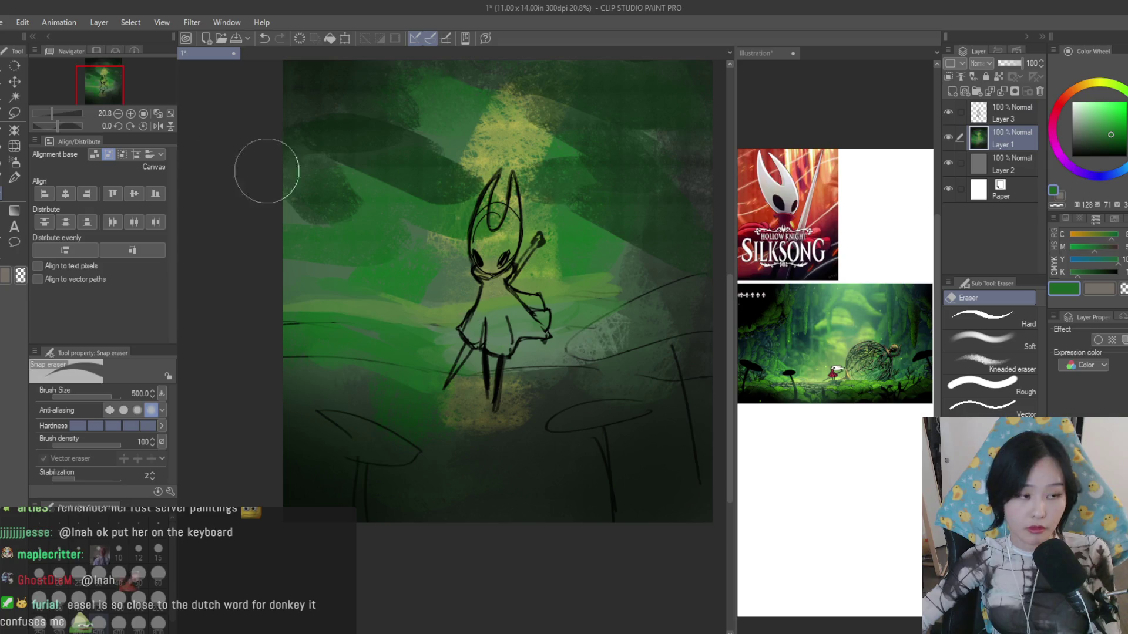
key(b)
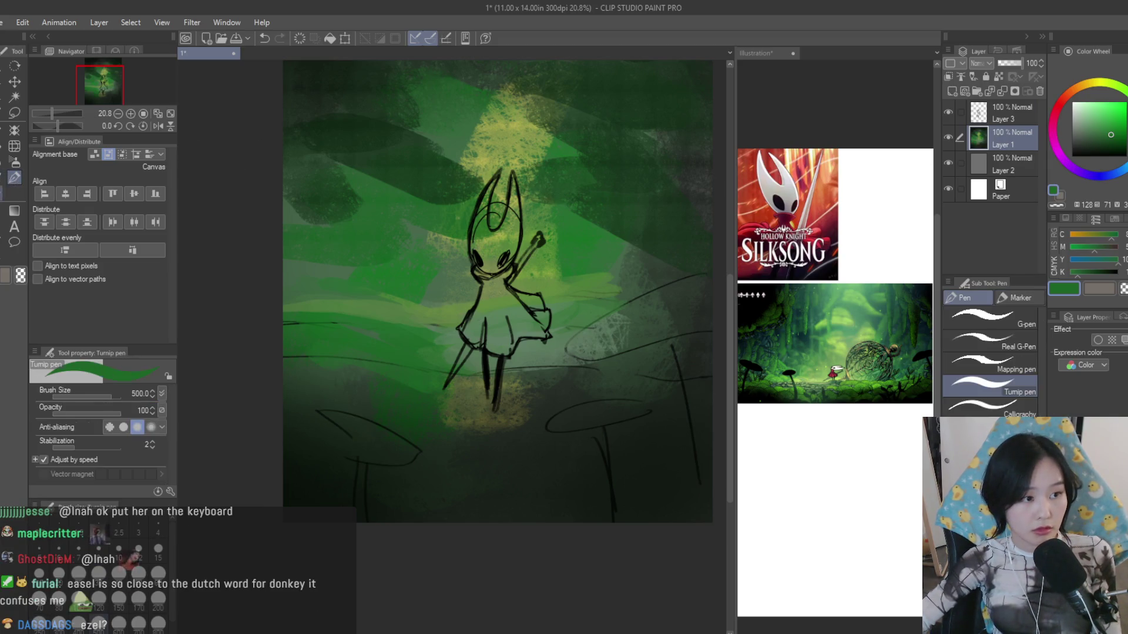
scroll(286, 382, down, 1)
key(bracketright)
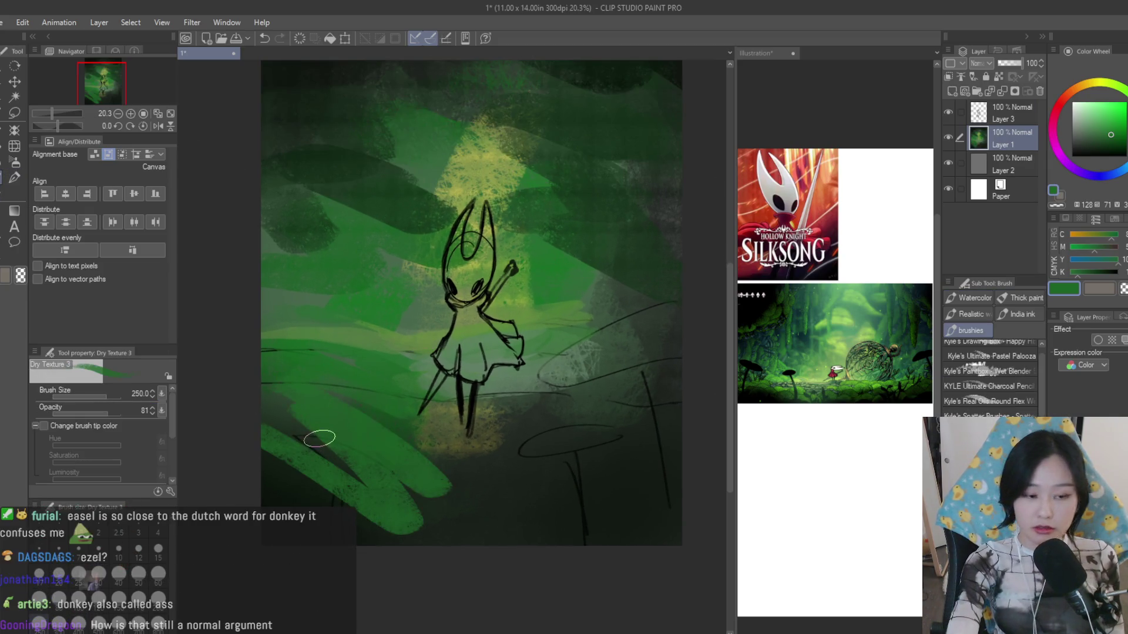
key(bracketleft)
key(bracketleft)
key(bracketleft)
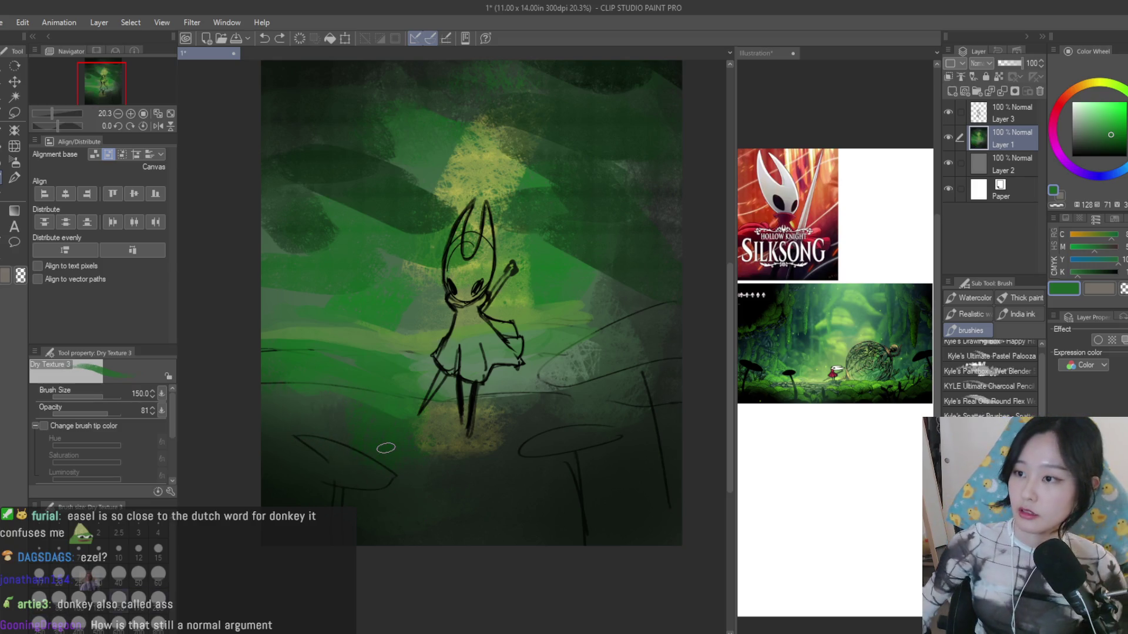
scroll(490, 393, down, 2)
scroll(490, 393, up, 1)
scroll(476, 401, up, 1)
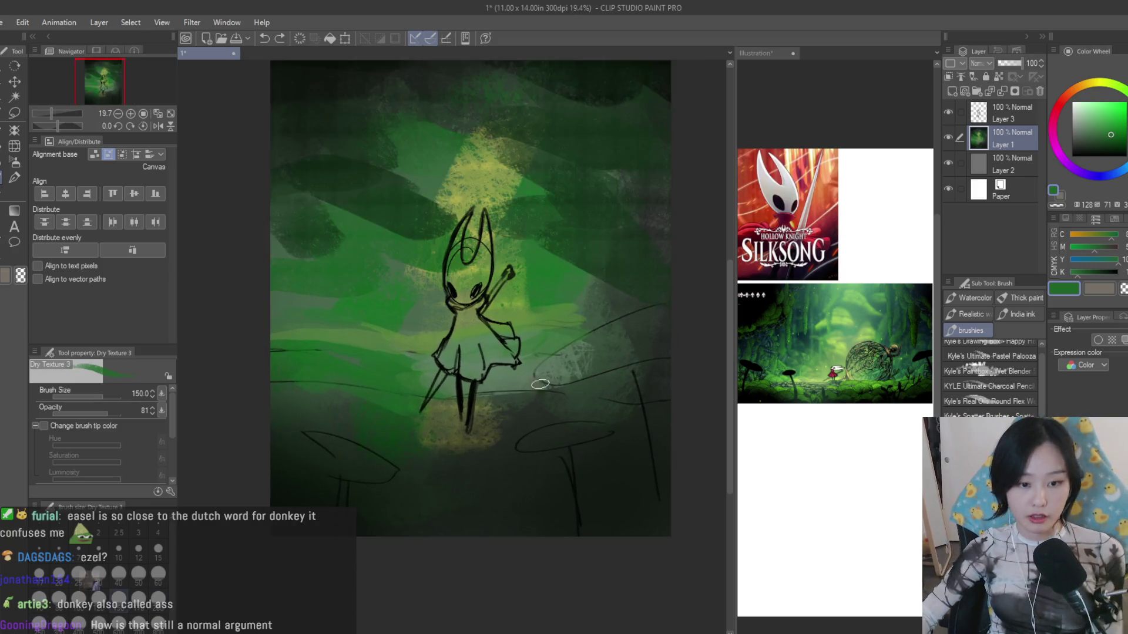
scroll(458, 407, up, 1)
scroll(440, 413, down, 2)
scroll(459, 379, up, 2)
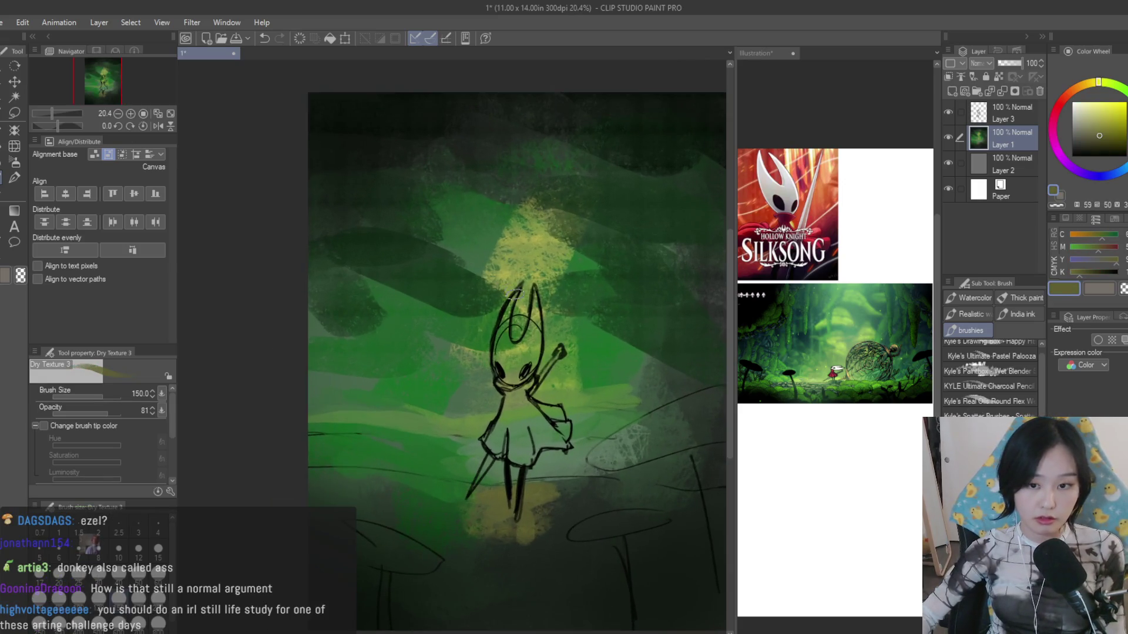
scroll(476, 348, down, 1)
- Paint a wider yellow-green light beam above Hornet and tone down the yellow light around her
mouse_move(476, 348)
mouse_down()
mouse_move(507, 212)
mouse_move(533, 335)
mouse_move(503, 194)
mouse_move(454, 369)
mouse_up()
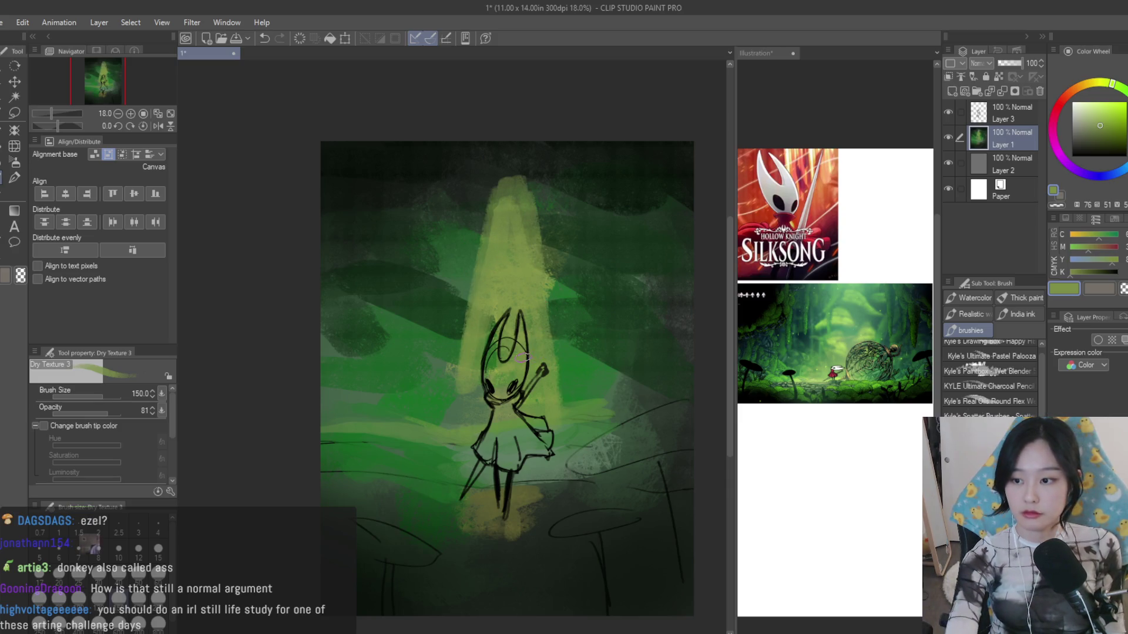
key(ctrl+z)
key(ctrl+z)
key(ctrl+z)
drag(501, 217, 476, 344)
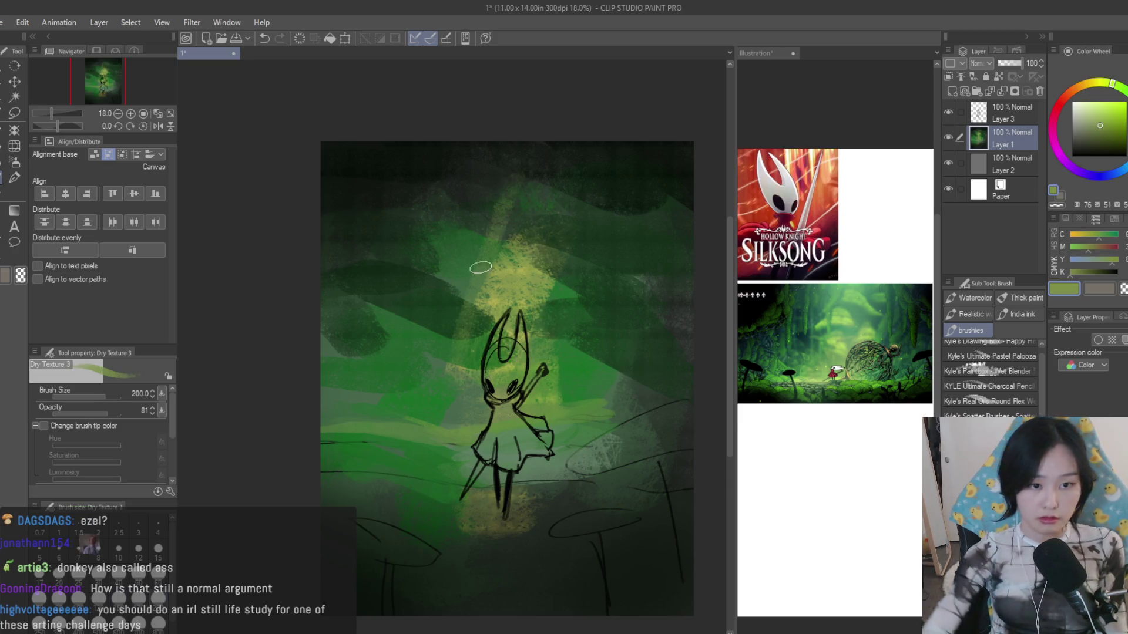
mouse_move(511, 186)
mouse_down()
mouse_move(523, 320)
mouse_move(546, 388)
mouse_up()
drag(521, 273, 459, 441)
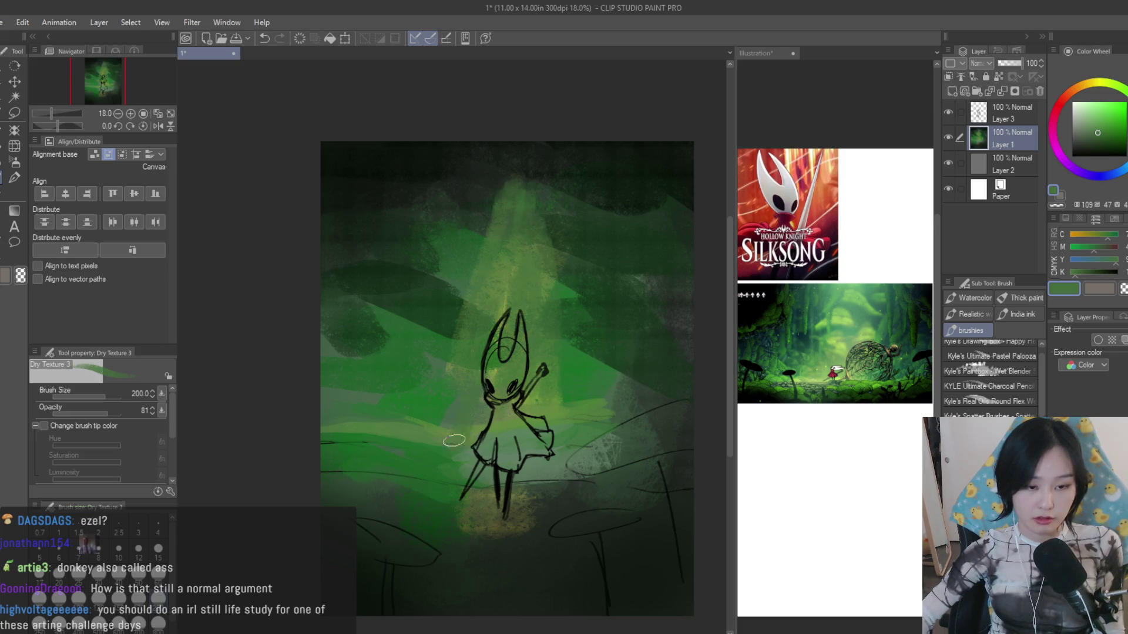
drag(511, 405, 529, 453)
drag(547, 414, 487, 359)
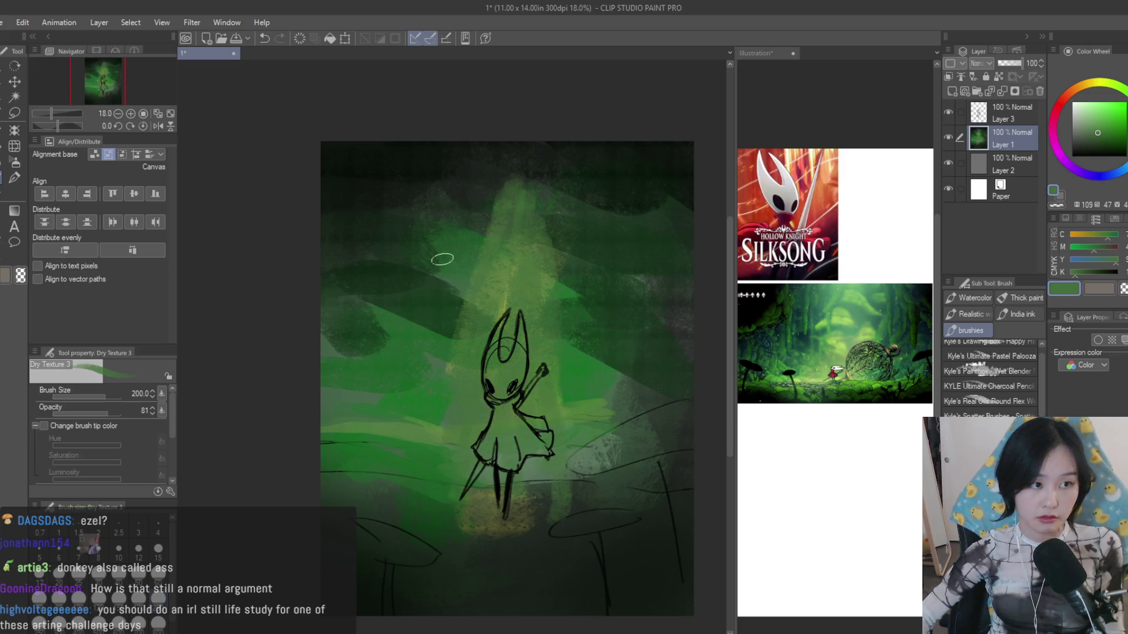
- Paint diagonal green light beams across the upper-left forest and darken their strokes
drag(442, 259, 436, 146)
drag(468, 203, 428, 308)
drag(440, 190, 423, 304)
drag(441, 133, 428, 181)
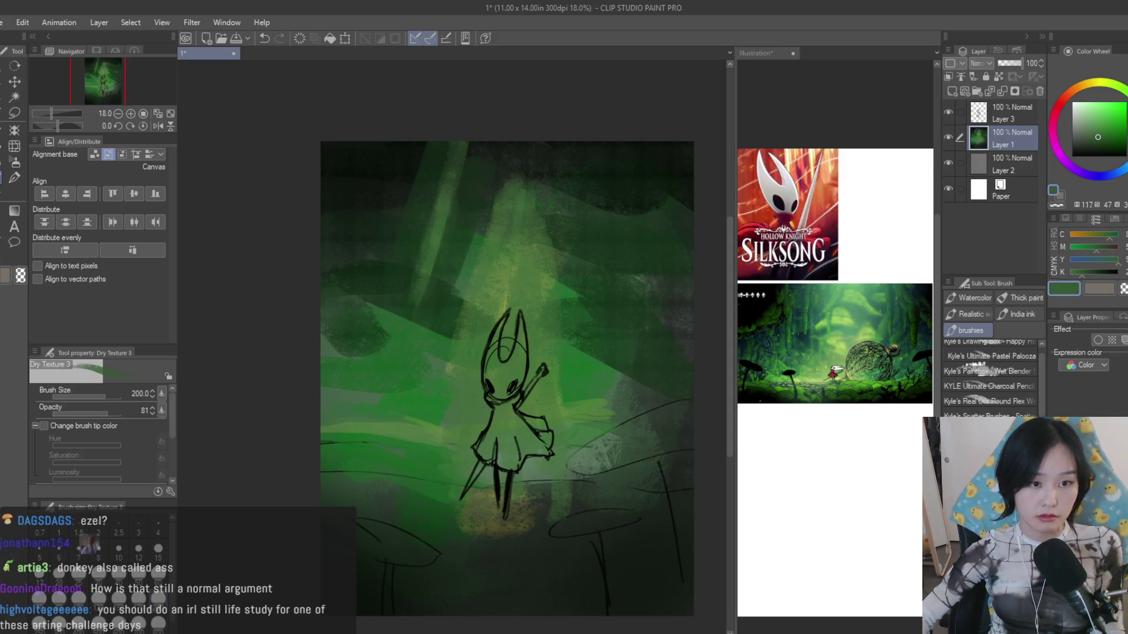
drag(391, 297, 444, 267)
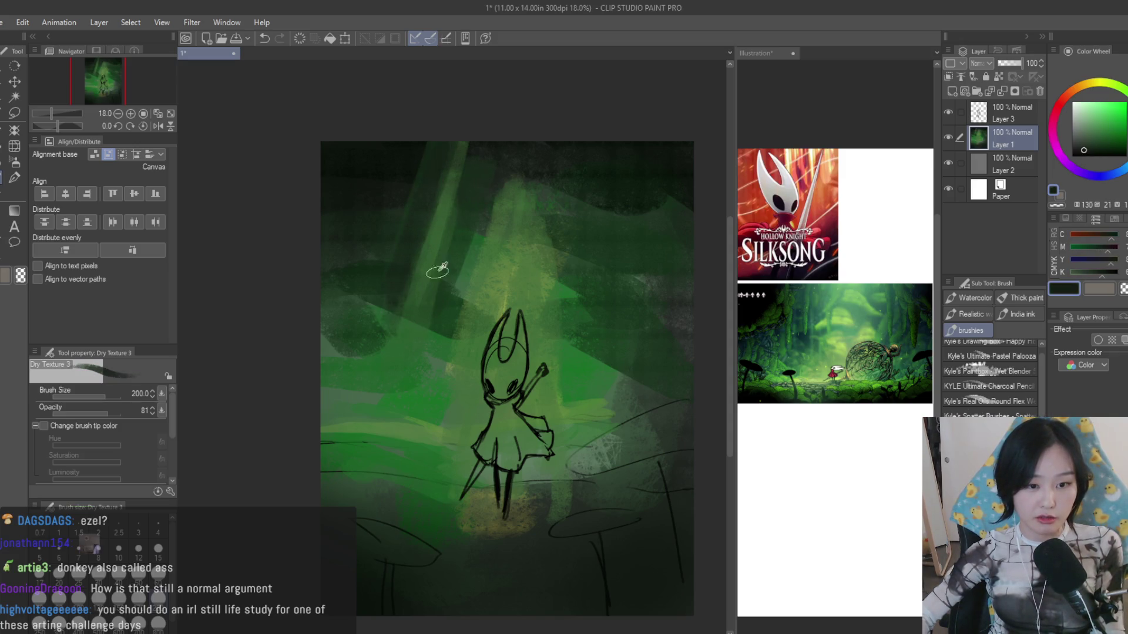
drag(431, 325, 450, 209)
- Sample greens from the painting and add light vertical beam strokes on the right
drag(599, 177, 589, 277)
alt+click(616, 251)
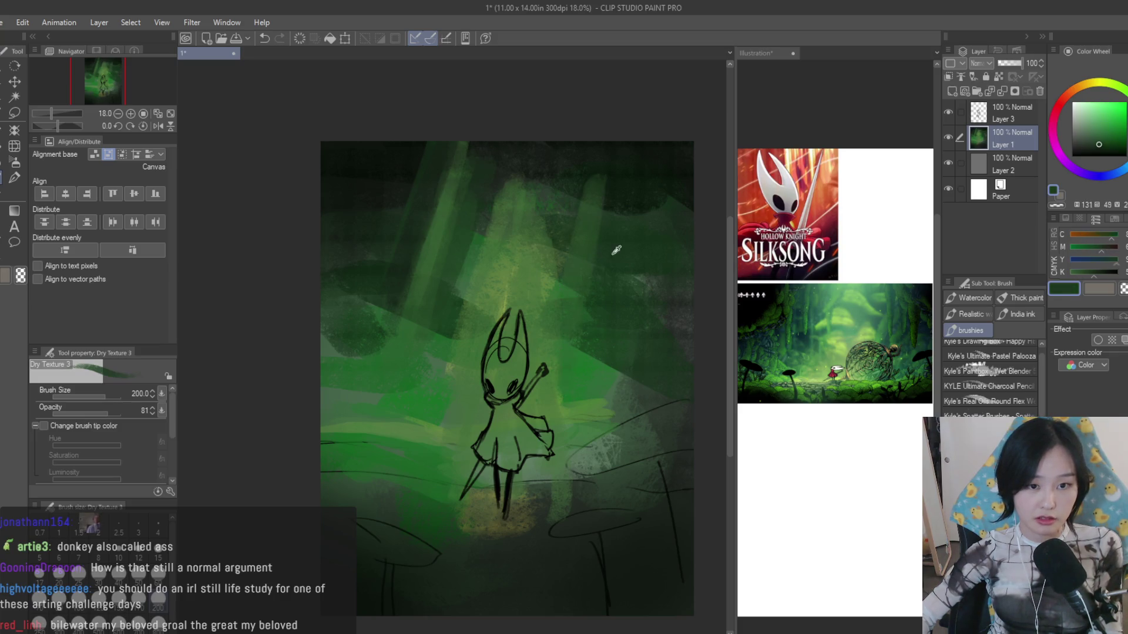
alt+click(578, 196)
drag(580, 203, 582, 387)
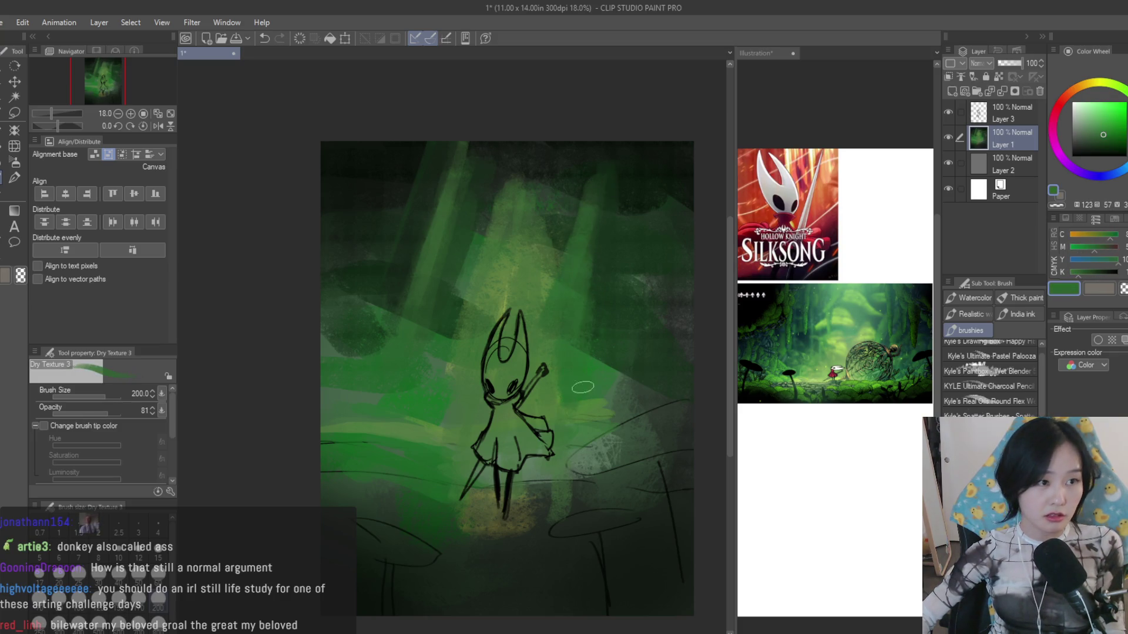
alt+click(449, 279)
alt+click(527, 258)
- Darken the upper-right corner with deeper greens, then raise the brush size to 700
alt+click(632, 185)
drag(635, 211, 683, 304)
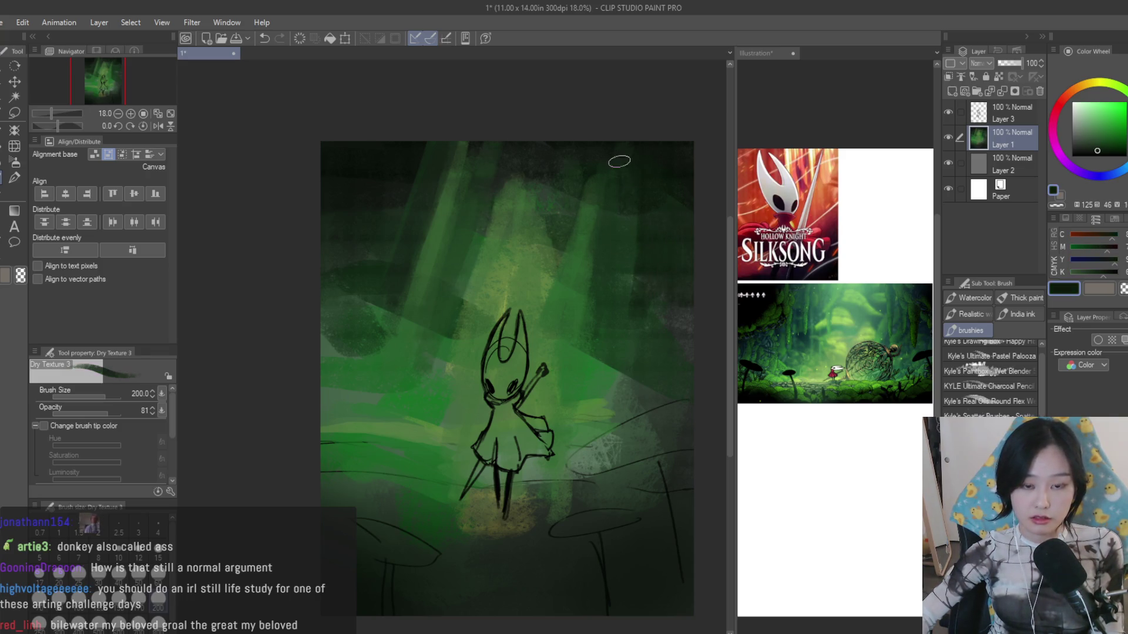
drag(605, 159, 631, 324)
alt+click(631, 325)
mouse_move(647, 370)
mouse_down()
mouse_move(633, 486)
mouse_move(680, 390)
mouse_move(612, 496)
mouse_move(579, 428)
mouse_move(613, 439)
mouse_move(583, 385)
mouse_up()
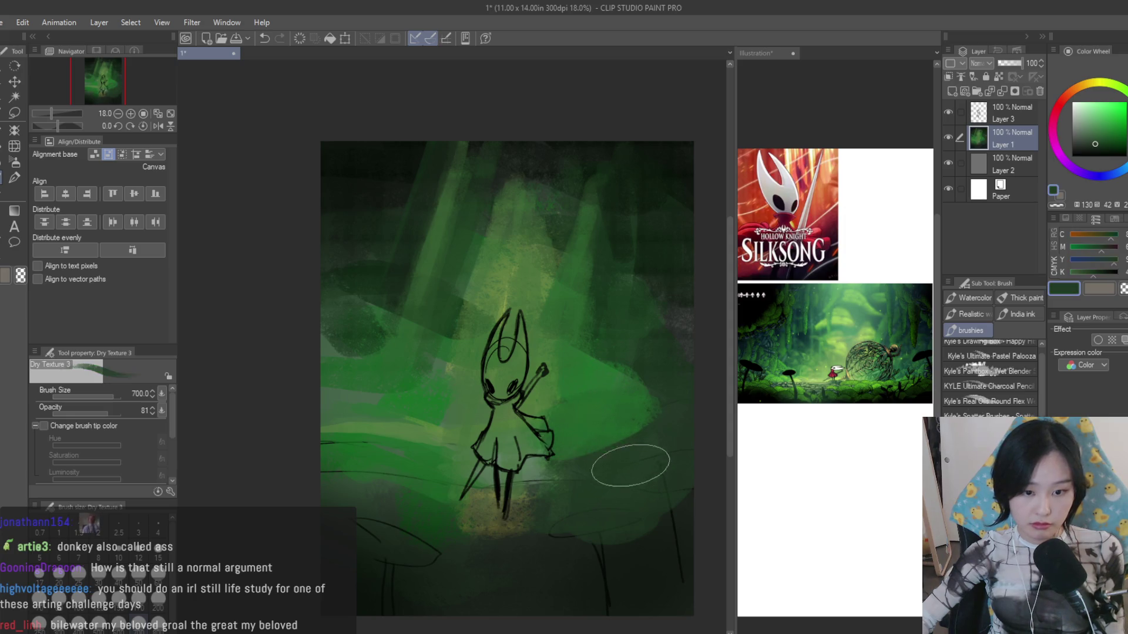
- Paint dark green over the lower ground, covering the yellow patch and mushroom lines
drag(560, 511, 390, 521)
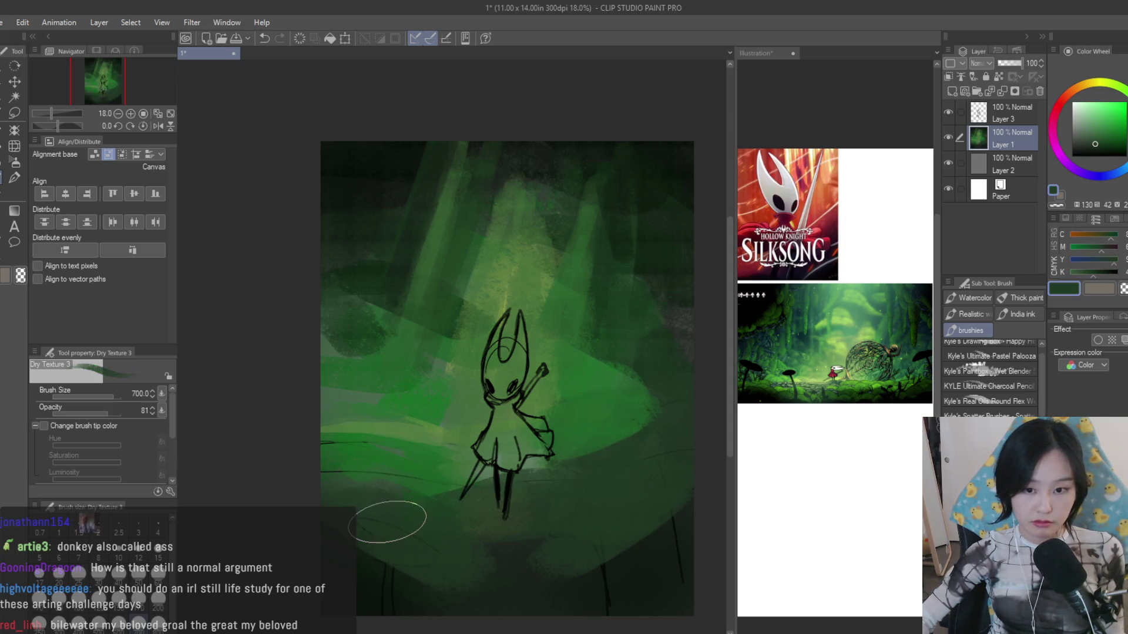
mouse_move(361, 451)
mouse_down()
mouse_move(364, 415)
mouse_move(390, 503)
mouse_move(382, 569)
mouse_move(365, 530)
mouse_up()
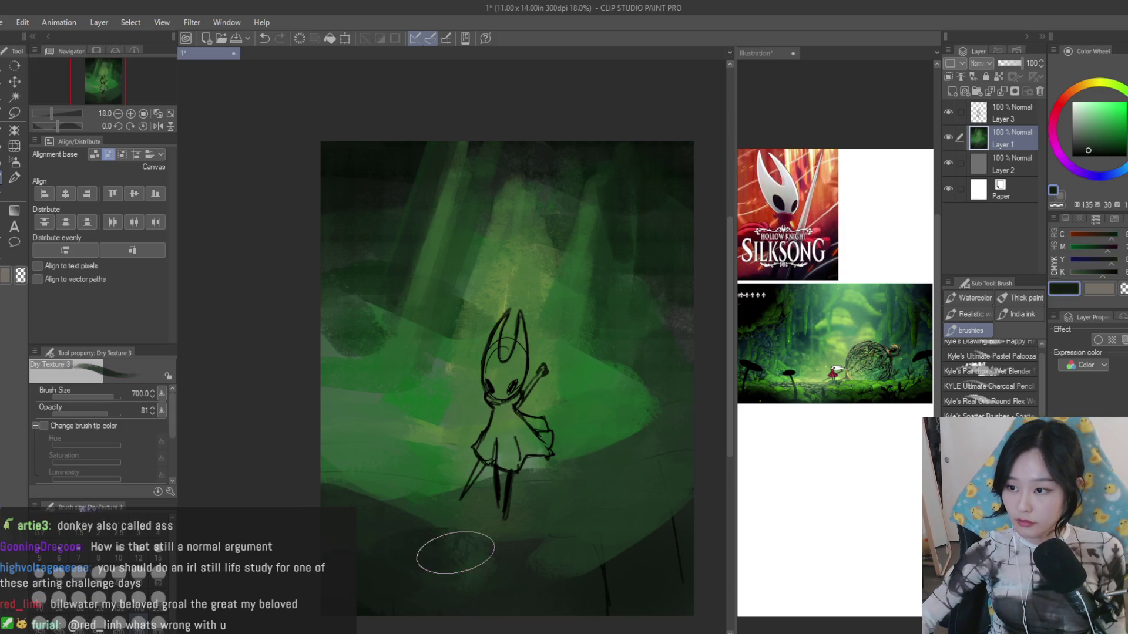
drag(453, 549, 517, 584)
click(1085, 155)
mouse_move(617, 573)
mouse_down()
mouse_move(604, 470)
mouse_move(605, 597)
mouse_move(632, 537)
mouse_up()
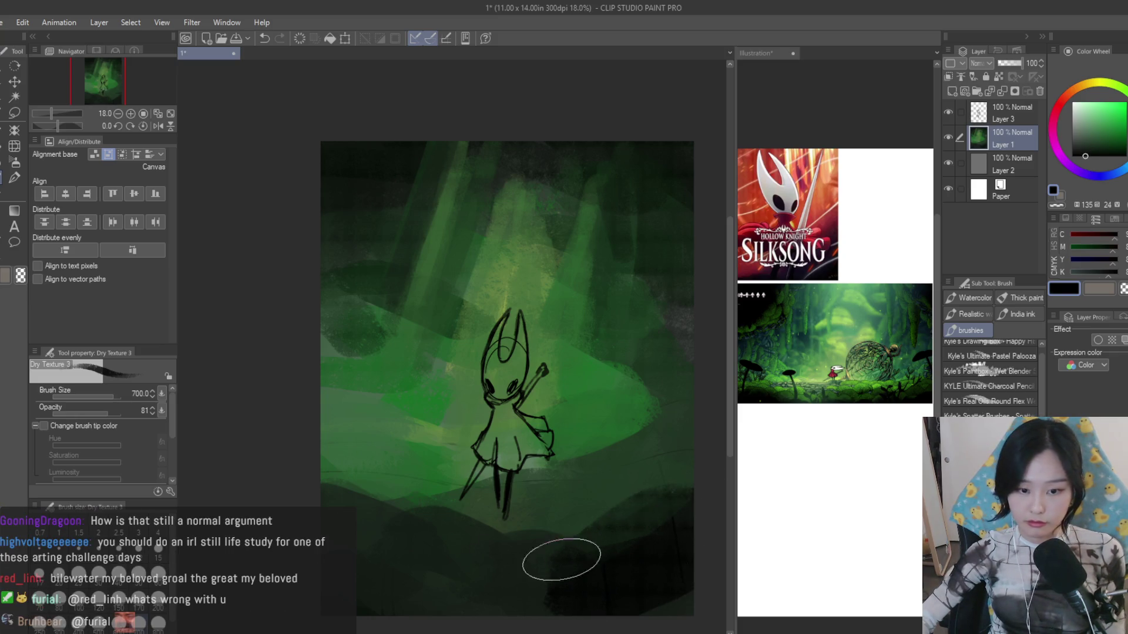
drag(561, 560, 596, 546)
- Vary greens across the left ground and upper-left forest, then reduce the brush size to 300
alt+click(659, 592)
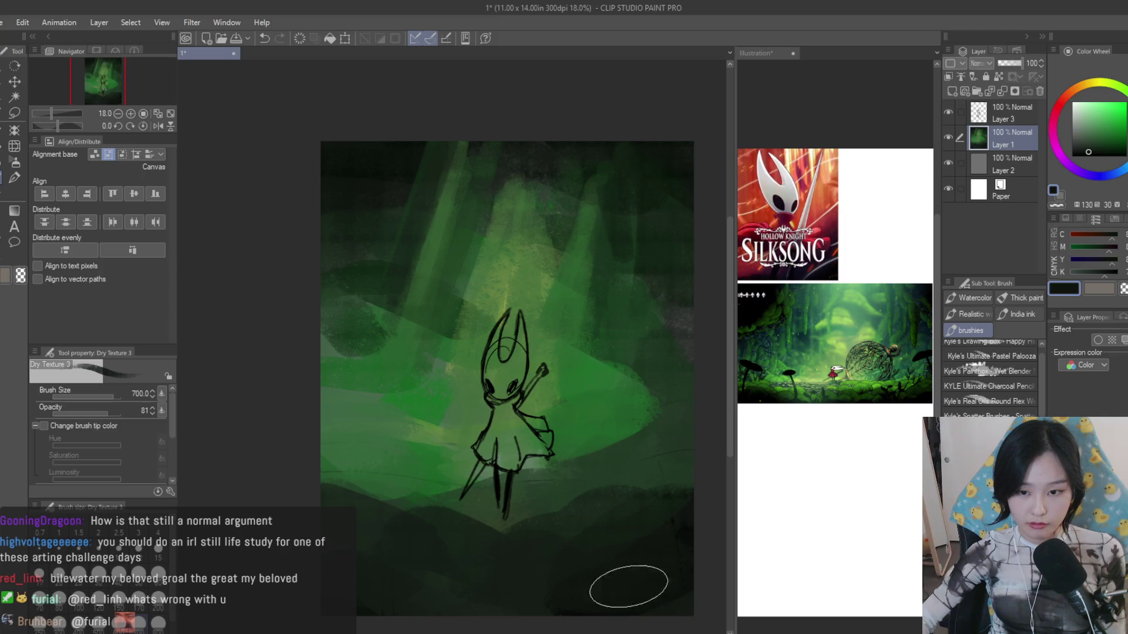
alt+click(657, 427)
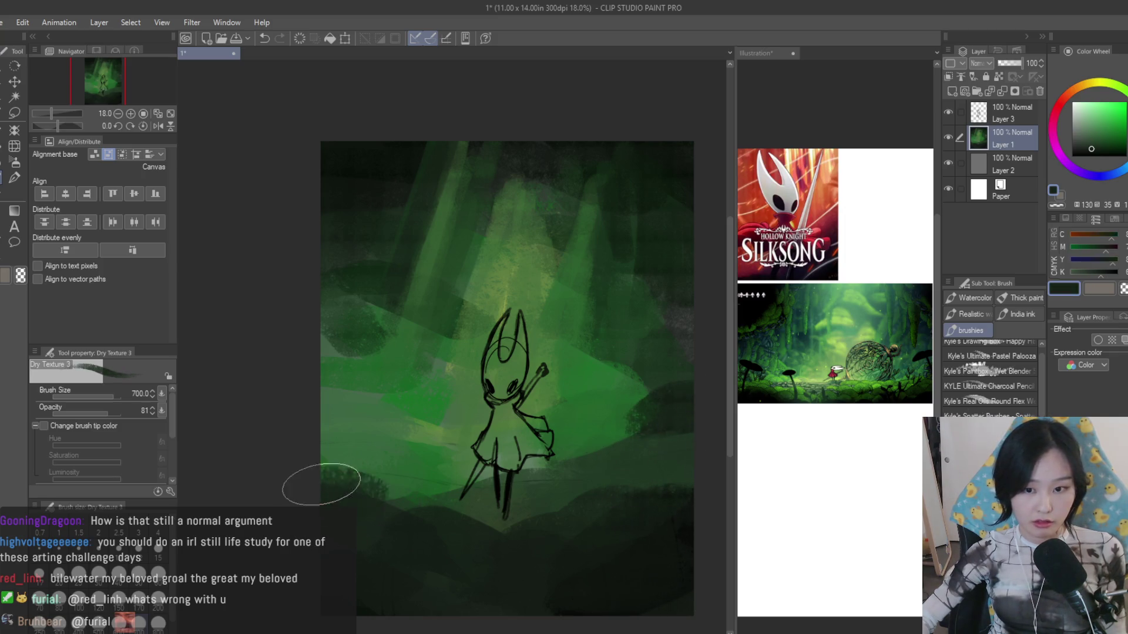
drag(390, 449, 370, 440)
alt+click(428, 461)
drag(428, 461, 419, 454)
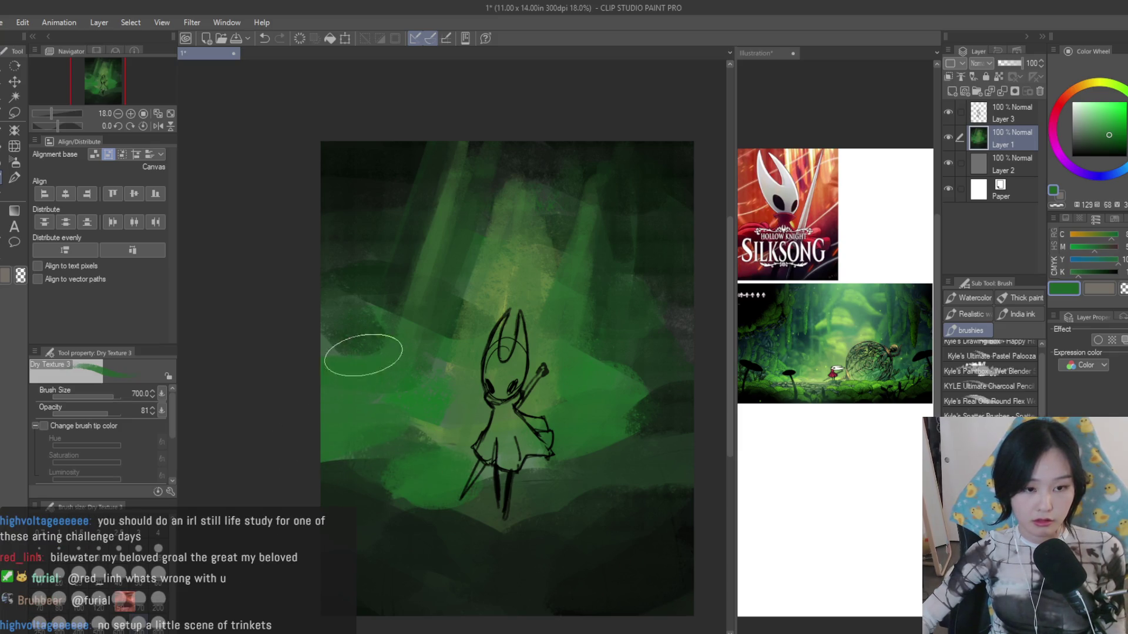
alt+click(365, 290)
drag(333, 326, 428, 204)
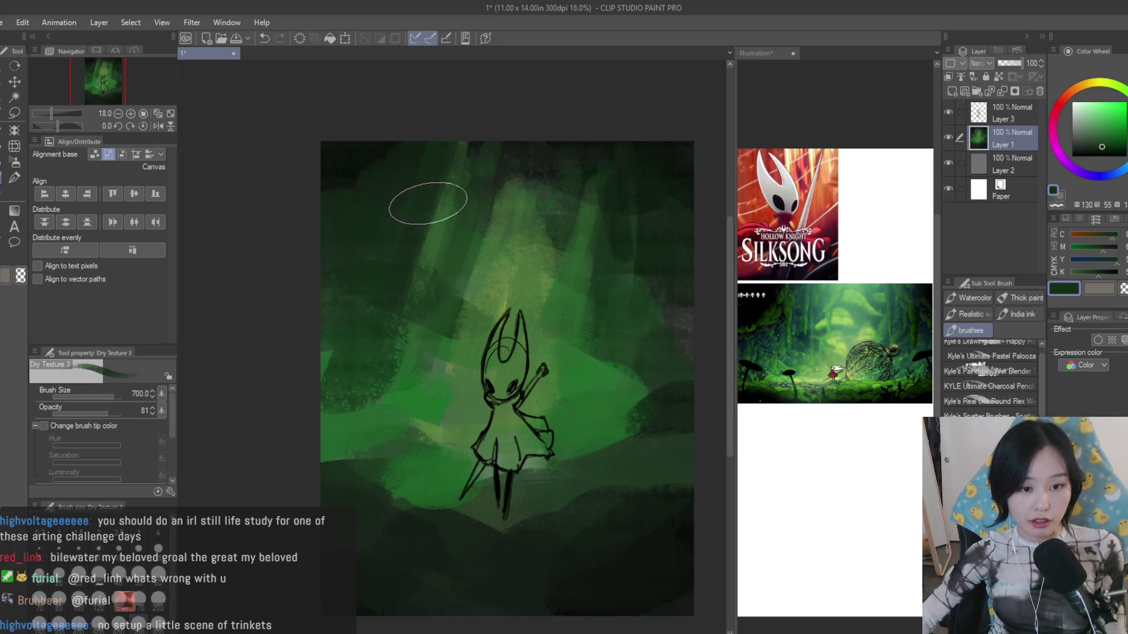
alt+click(383, 410)
key(bracketleft)
key(bracketleft)
key(bracketleft)
- Paint lighter yellow-green around Hornet's head and body and light patches on the ground beside her
mouse_move(541, 498)
mouse_down()
mouse_move(597, 470)
mouse_move(641, 468)
mouse_move(532, 497)
mouse_up()
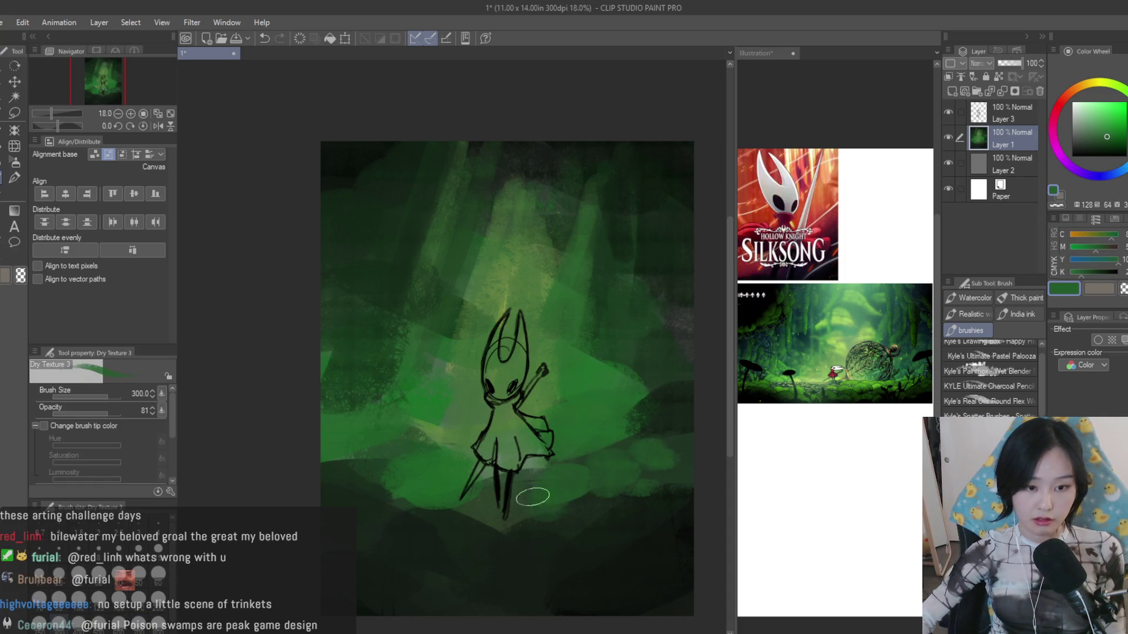
drag(364, 476, 396, 498)
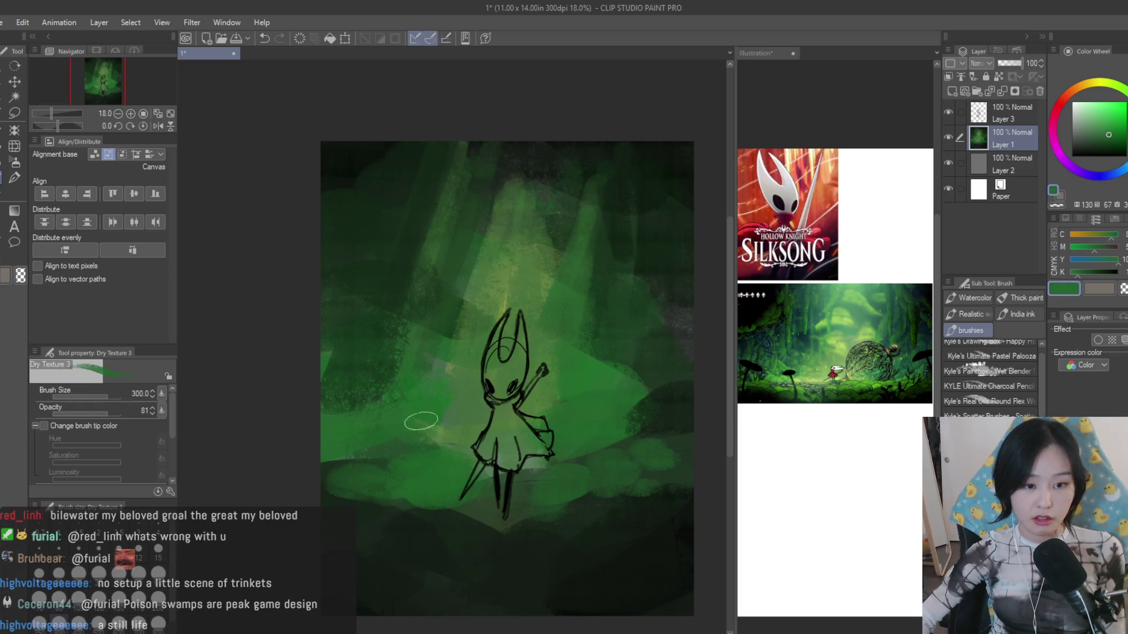
alt+click(427, 361)
mouse_move(476, 397)
mouse_down()
mouse_move(494, 300)
mouse_move(467, 423)
mouse_up()
drag(507, 353, 559, 385)
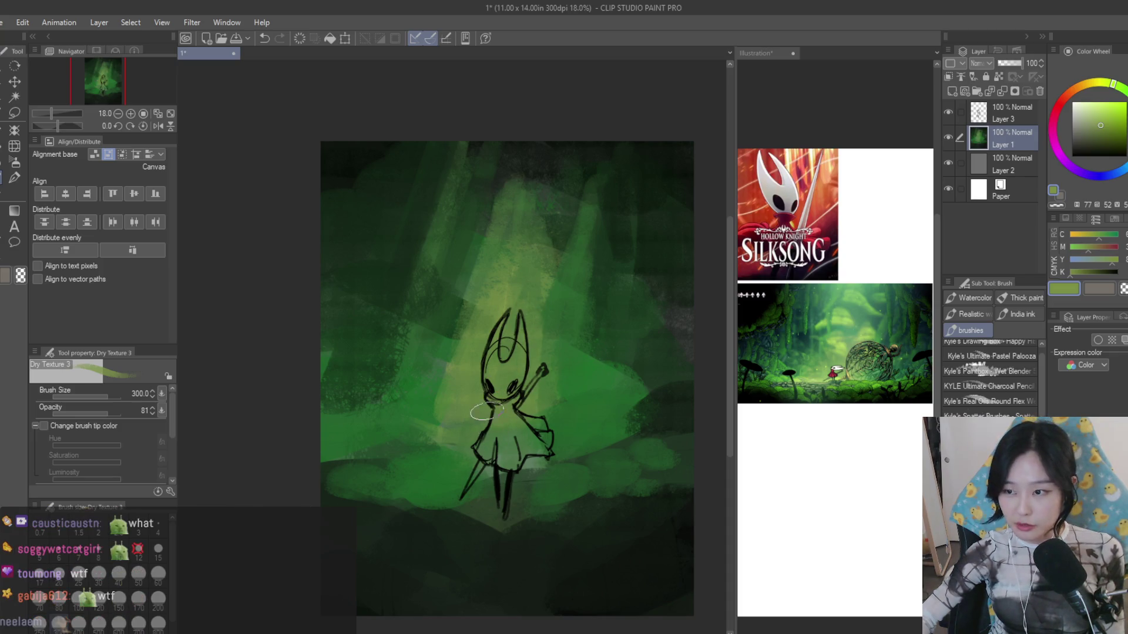
drag(403, 456, 520, 440)
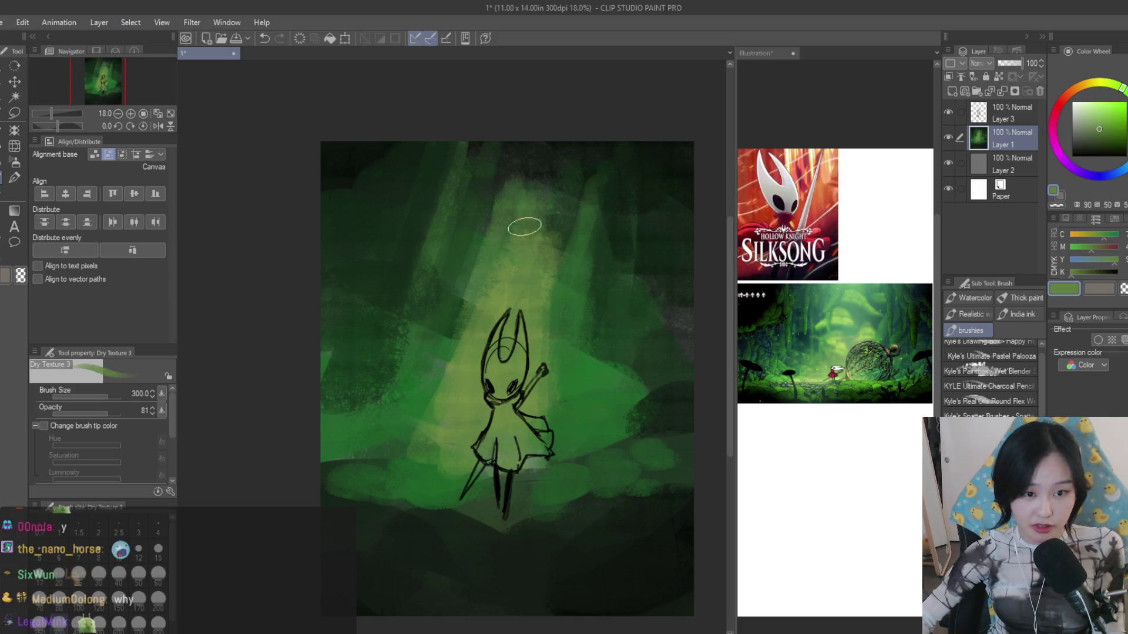
alt+click(550, 196)
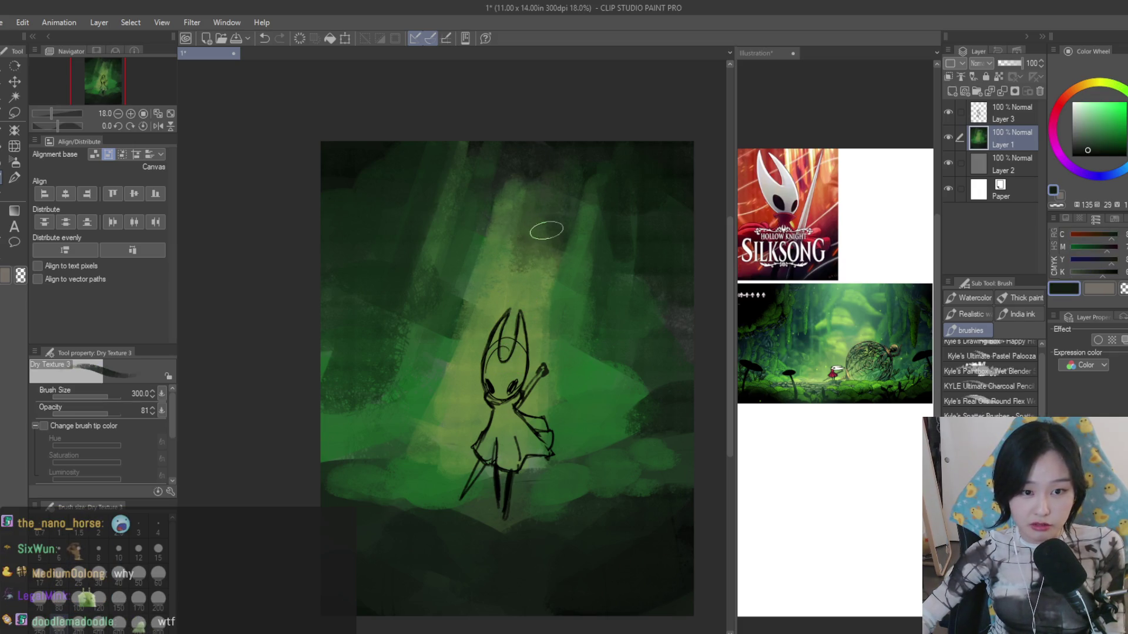
alt+click(551, 264)
alt+click(568, 291)
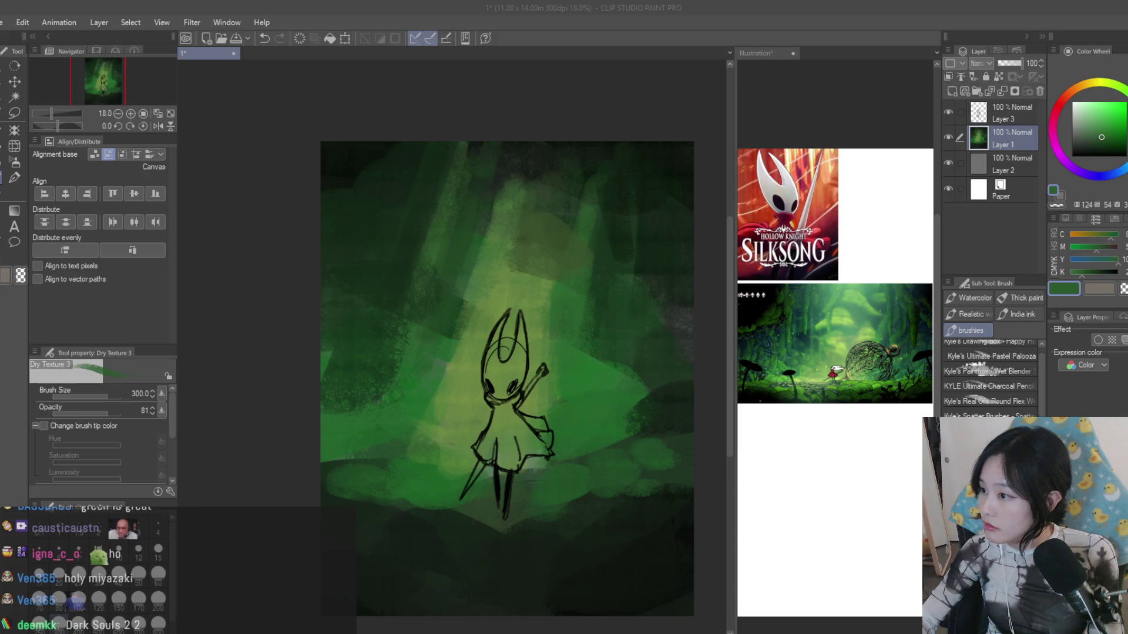
scroll(594, 282, down, 1)
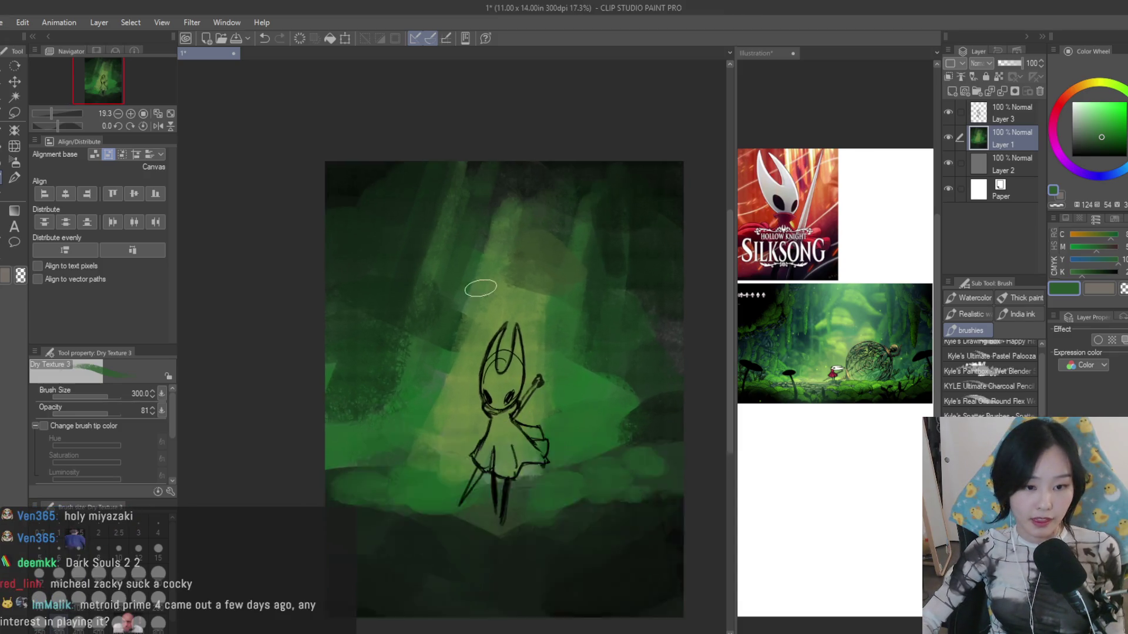
scroll(479, 282, up, 1)
scroll(525, 462, up, 1)
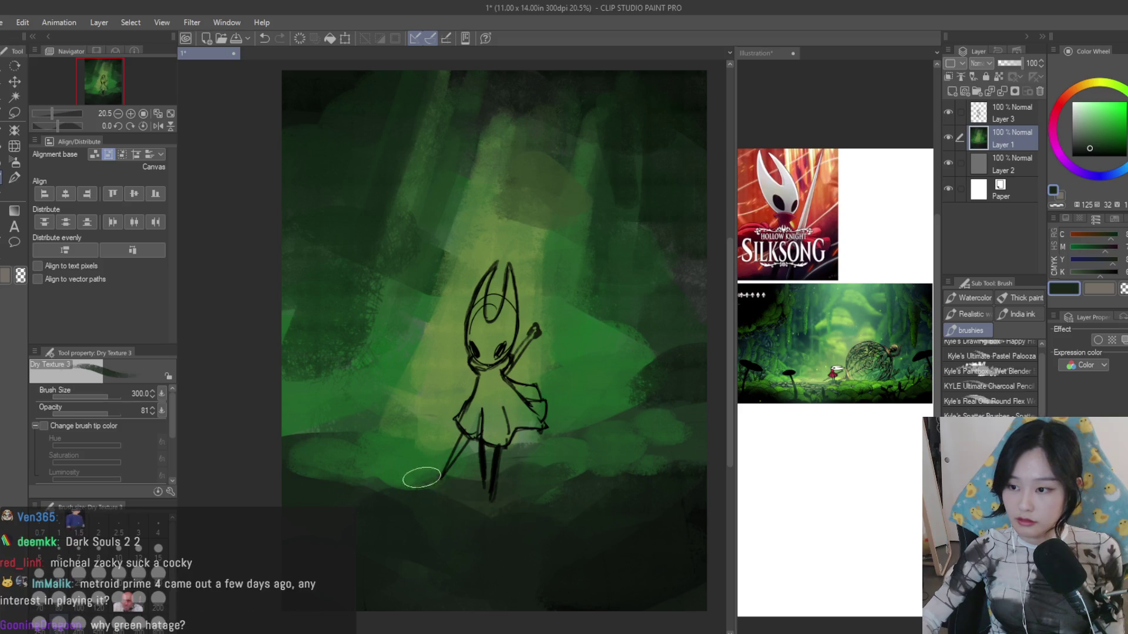
scroll(476, 528, down, 1)
scroll(476, 528, up, 2)
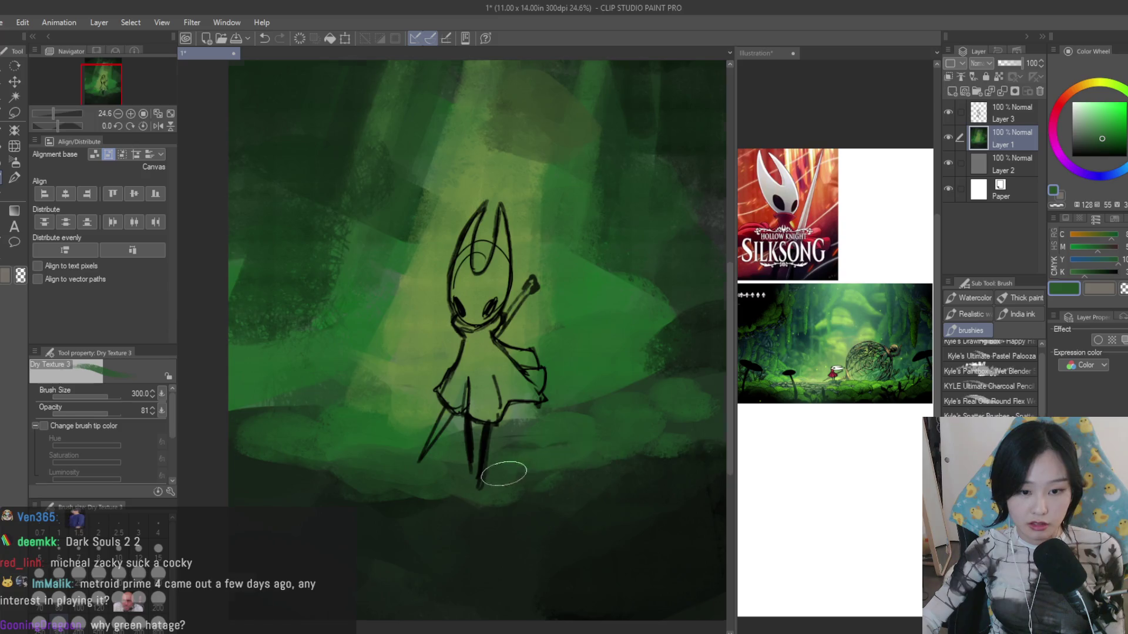
scroll(564, 476, down, 2)
- Dab rounded moss clumps along the ground beneath Hornet in a range of dark and light greens
mouse_move(630, 483)
mouse_down()
mouse_move(596, 501)
mouse_move(364, 493)
mouse_up()
alt+click(511, 537)
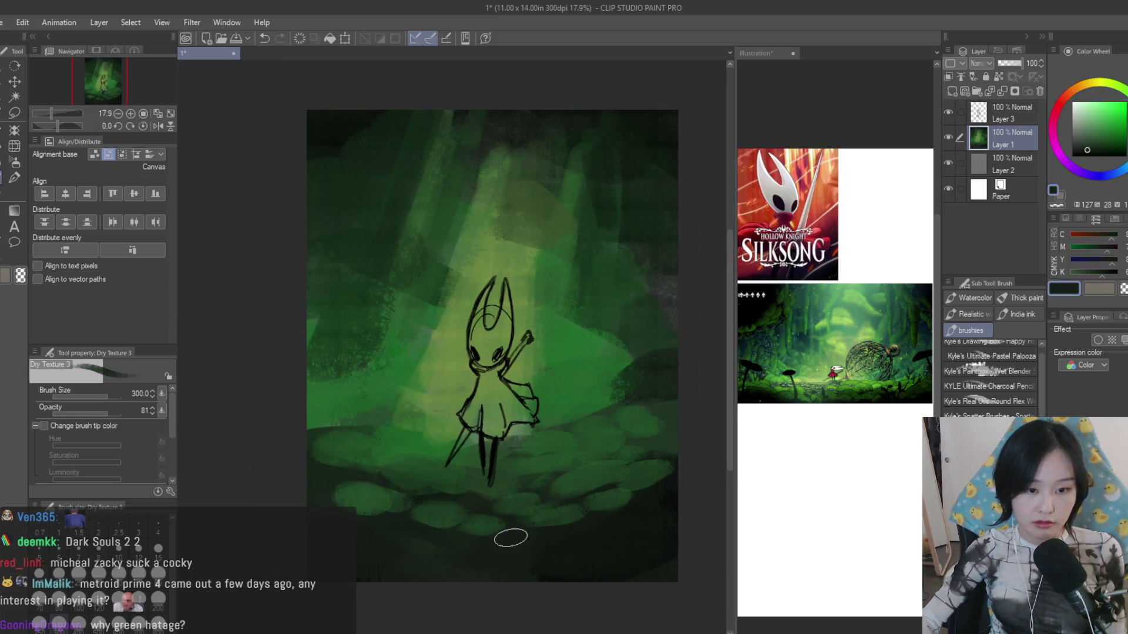
alt+click(495, 531)
alt+click(355, 518)
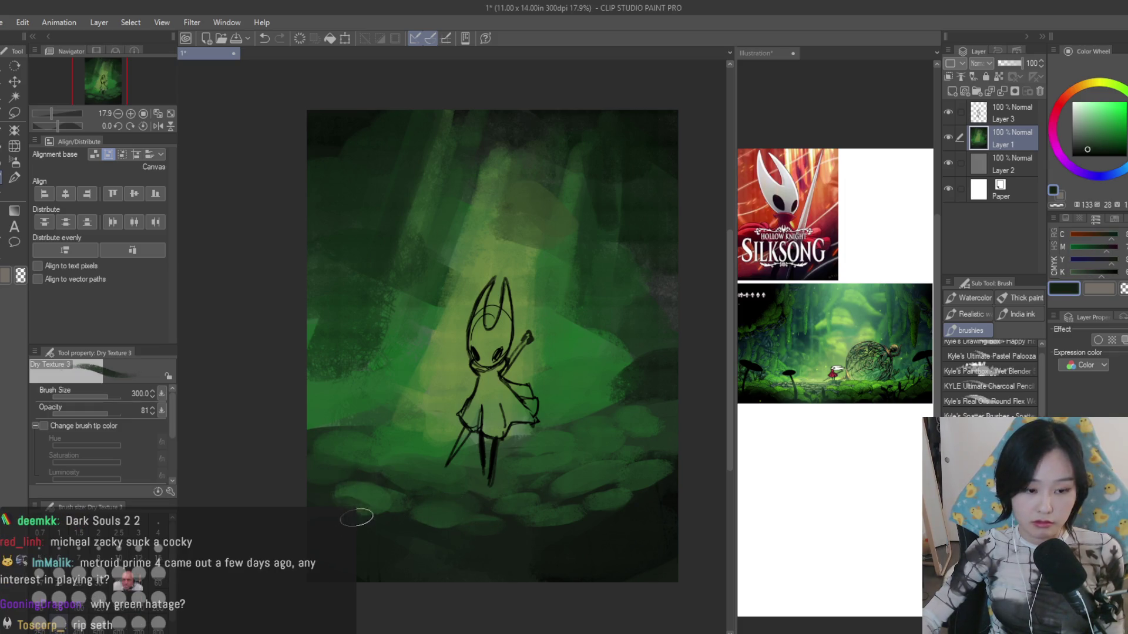
click(1089, 156)
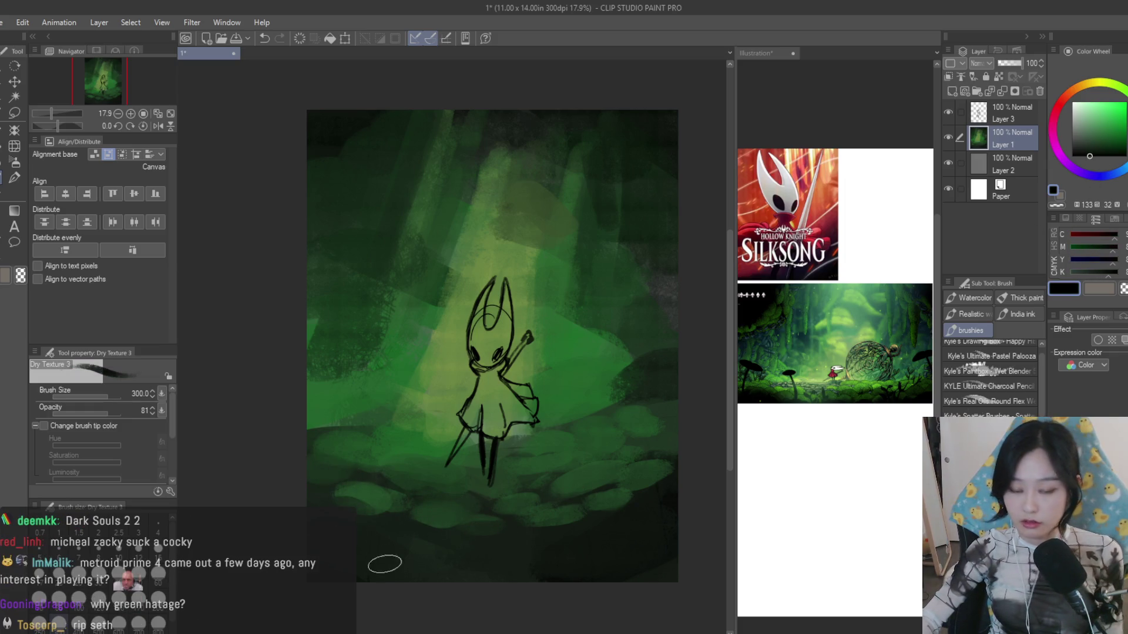
alt+click(365, 570)
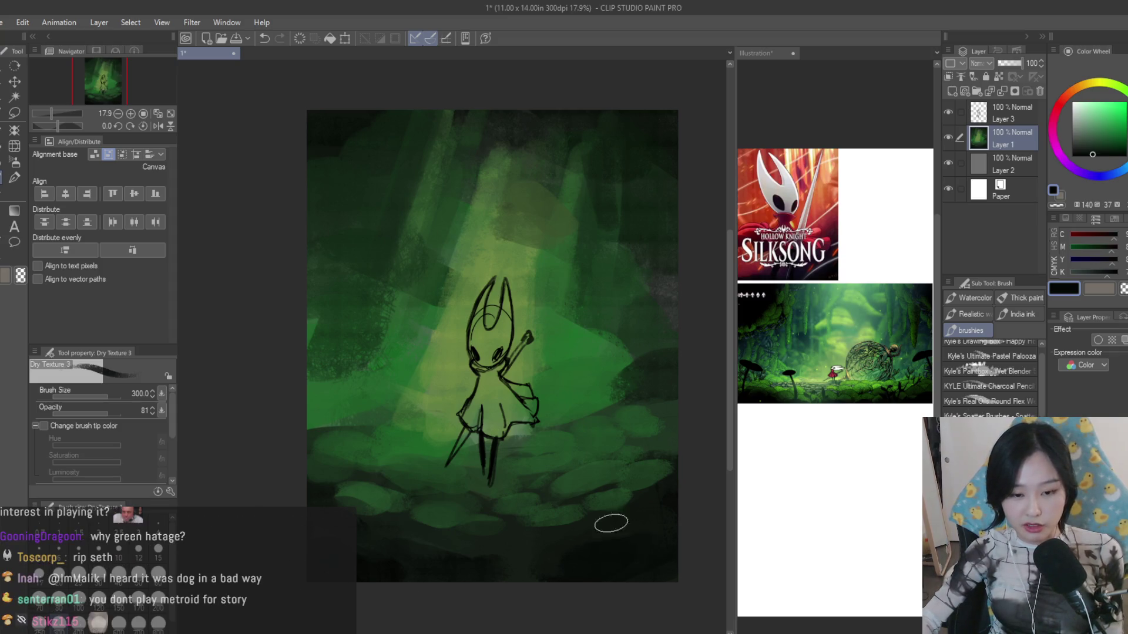
alt+click(604, 523)
alt+click(586, 484)
alt+click(678, 465)
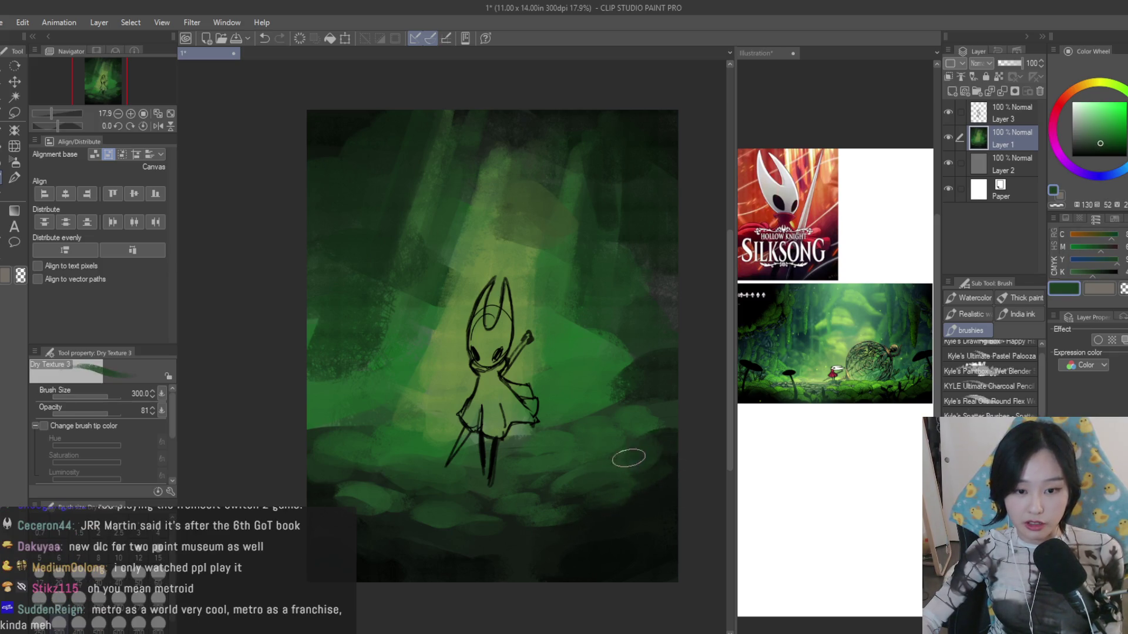
- Add a lighter green stroke right of Hornet and darken the area above her head with sampled greens
alt+click(608, 394)
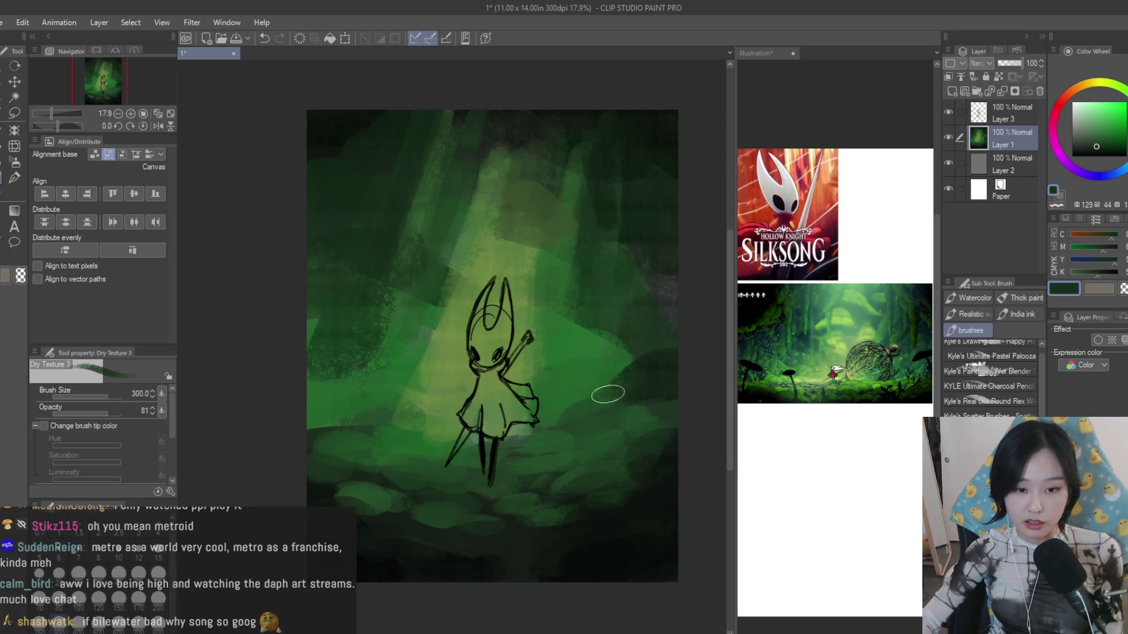
drag(599, 345, 598, 312)
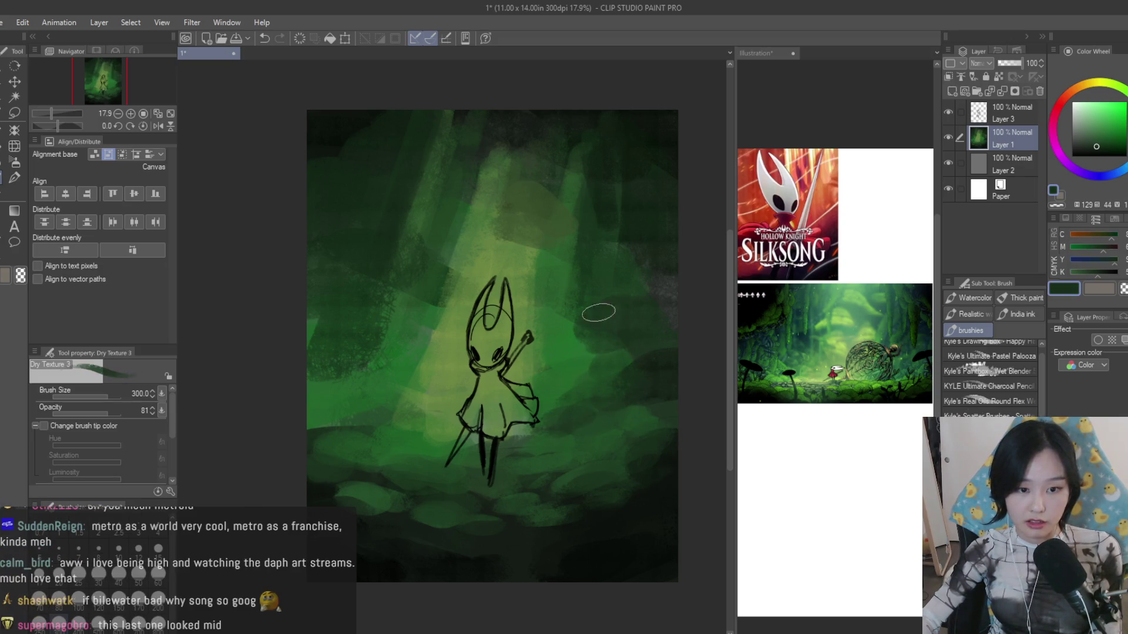
alt+click(416, 396)
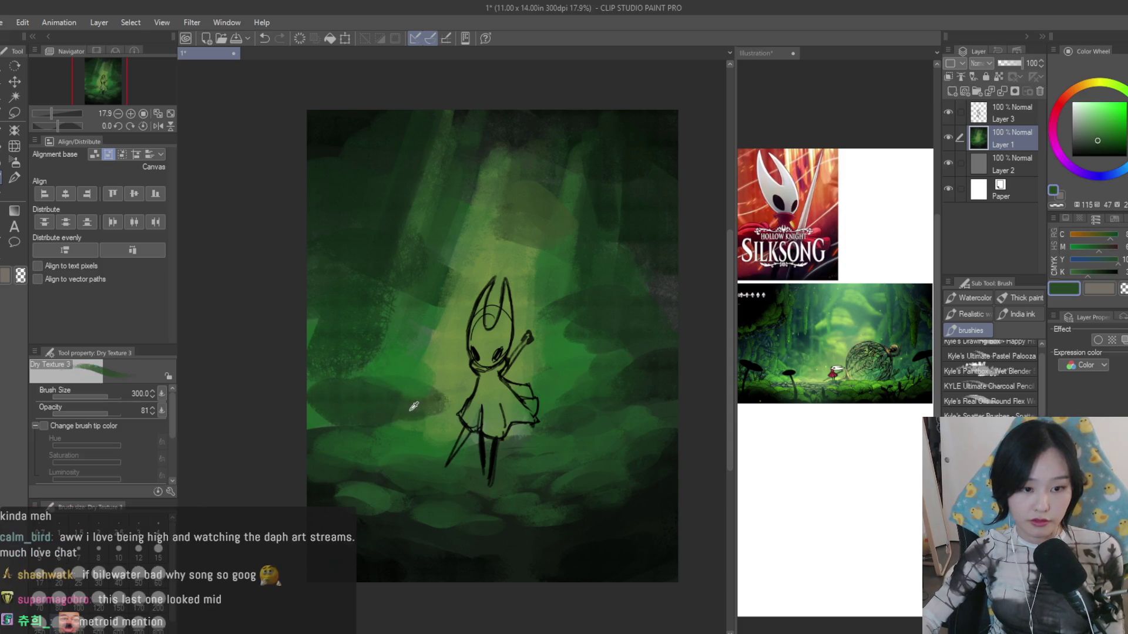
alt+click(414, 392)
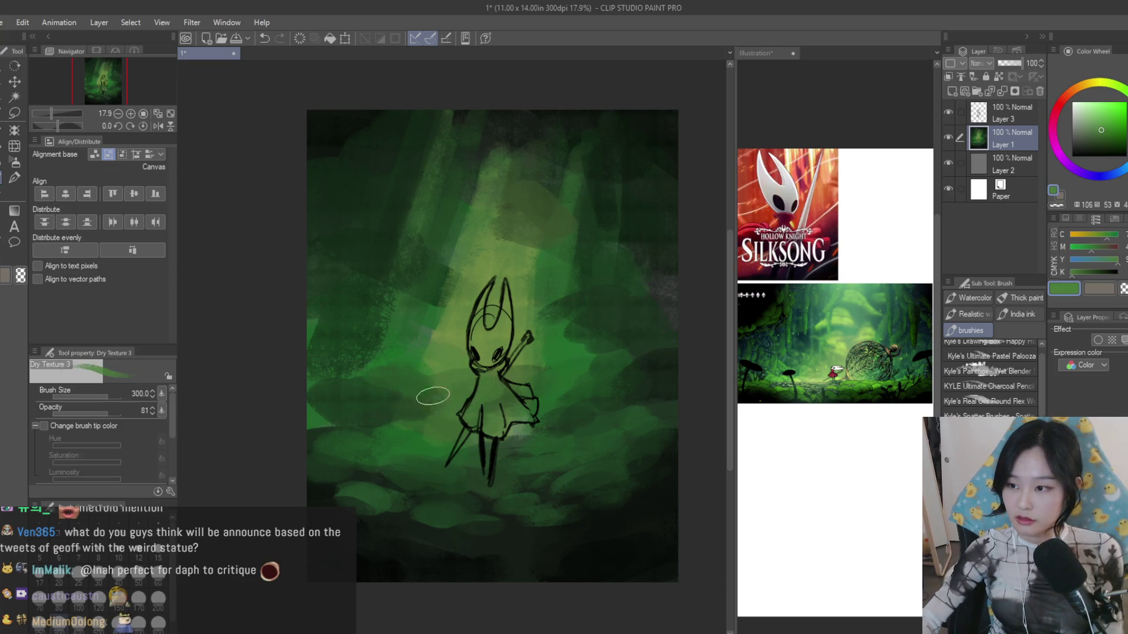
alt+click(467, 375)
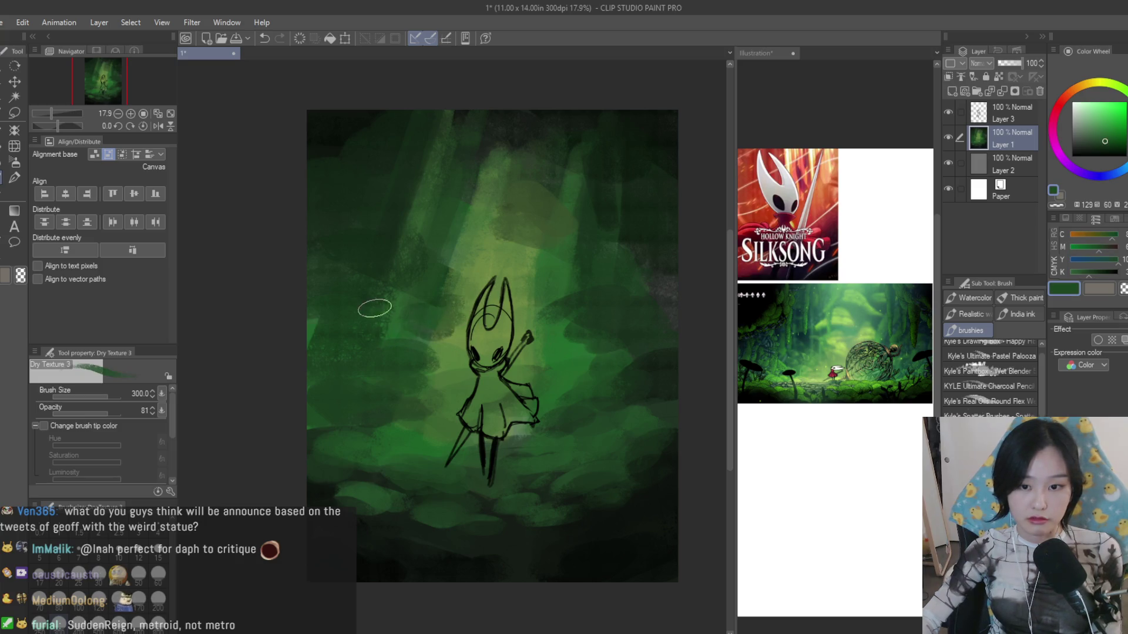
alt+click(498, 281)
alt+click(505, 246)
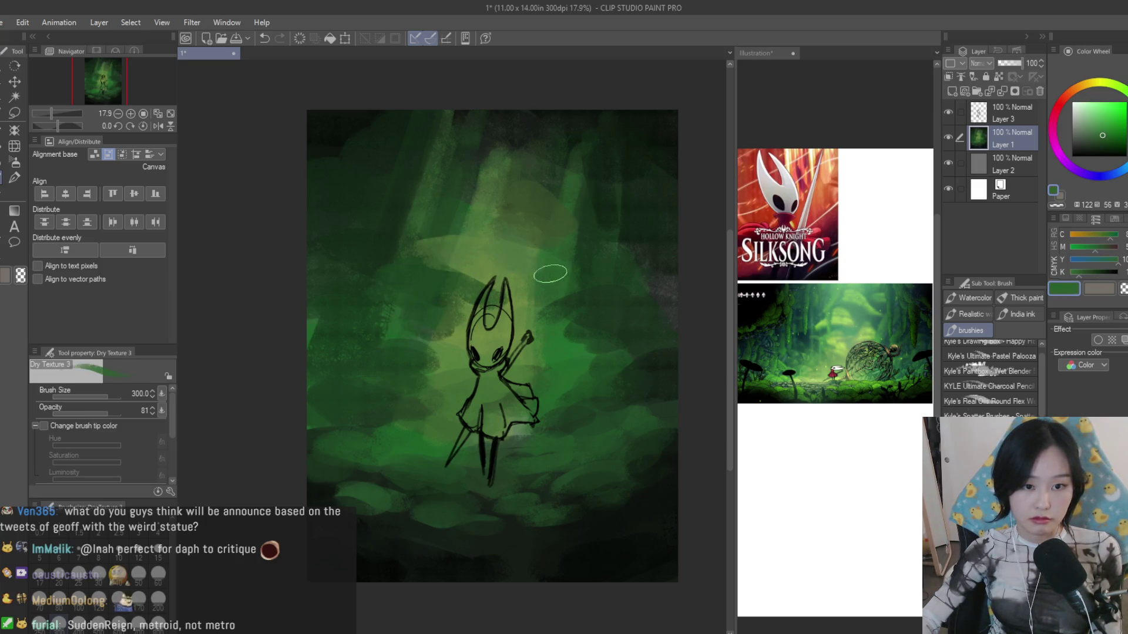
drag(504, 264, 417, 248)
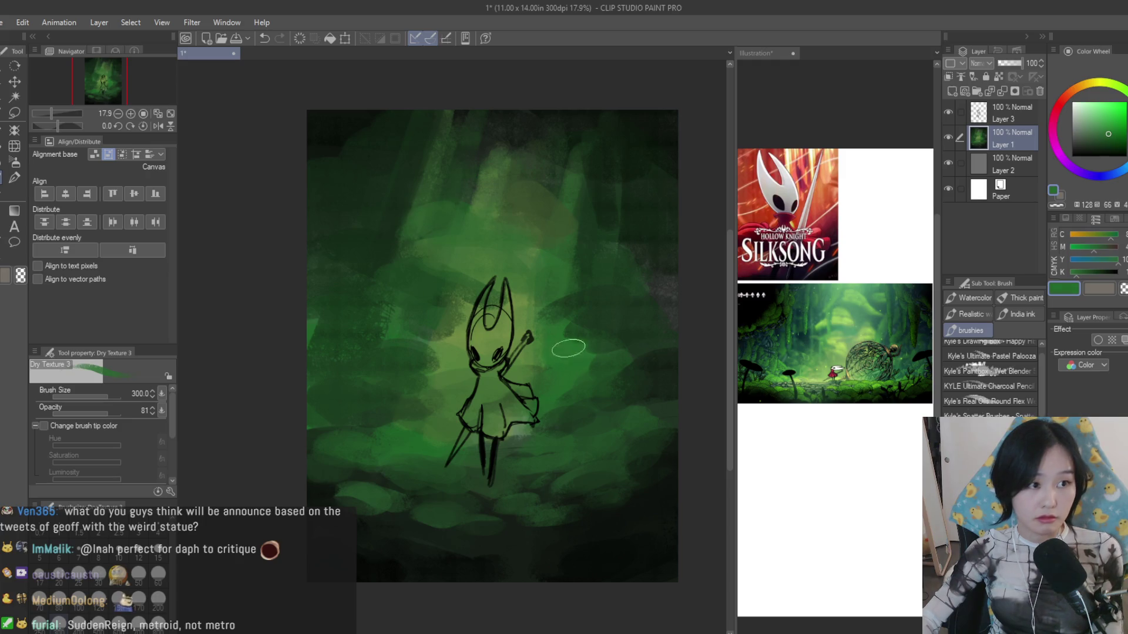
- Darken the top-right and top-left corners of the forest with deep green
alt+click(617, 357)
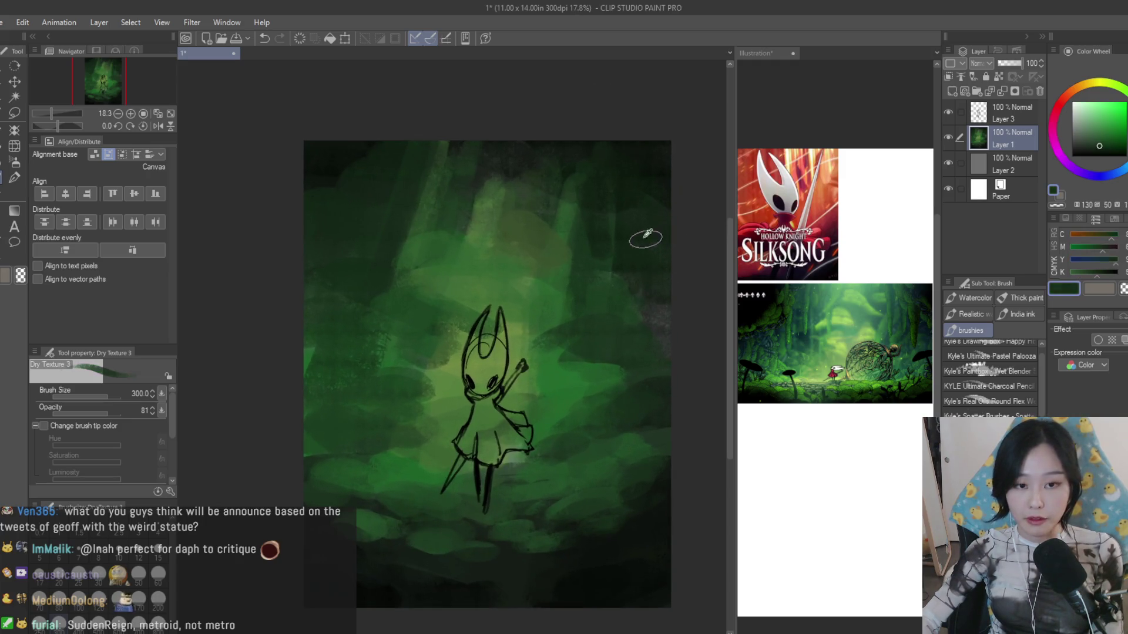
click(1095, 157)
mouse_move(634, 159)
mouse_down()
mouse_move(594, 200)
mouse_move(649, 138)
mouse_up()
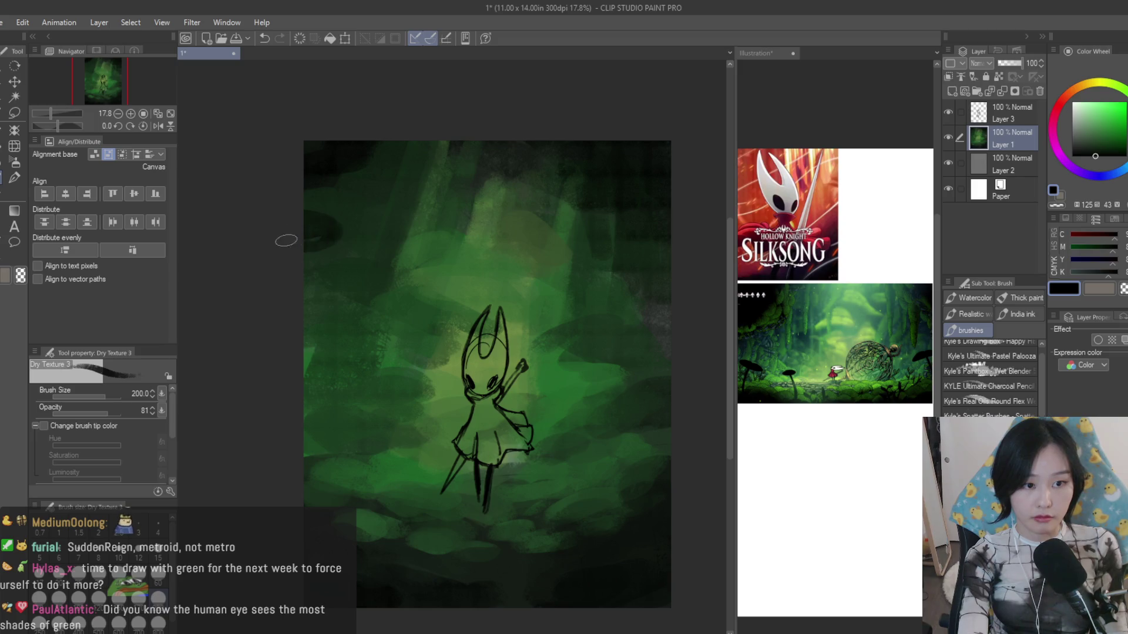
drag(327, 240, 323, 177)
key(bracketright)
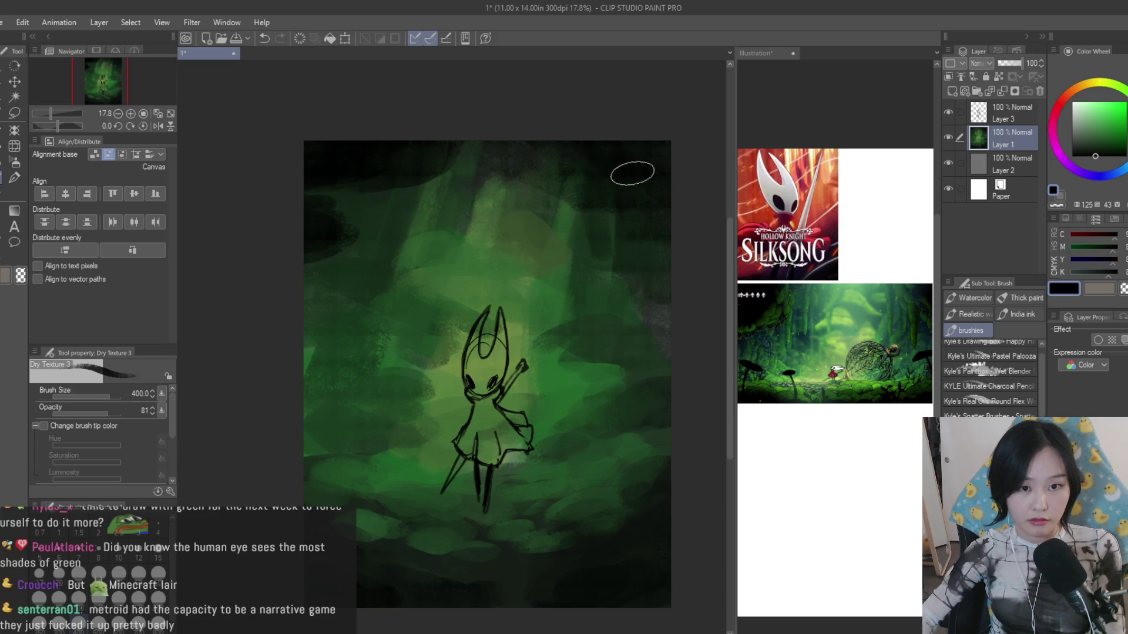
key(bracketleft)
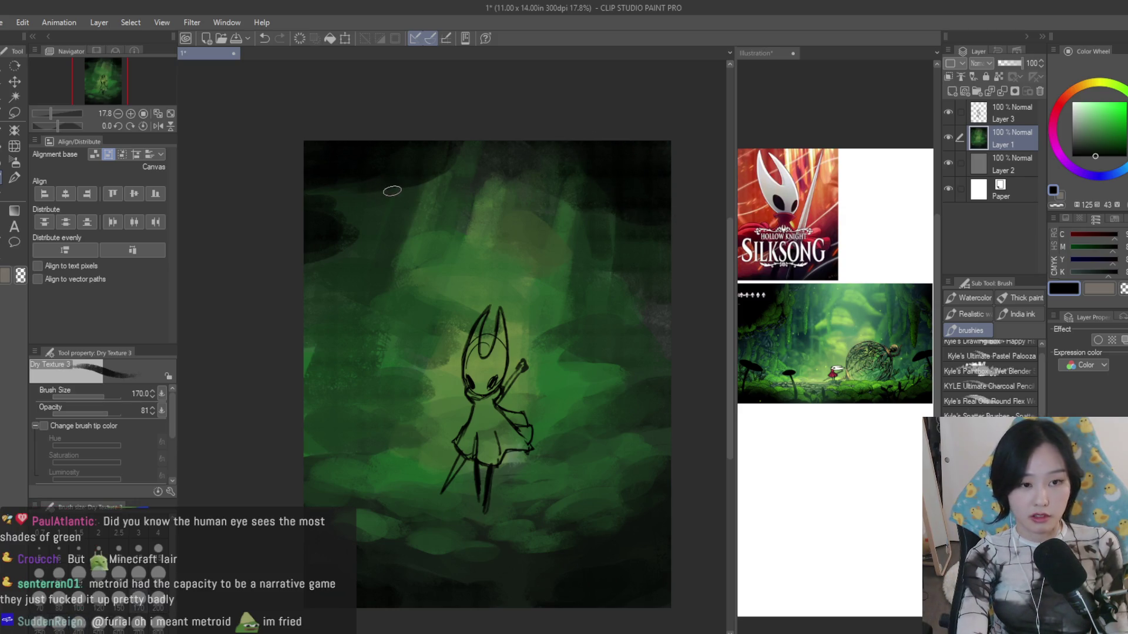
- Sample dark and bright greens around the canvas and paint a dark stroke above the character
alt+click(381, 216)
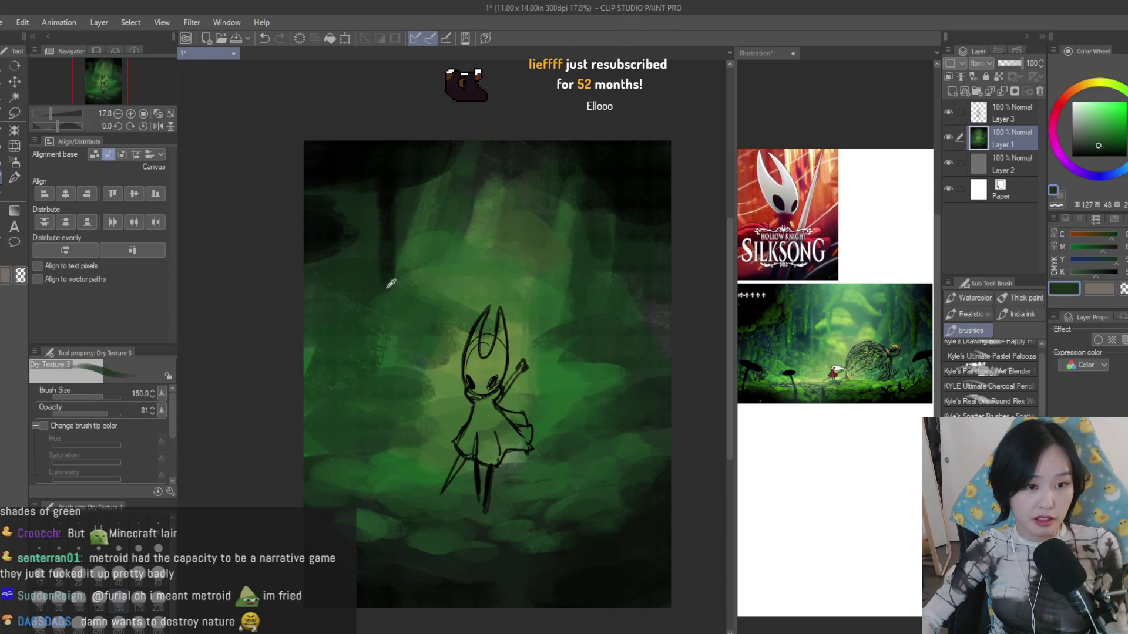
alt+click(321, 243)
alt+click(327, 309)
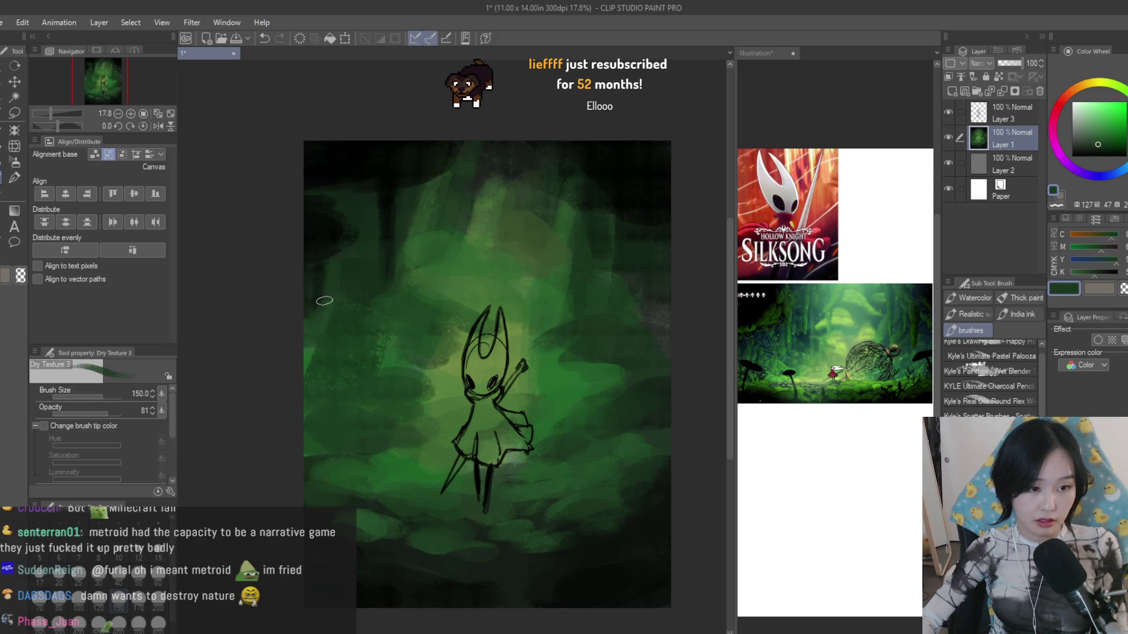
alt+click(320, 319)
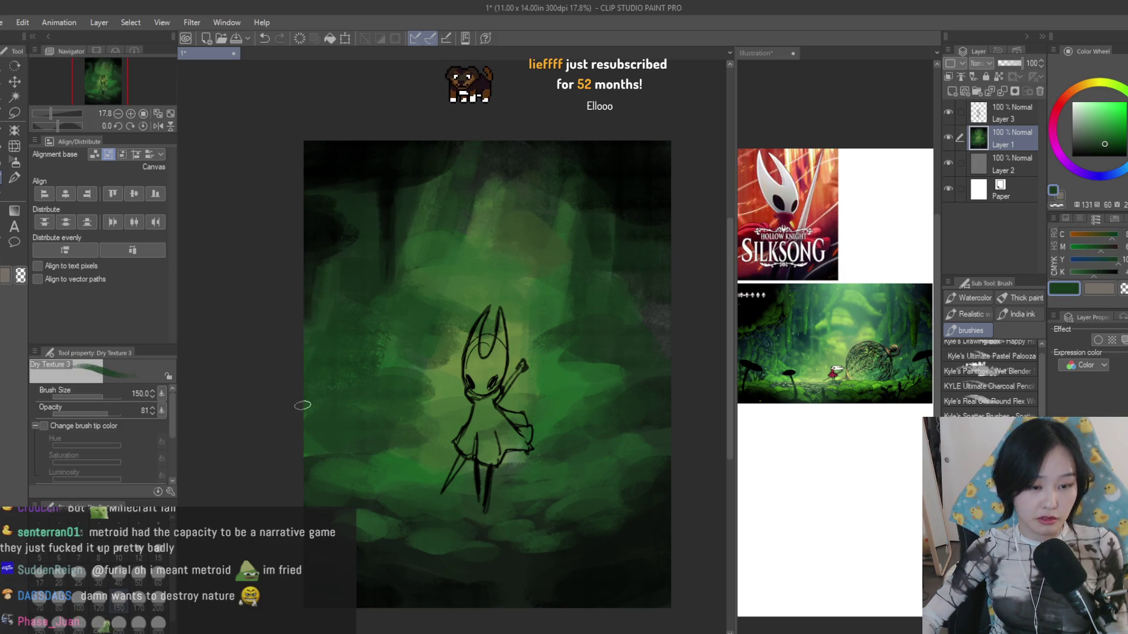
alt+click(449, 380)
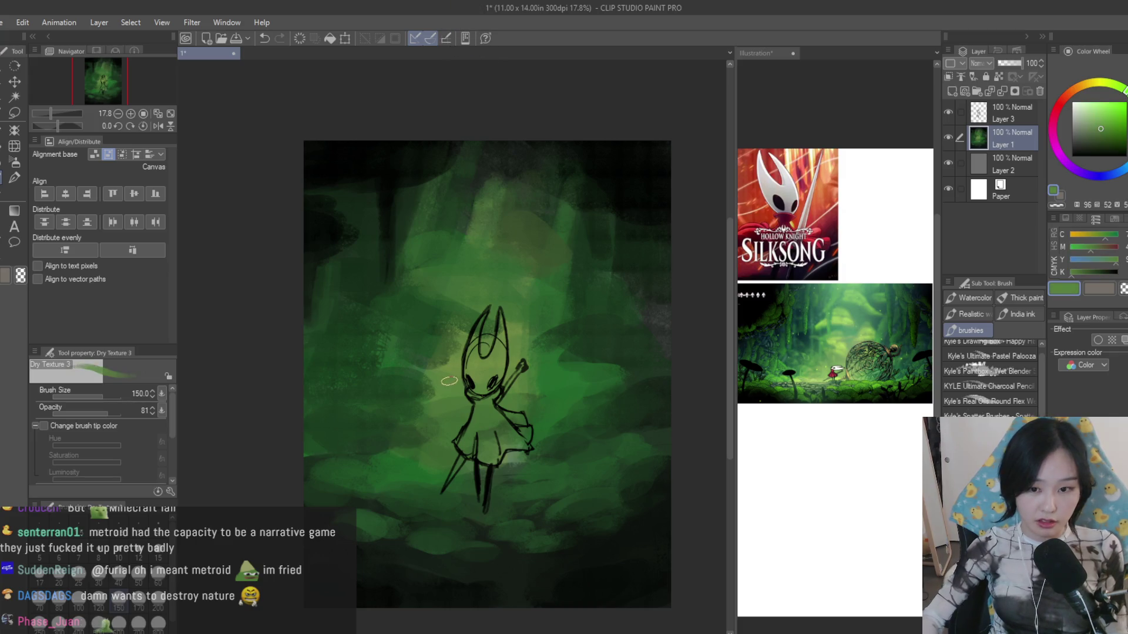
alt+click(402, 388)
key(bracketright)
key(bracketright)
alt+click(361, 370)
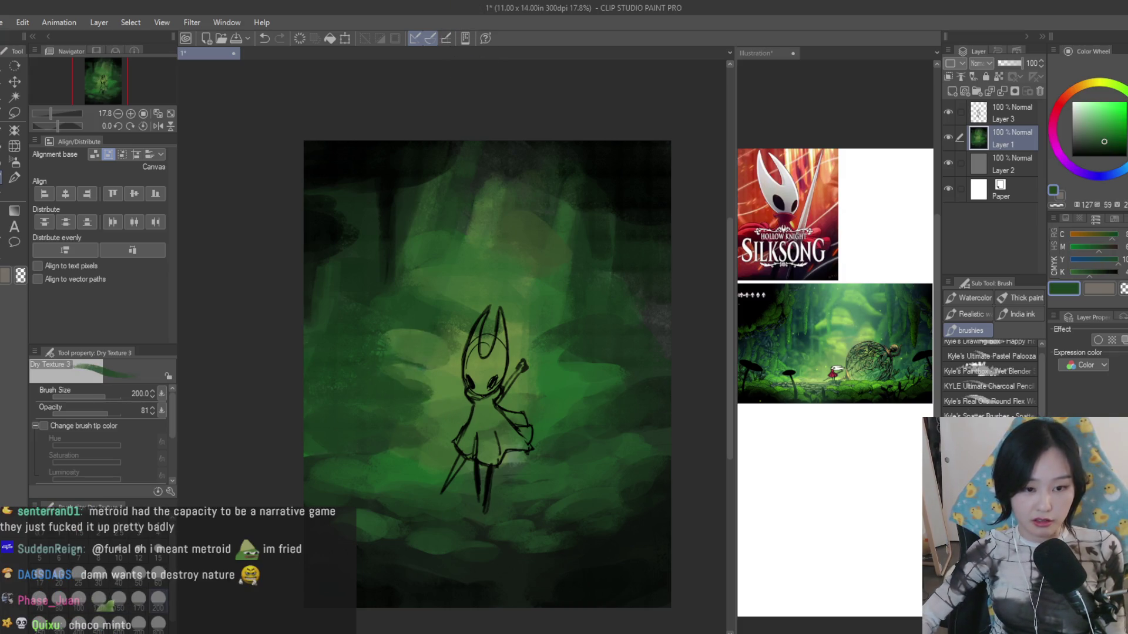
alt+click(505, 395)
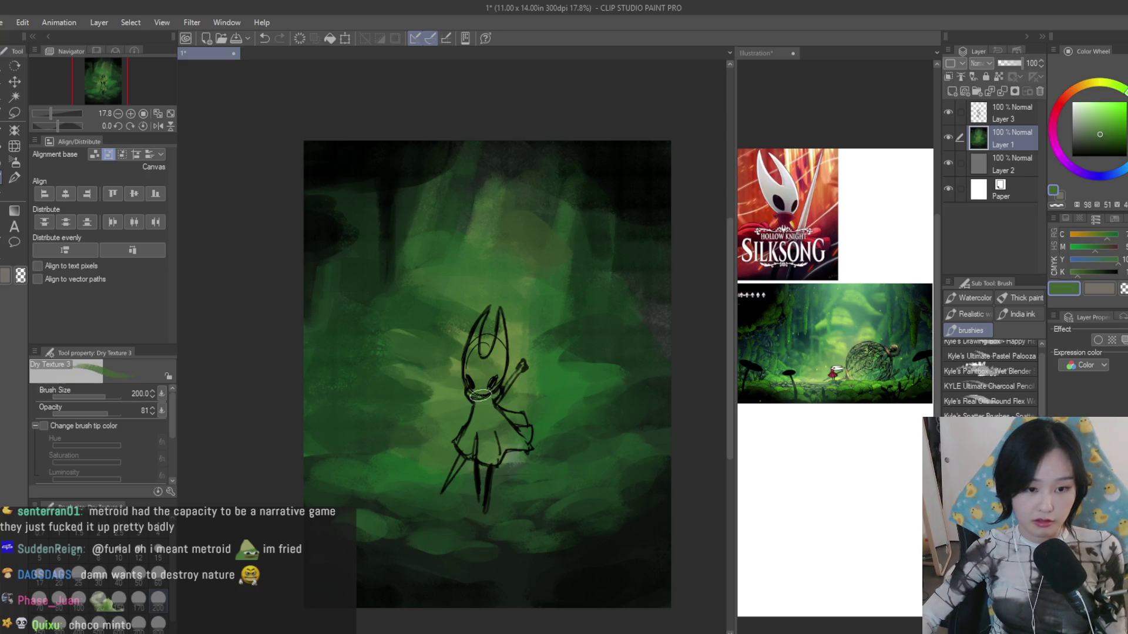
alt+click(517, 313)
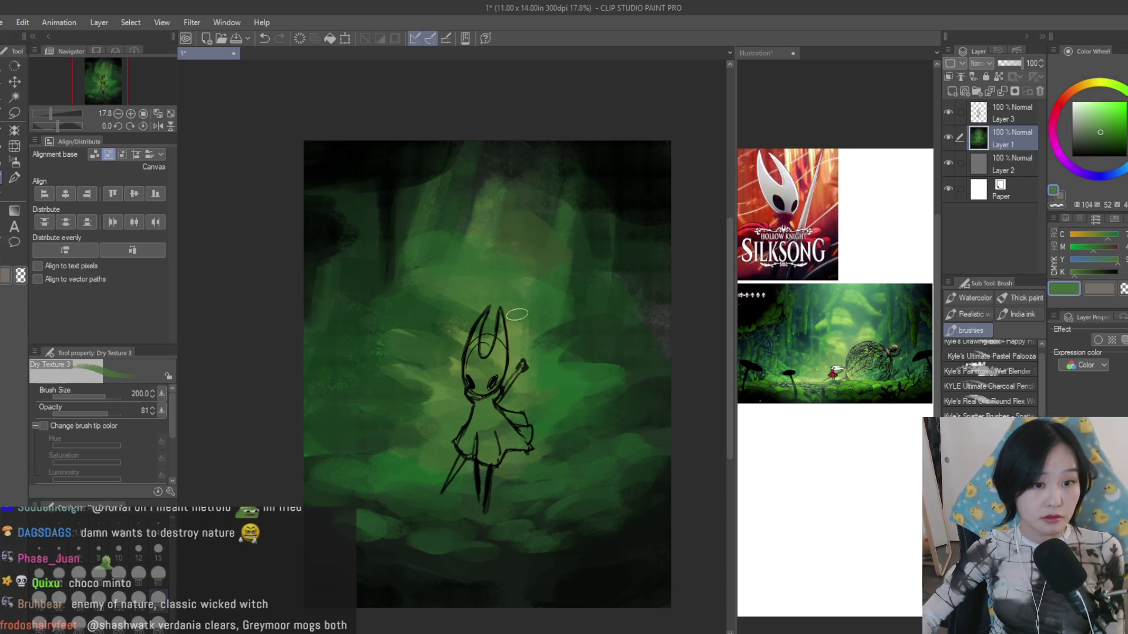
alt+click(564, 353)
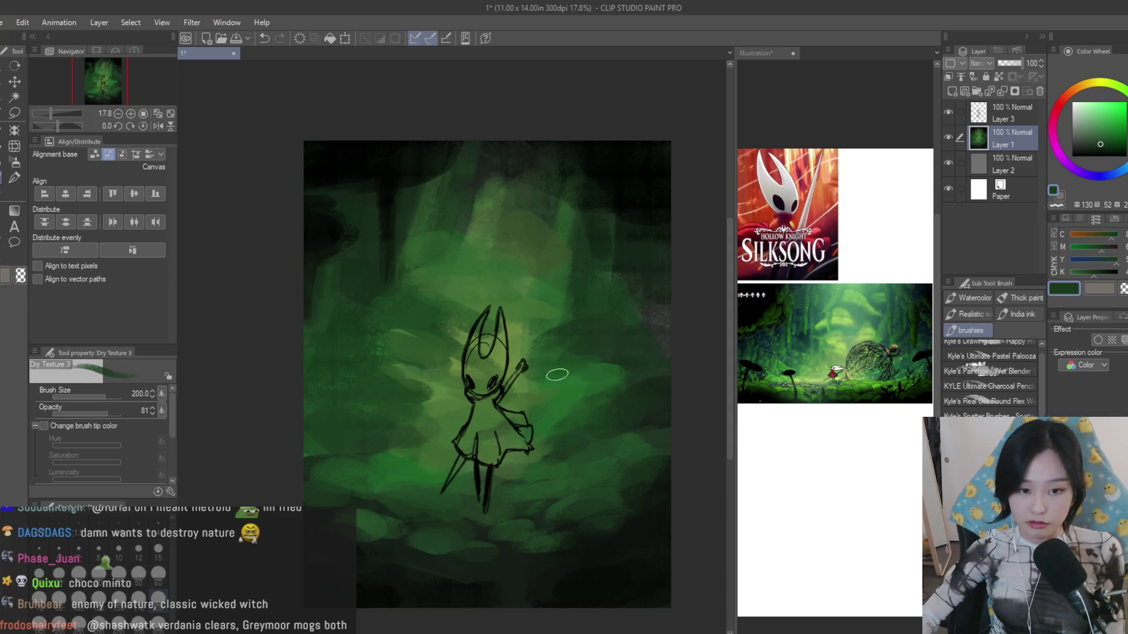
alt+click(564, 332)
drag(529, 298, 427, 274)
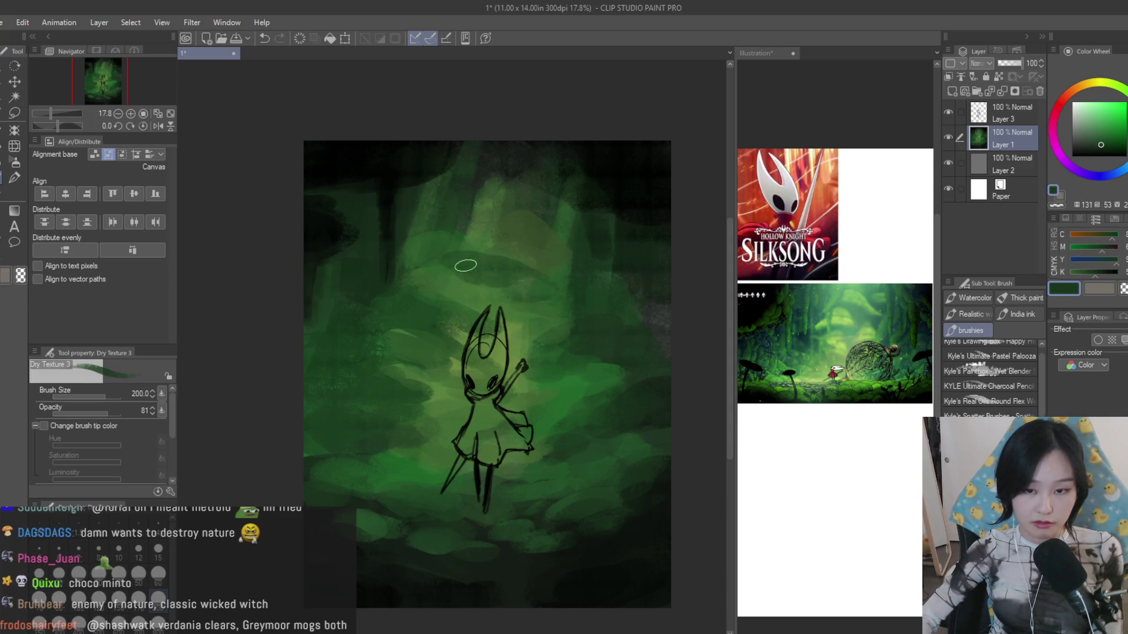
- Paint light green patches above and to the right of the character with eyedropped greens
alt+click(468, 239)
mouse_move(467, 239)
mouse_down()
mouse_move(431, 233)
mouse_move(490, 239)
mouse_up()
alt+click(453, 217)
alt+click(488, 278)
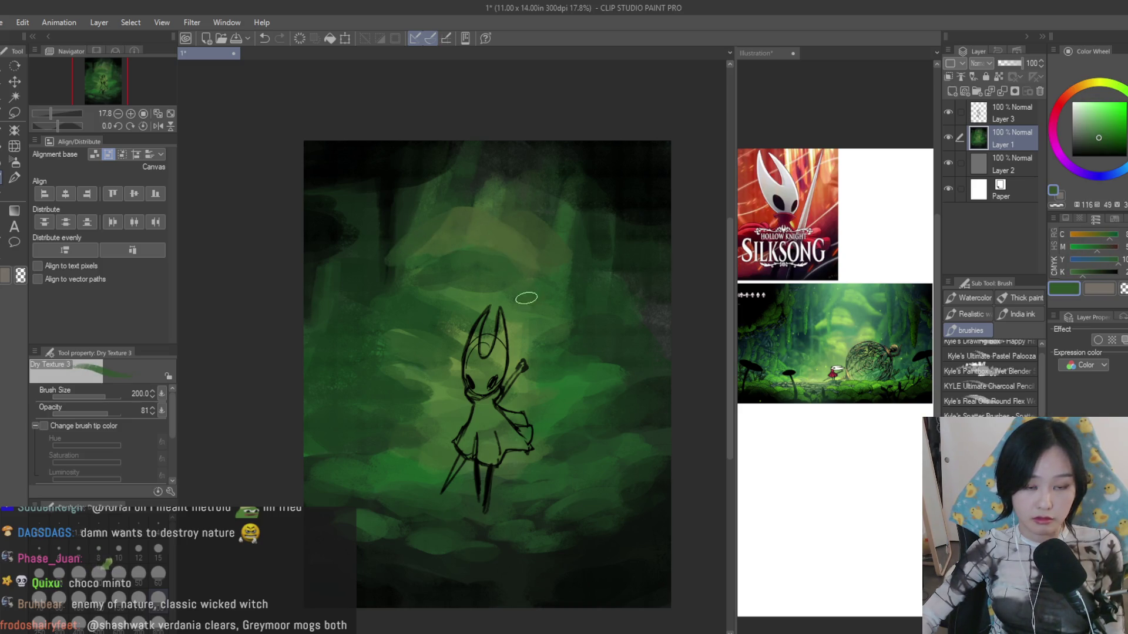
alt+click(565, 247)
alt+click(492, 251)
alt+click(512, 335)
drag(525, 330, 520, 374)
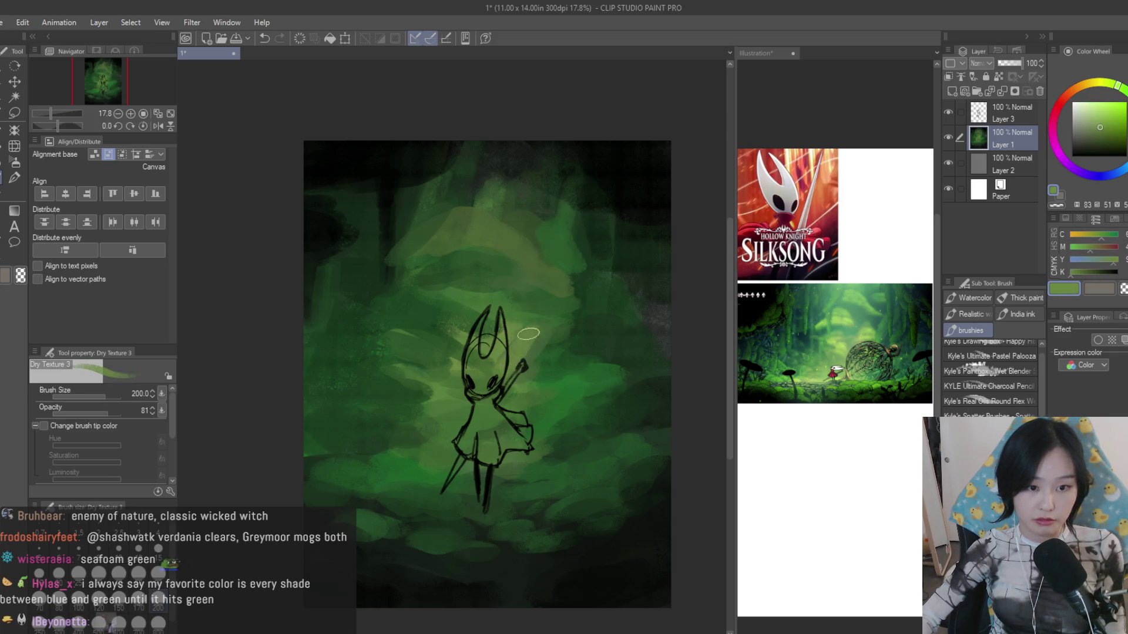
alt+click(554, 376)
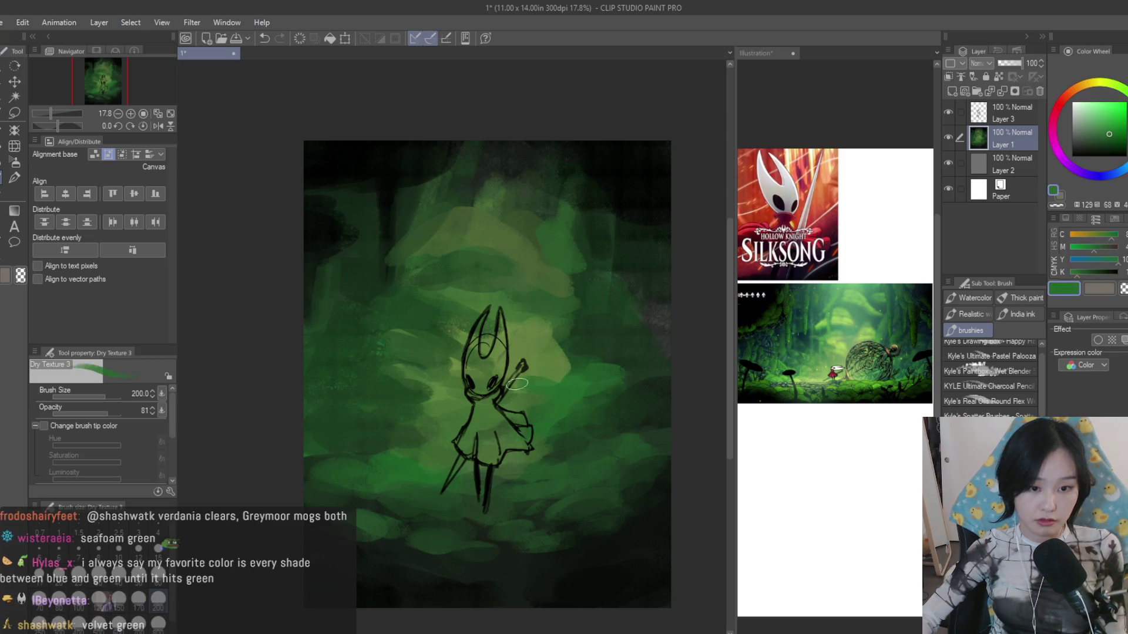
alt+click(584, 327)
- With a resized, lower-opacity brush in pale green, paint a faint light patch under Hornet's feet
key(bracketleft)
key(bracketleft)
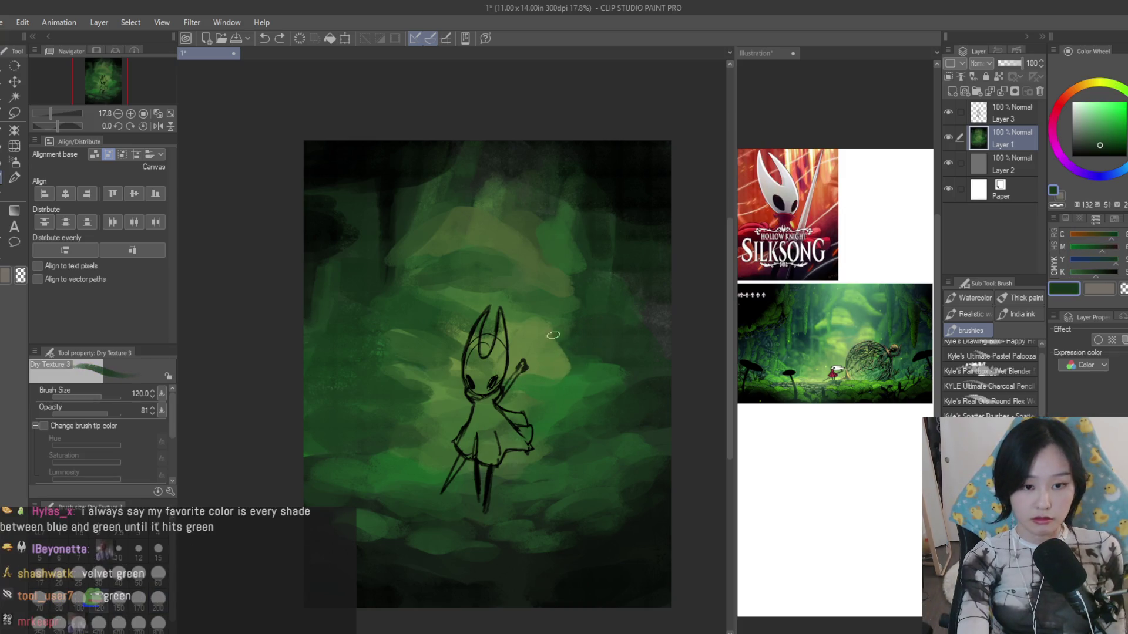
alt+click(504, 353)
key(bracketleft)
scroll(500, 360, down, 1)
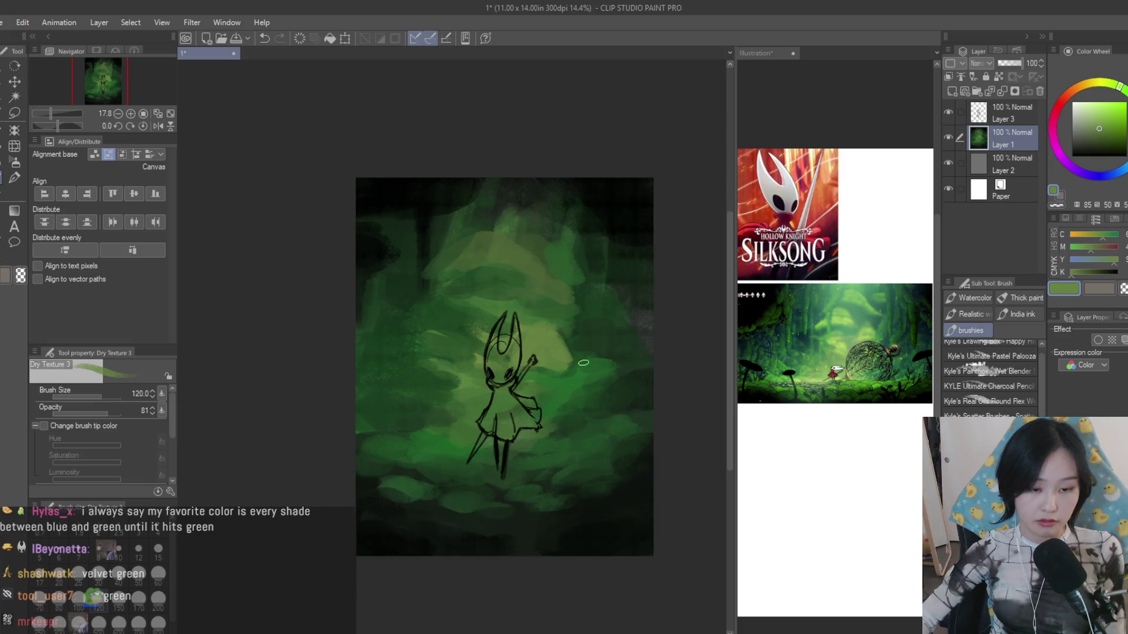
key(bracketright)
key(bracketright)
click(1079, 125)
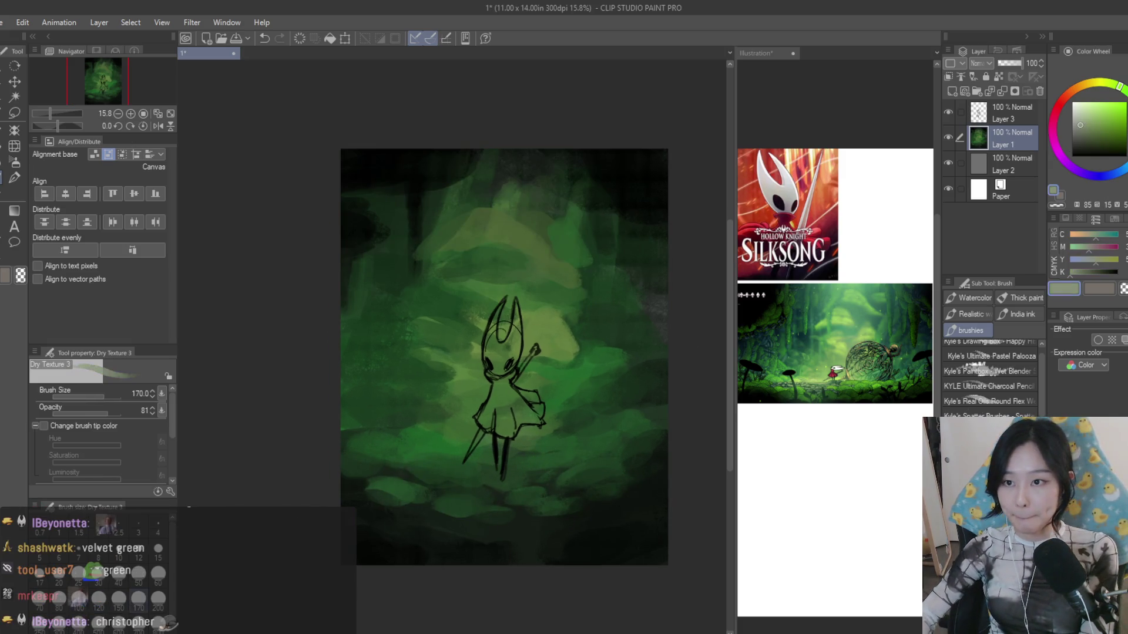
scroll(650, 397, up, 1)
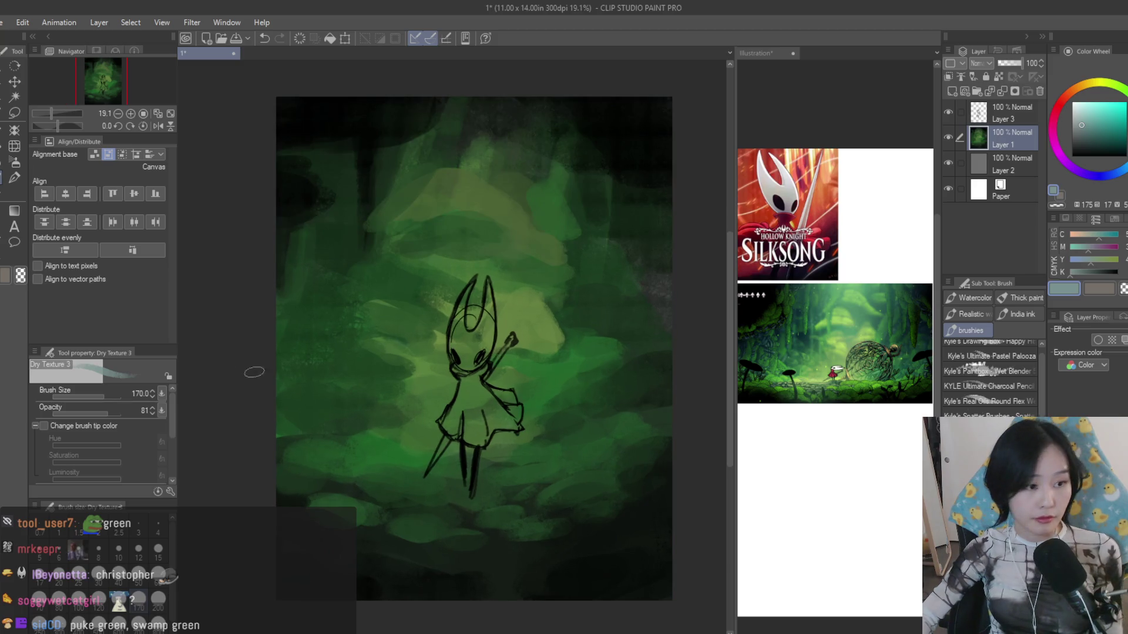
click(93, 415)
scroll(425, 510, up, 1)
drag(413, 502, 467, 475)
- Undo the first attempts and brush a pale horizontal stroke beneath Hornet's feet
key(ctrl+z)
key(bracketleft)
key(bracketleft)
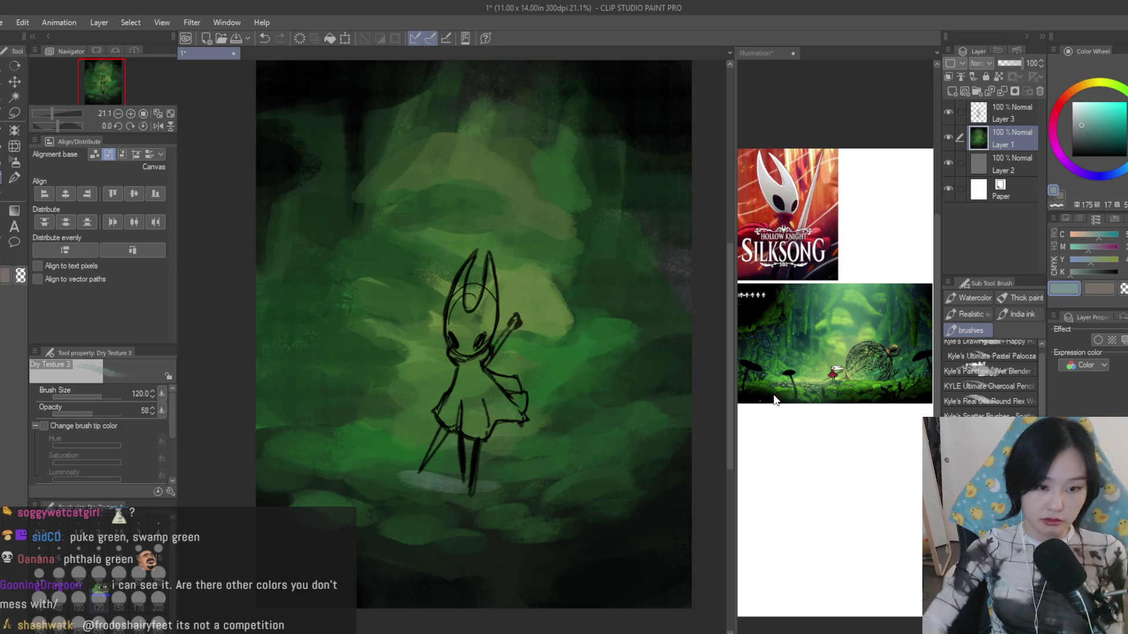
key(ctrl+z)
key(bracketright)
key(bracketright)
key(bracketright)
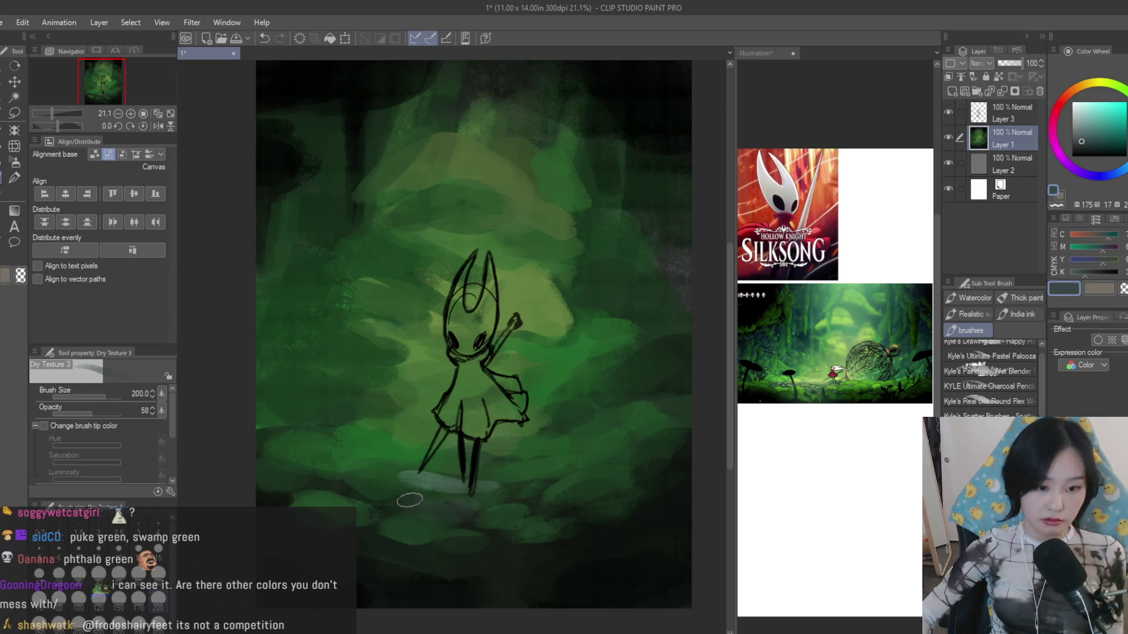
drag(403, 478, 468, 478)
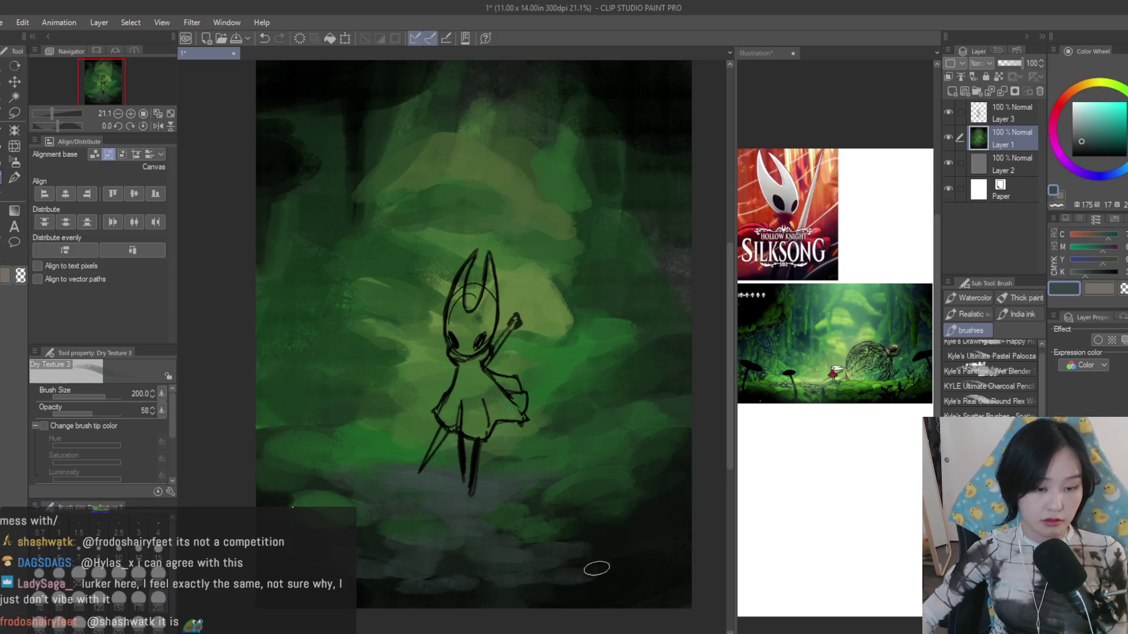
scroll(424, 490, down, 1)
scroll(517, 472, up, 2)
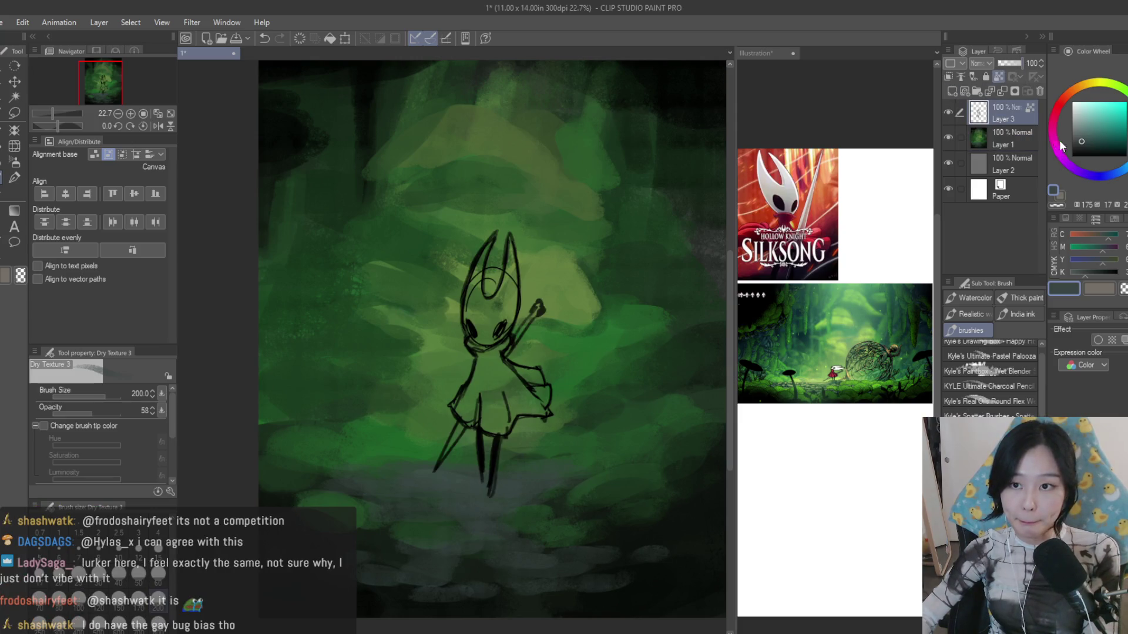
- Add a new raster layer for flat colours and pick a red with a smaller brush
click(949, 91)
click(1087, 115)
key(ctrl+plus)
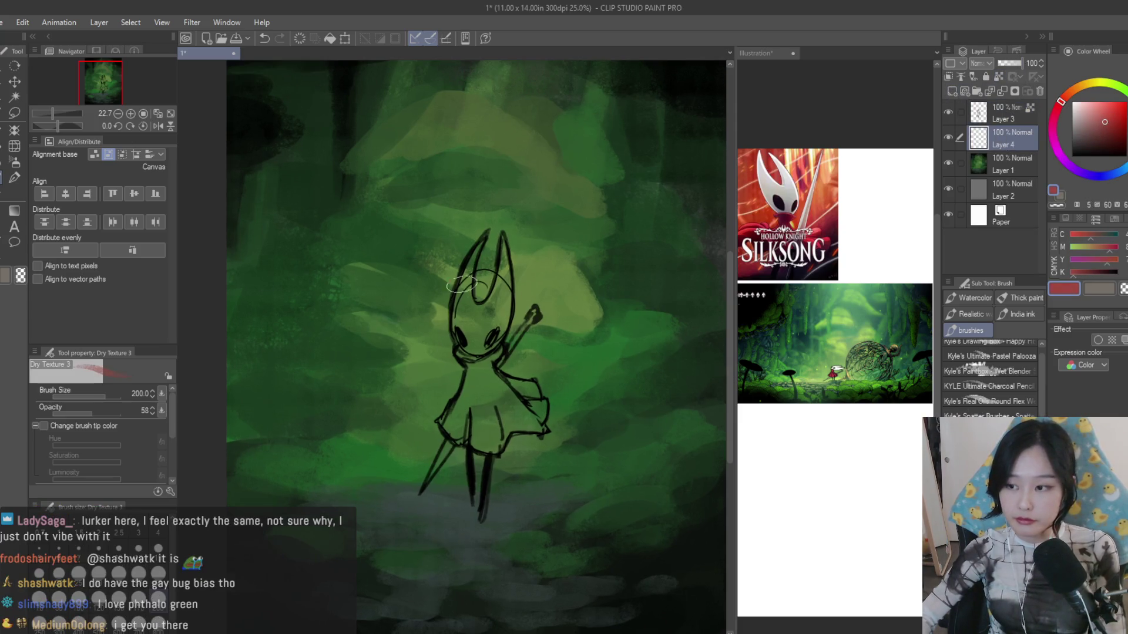
click(1117, 124)
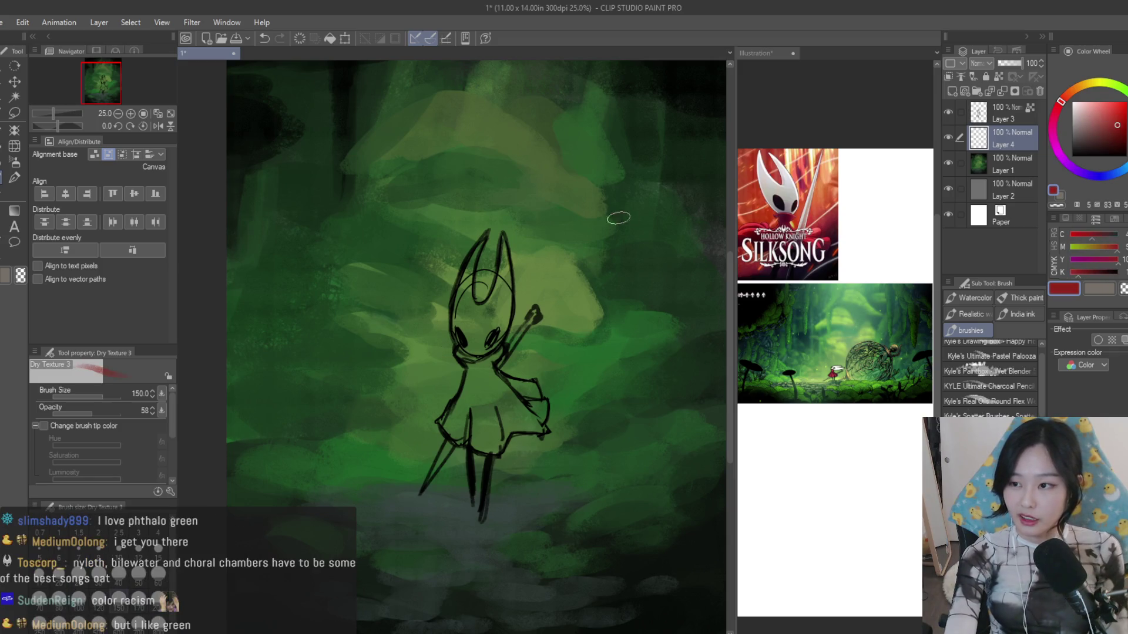
key(bracketleft)
key(bracketleft)
key(bracketleft)
- Block in red paint across Hornet's body and cloak
drag(477, 371, 459, 425)
scroll(459, 425, up, 3)
drag(480, 375, 494, 449)
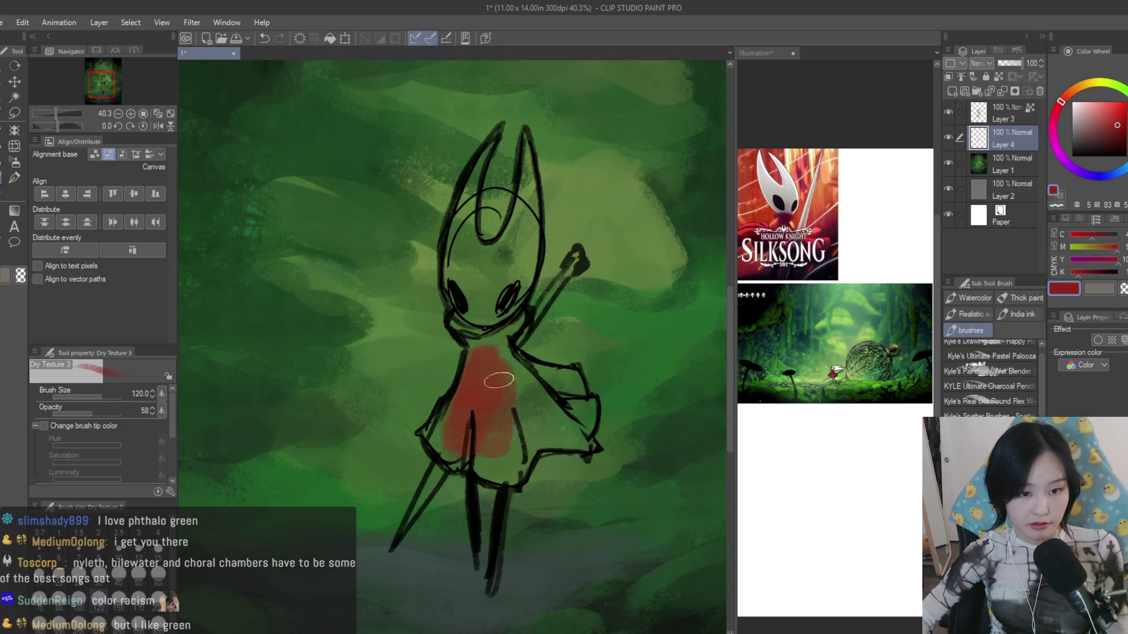
drag(506, 361, 521, 441)
mouse_move(502, 370)
mouse_down()
mouse_move(556, 441)
mouse_move(493, 467)
mouse_move(448, 430)
mouse_up()
- Fill the neck, upper and lower cloak with a darker brownish red
alt+click(522, 420)
mouse_move(499, 366)
mouse_down()
mouse_move(471, 317)
mouse_move(476, 274)
mouse_move(492, 362)
mouse_up()
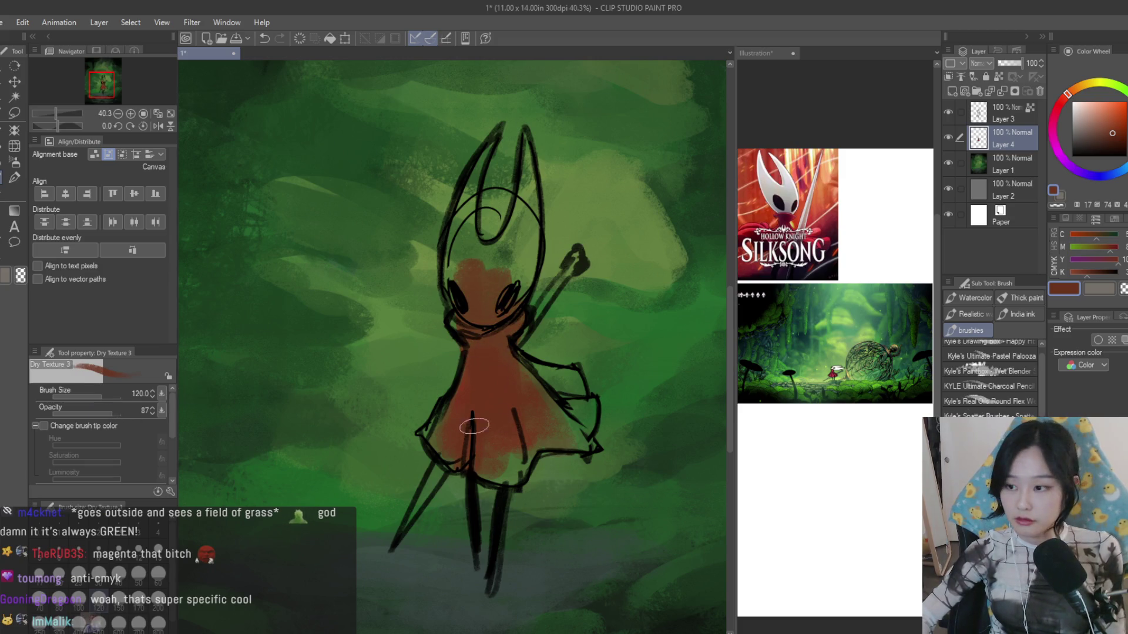
mouse_move(473, 418)
mouse_down()
mouse_move(429, 448)
mouse_move(503, 467)
mouse_move(529, 458)
mouse_move(546, 374)
mouse_move(581, 424)
mouse_move(540, 438)
mouse_move(546, 460)
mouse_up()
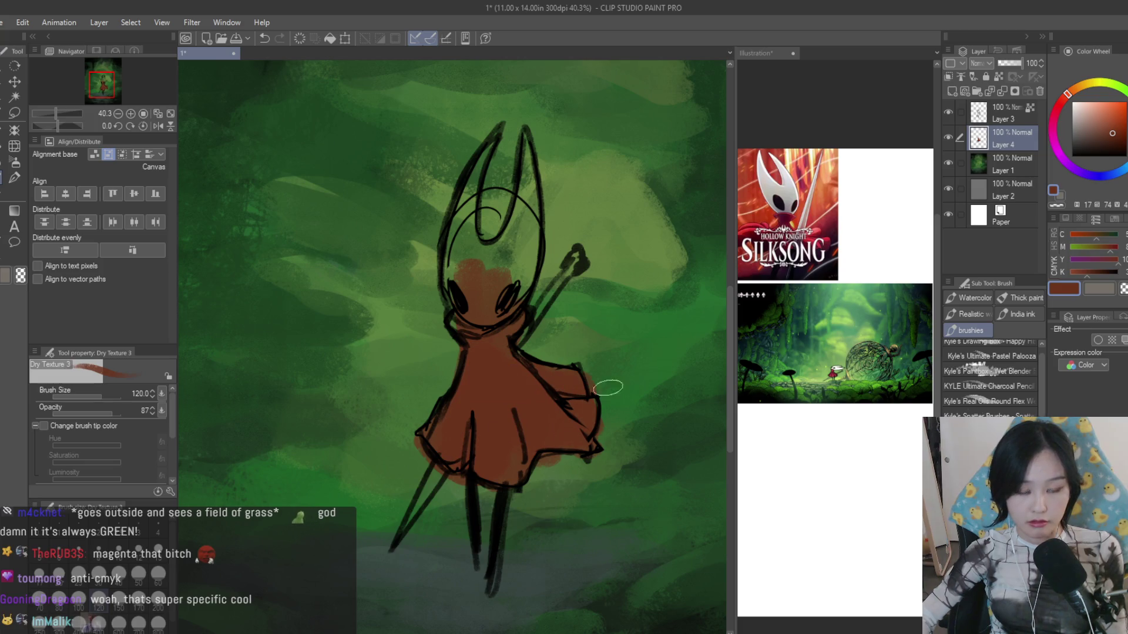
scroll(572, 512, up, 1)
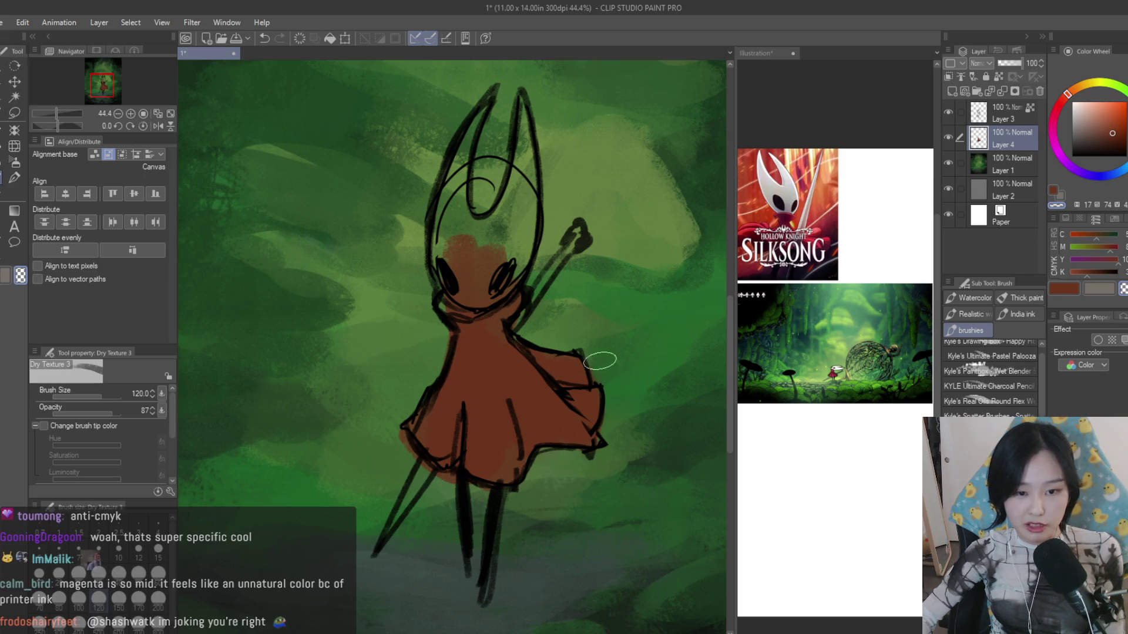
alt+click(484, 406)
scroll(505, 471, up, 1)
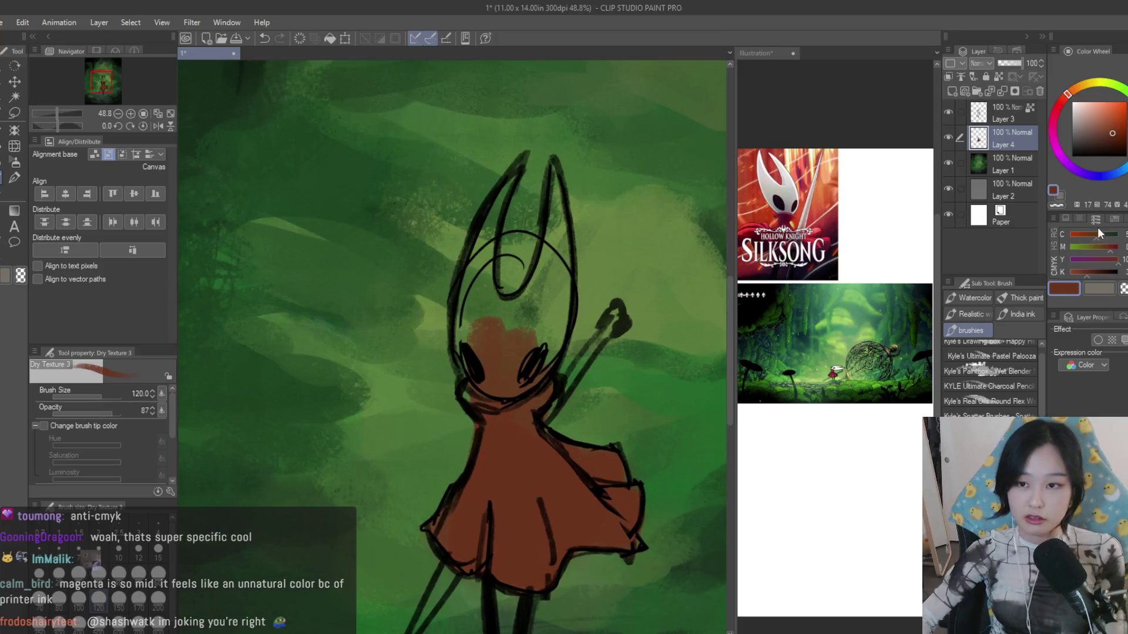
key(bracketleft)
key(bracketleft)
key(bracketleft)
- Paint Hornet's mask pale white and her needle a slightly lighter grey
mouse_move(472, 300)
mouse_down()
mouse_move(481, 379)
mouse_move(520, 344)
mouse_move(542, 379)
mouse_move(545, 331)
mouse_move(489, 388)
mouse_move(489, 212)
mouse_move(529, 290)
mouse_move(555, 196)
mouse_move(537, 305)
mouse_up()
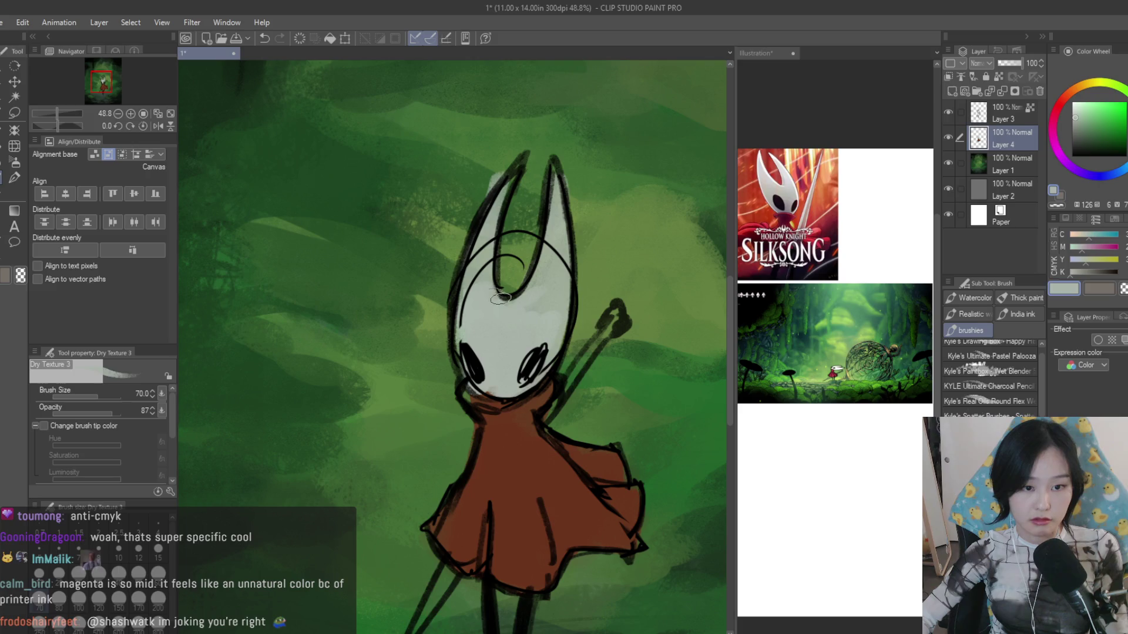
scroll(469, 316, down, 3)
scroll(469, 315, down, 1)
scroll(544, 424, up, 3)
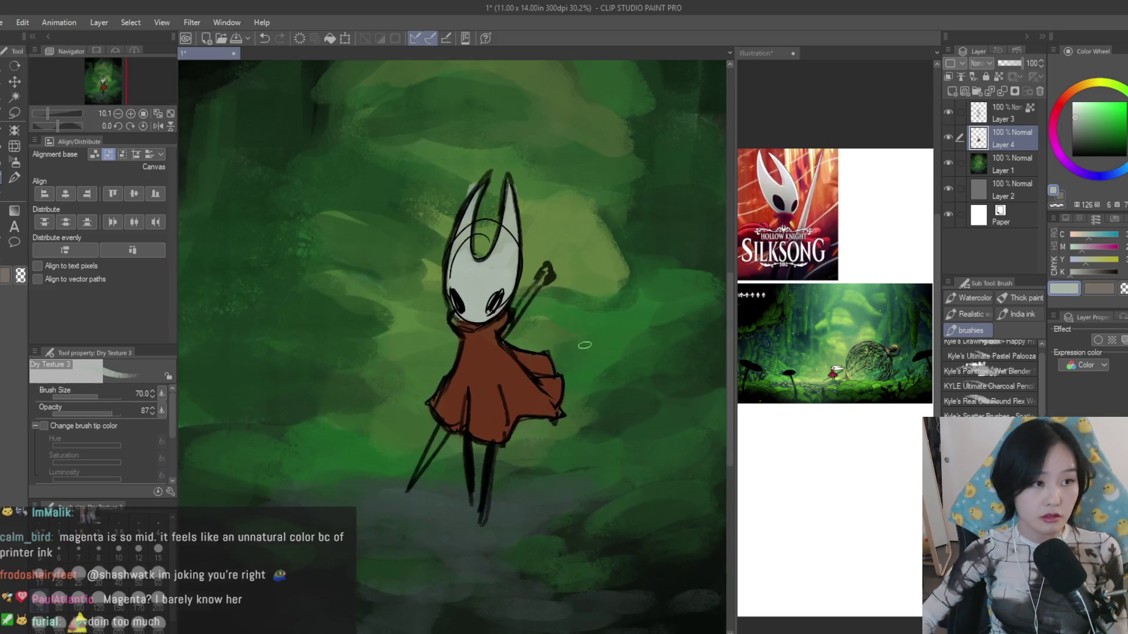
scroll(437, 411, up, 1)
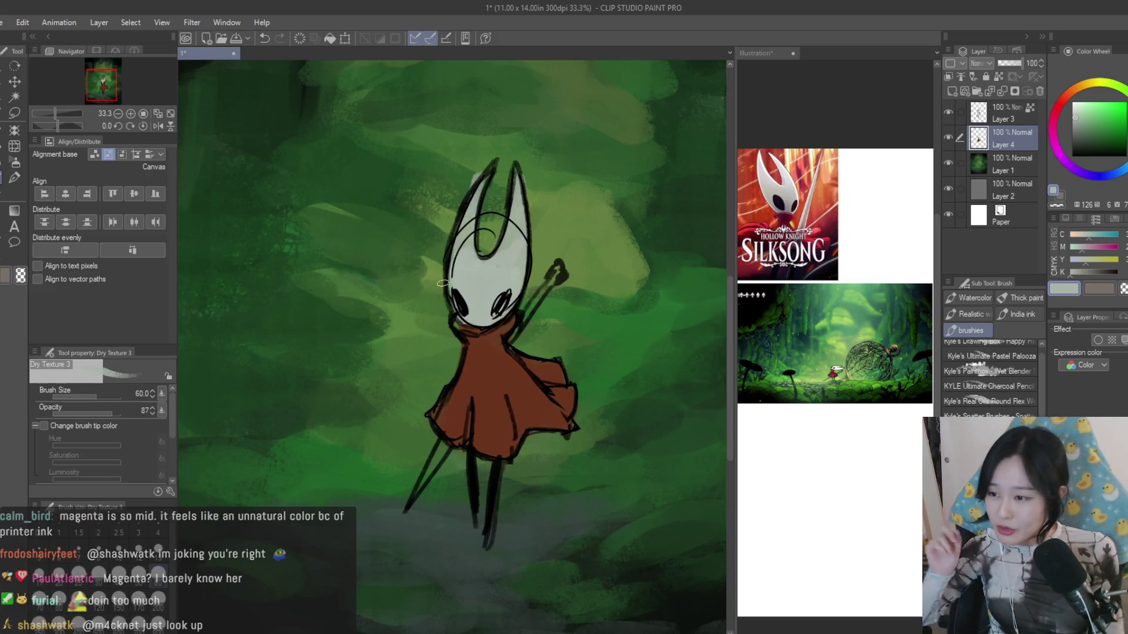
scroll(438, 411, up, 2)
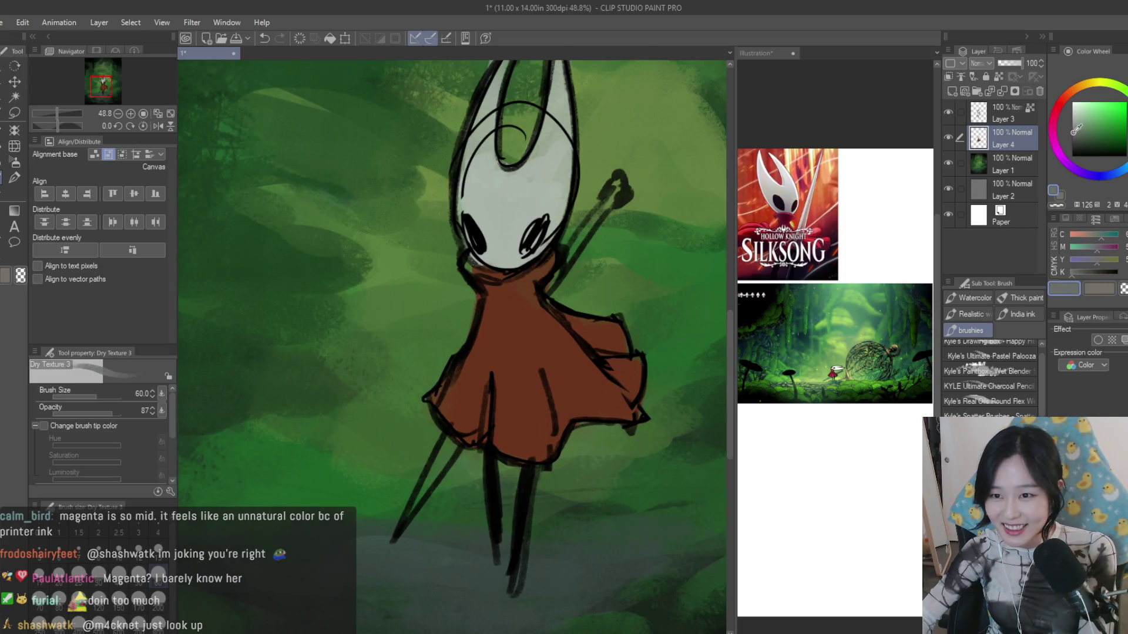
alt+click(590, 226)
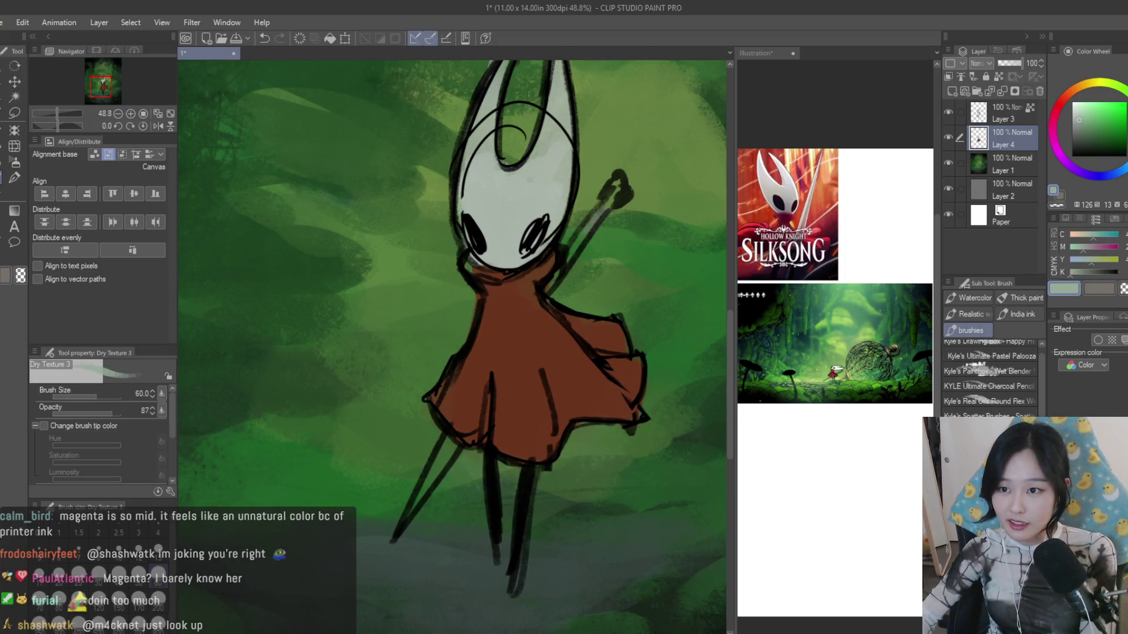
drag(615, 187, 572, 255)
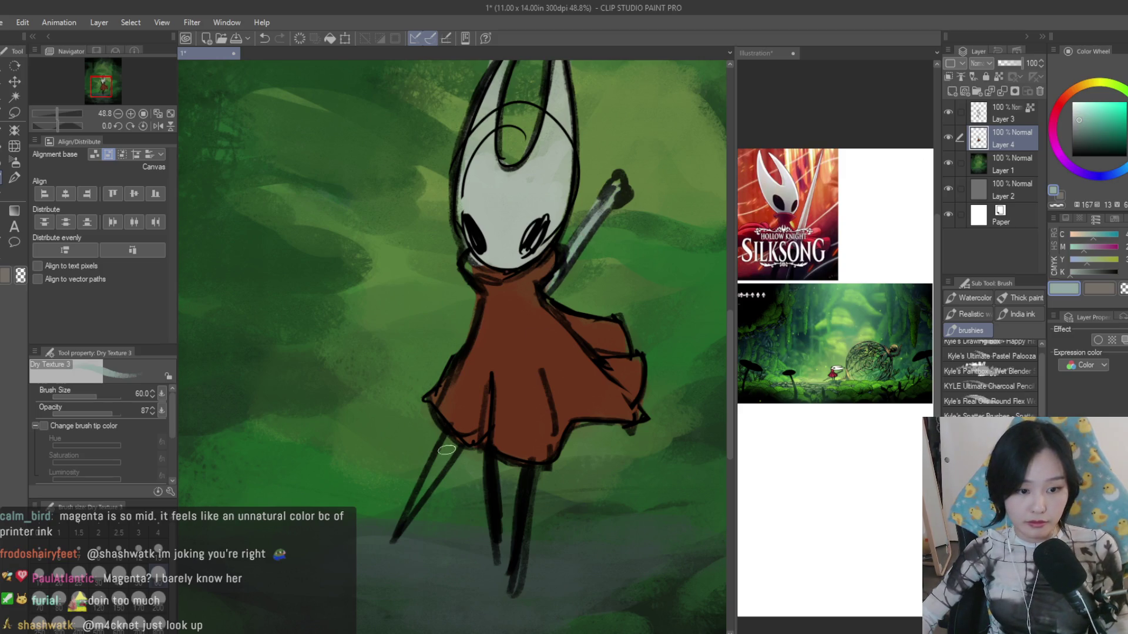
scroll(514, 273, down, 5)
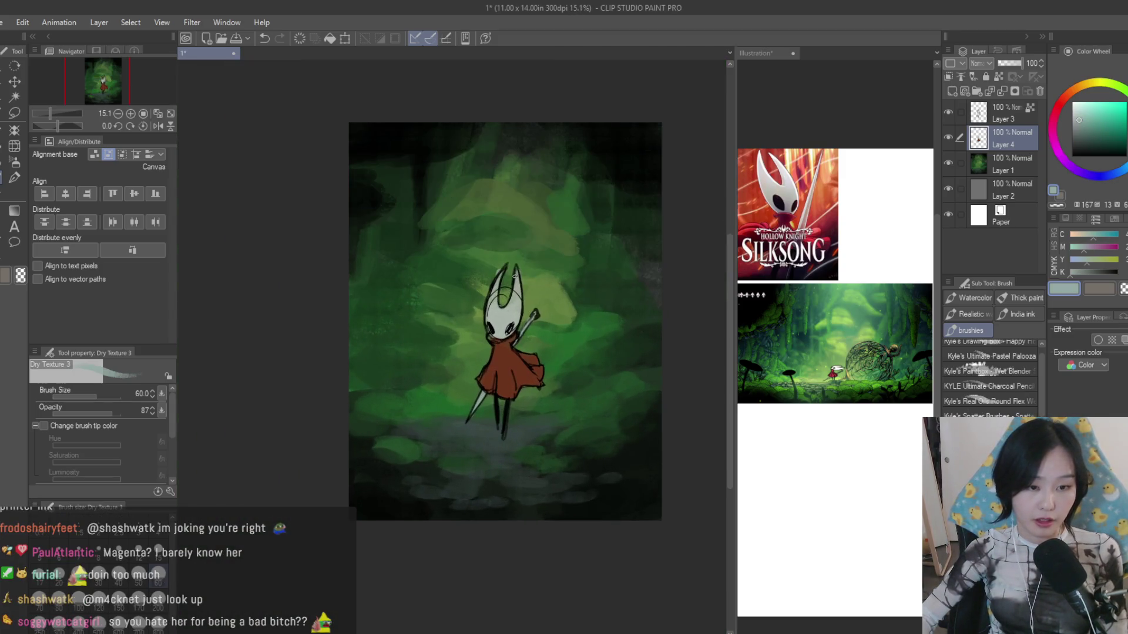
scroll(516, 280, up, 1)
- Show the sketch layer and lower its opacity to about 54%
click(946, 113)
click(1005, 113)
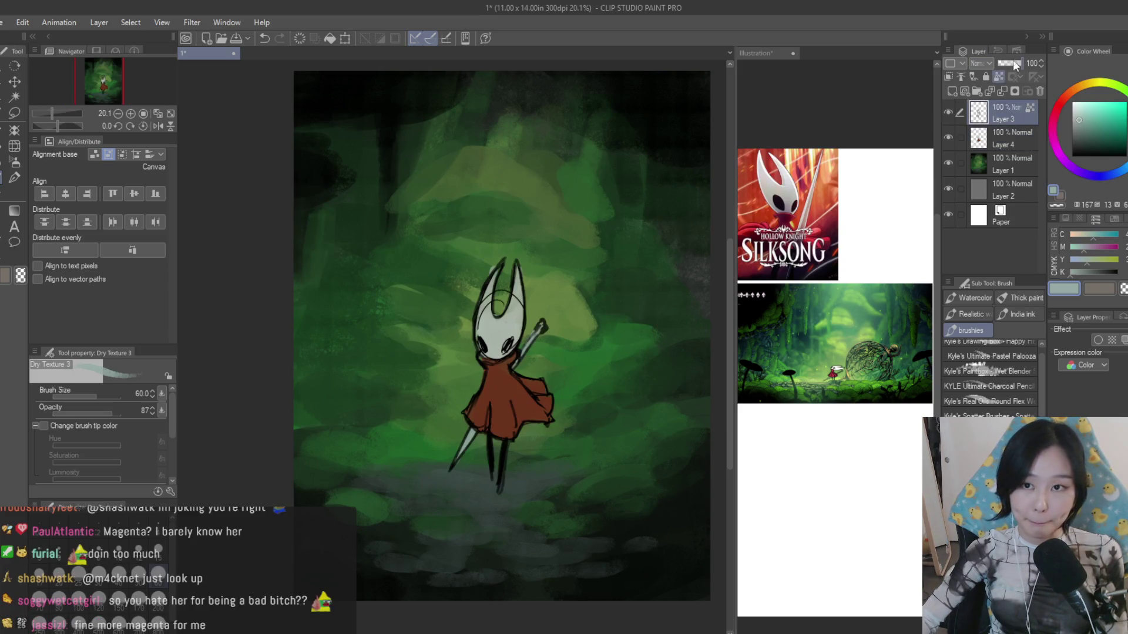
mouse_move(1012, 60)
mouse_down()
mouse_move(1004, 64)
mouse_move(1015, 65)
mouse_up()
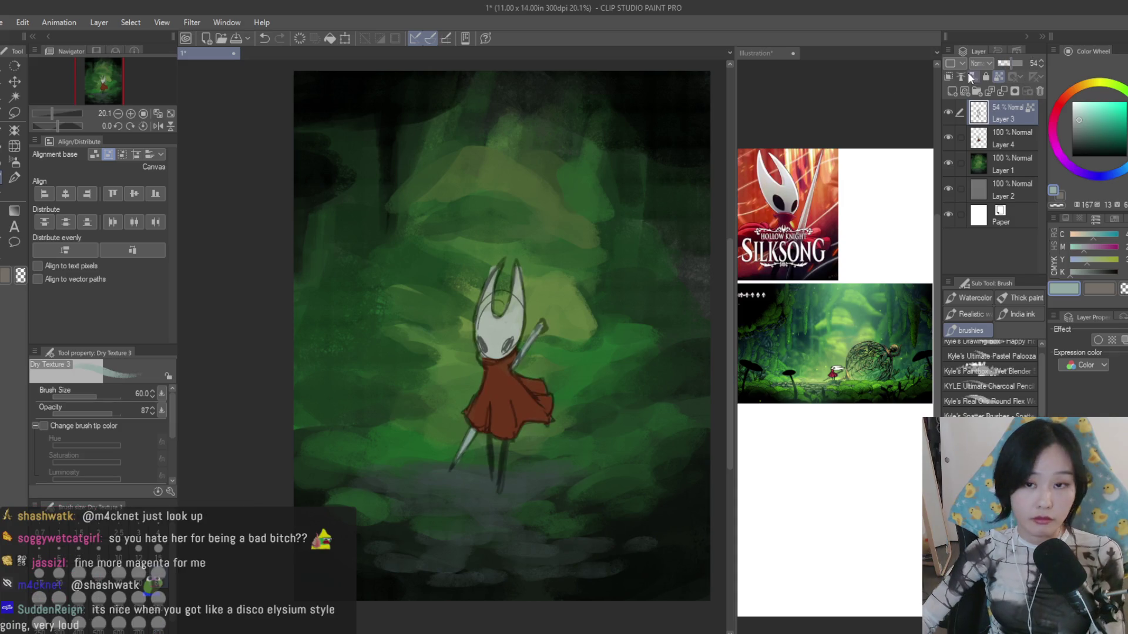
- Erase stray sketch lines with a small eraser and merge the sketch into the colour layer
key(e)
scroll(544, 347, up, 1)
scroll(542, 347, up, 1)
key(bracketleft)
key(bracketleft)
key(bracketleft)
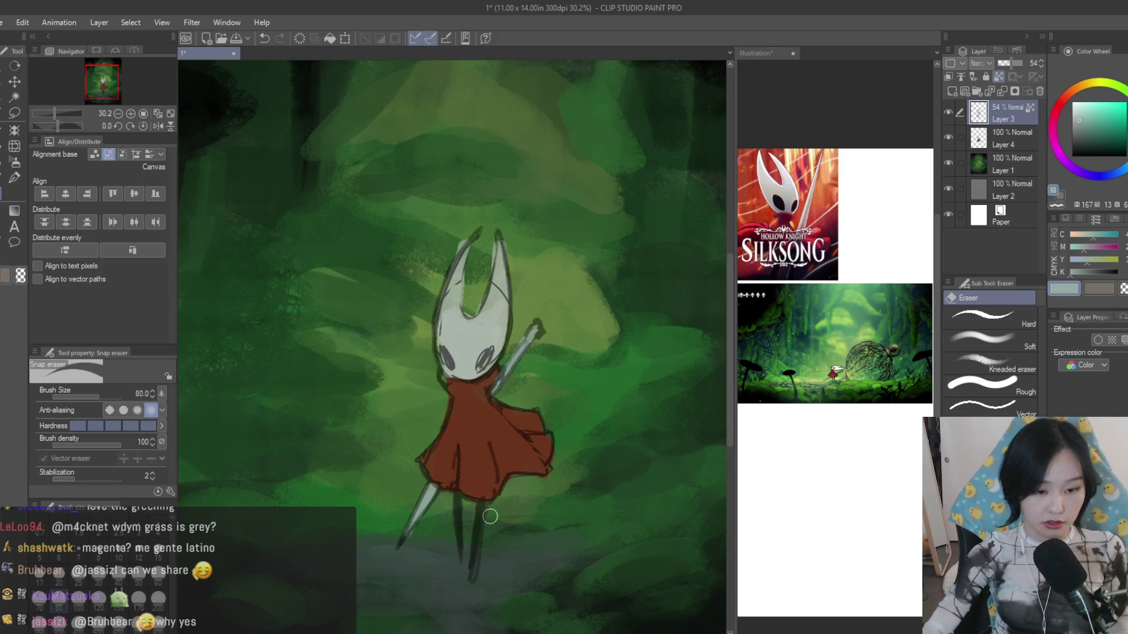
scroll(606, 408, down, 5)
scroll(606, 407, up, 1)
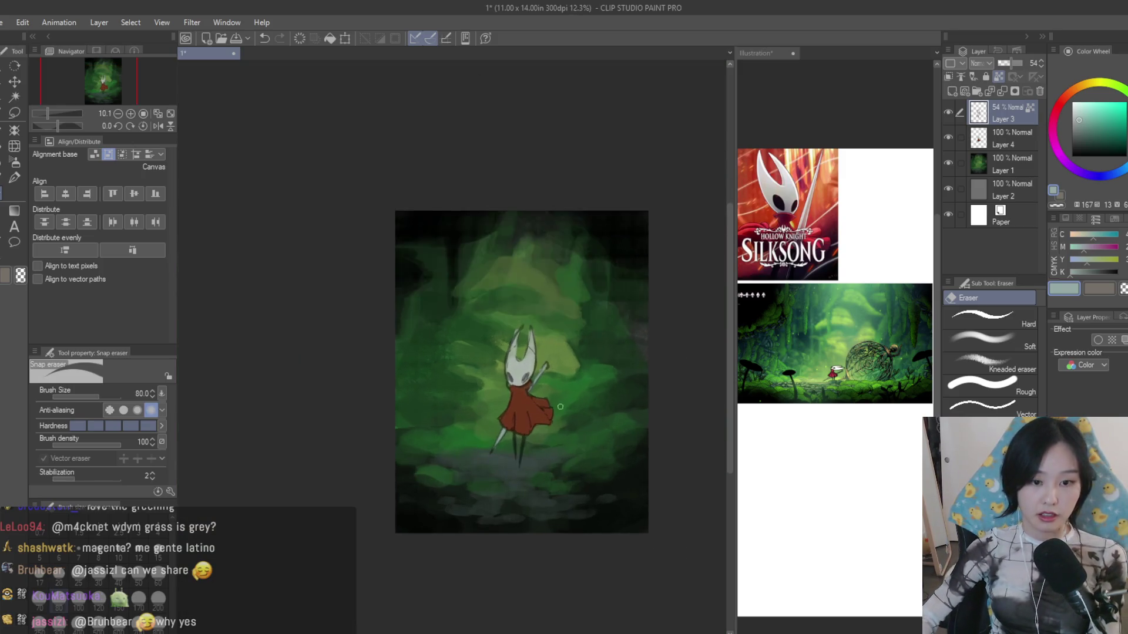
scroll(605, 409, up, 2)
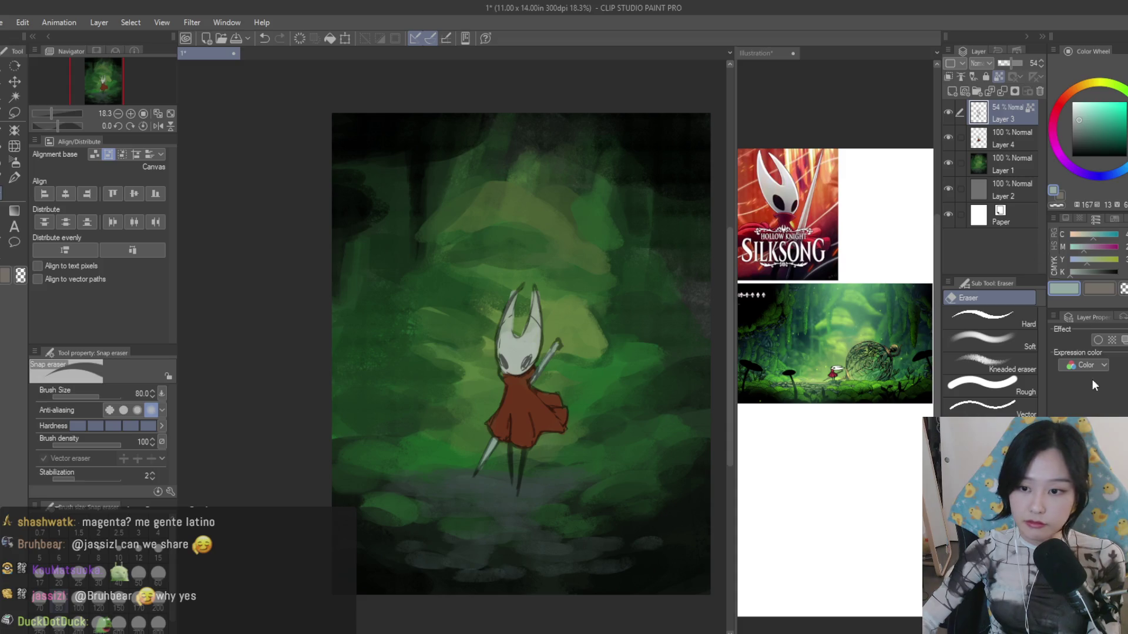
key(ctrl+e)
scroll(527, 394, up, 1)
key(b)
scroll(527, 394, up, 1)
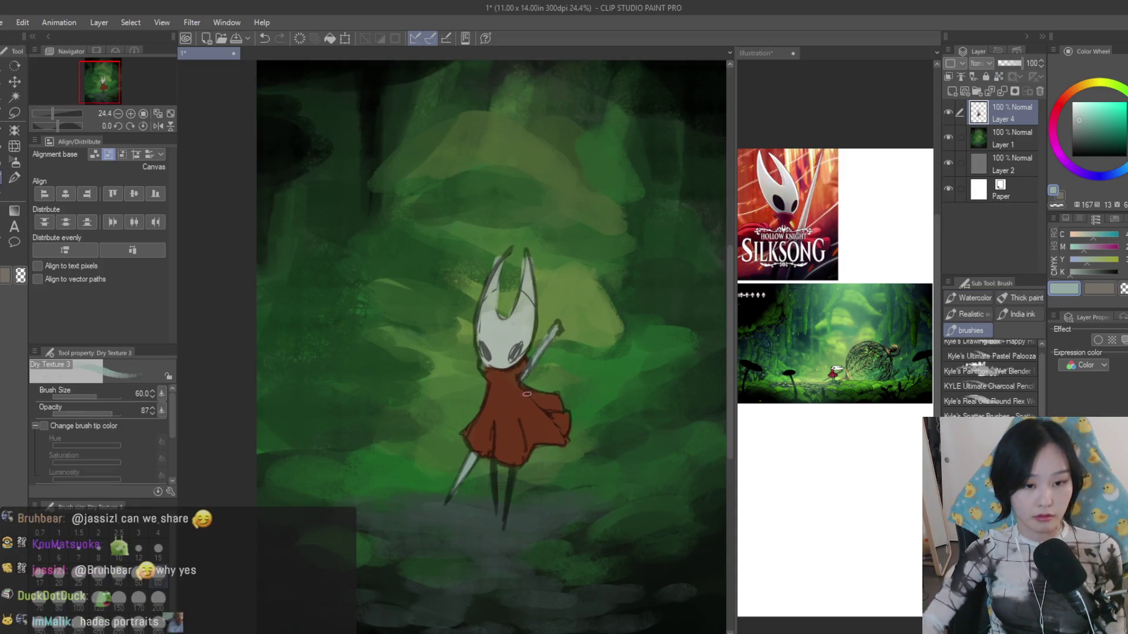
scroll(526, 394, up, 2)
- Repaint both eyes as dark grey shapes with a small brush, eyedropping greys from the mask
key(bracketleft)
key(bracketleft)
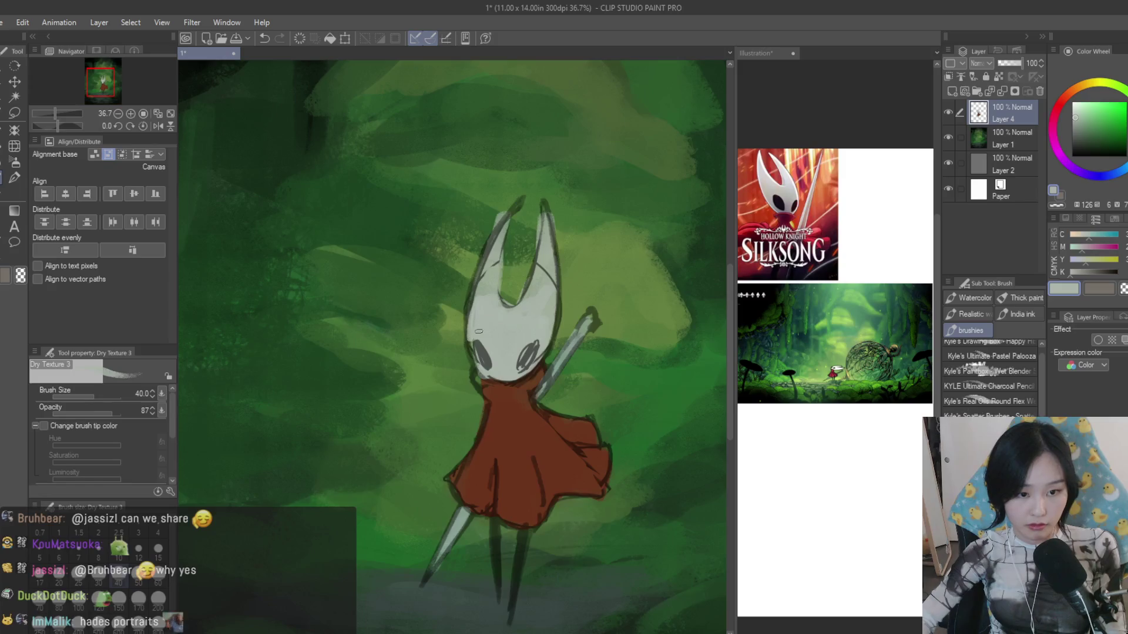
scroll(476, 358, up, 1)
mouse_move(484, 351)
mouse_down()
mouse_move(498, 375)
mouse_move(542, 370)
mouse_move(539, 351)
mouse_up()
alt+click(496, 347)
alt+click(494, 357)
alt+click(515, 353)
alt+click(539, 370)
- Smooth the white mask below the eyes with light grey, then sample the cloak's reddish-brown
alt+click(534, 373)
alt+click(547, 350)
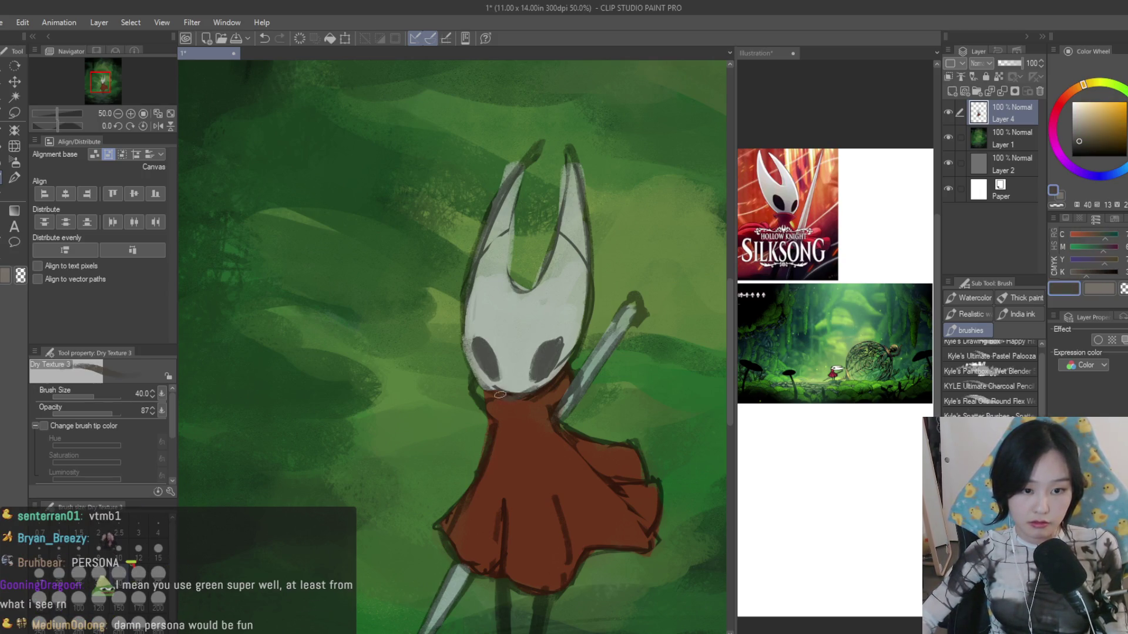
drag(485, 388, 529, 378)
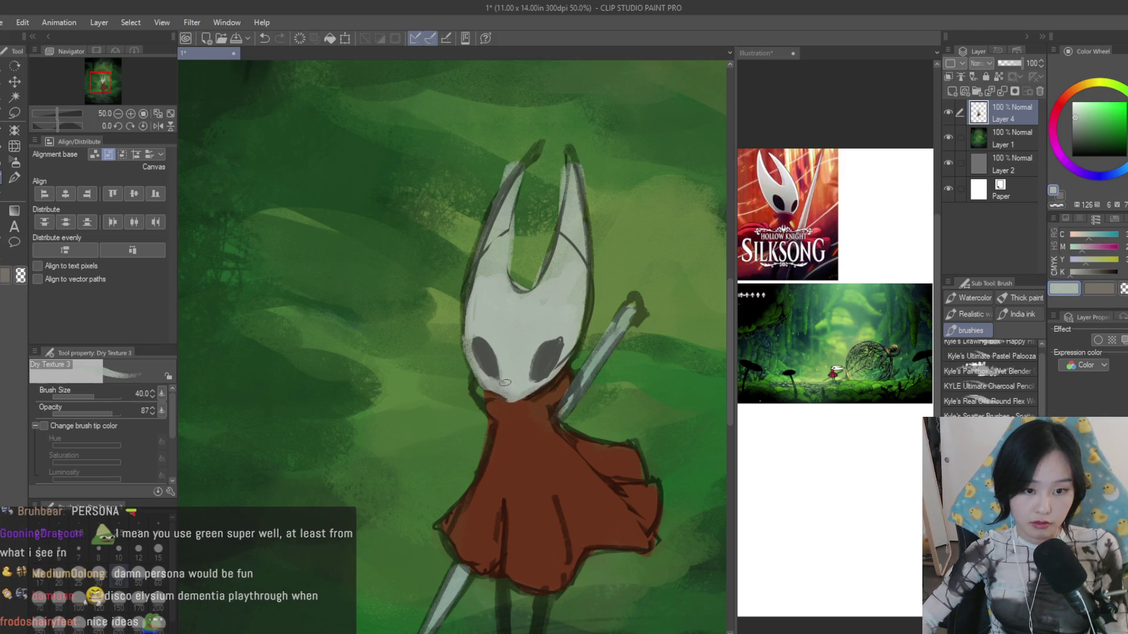
scroll(504, 382, down, 2)
scroll(541, 410, up, 2)
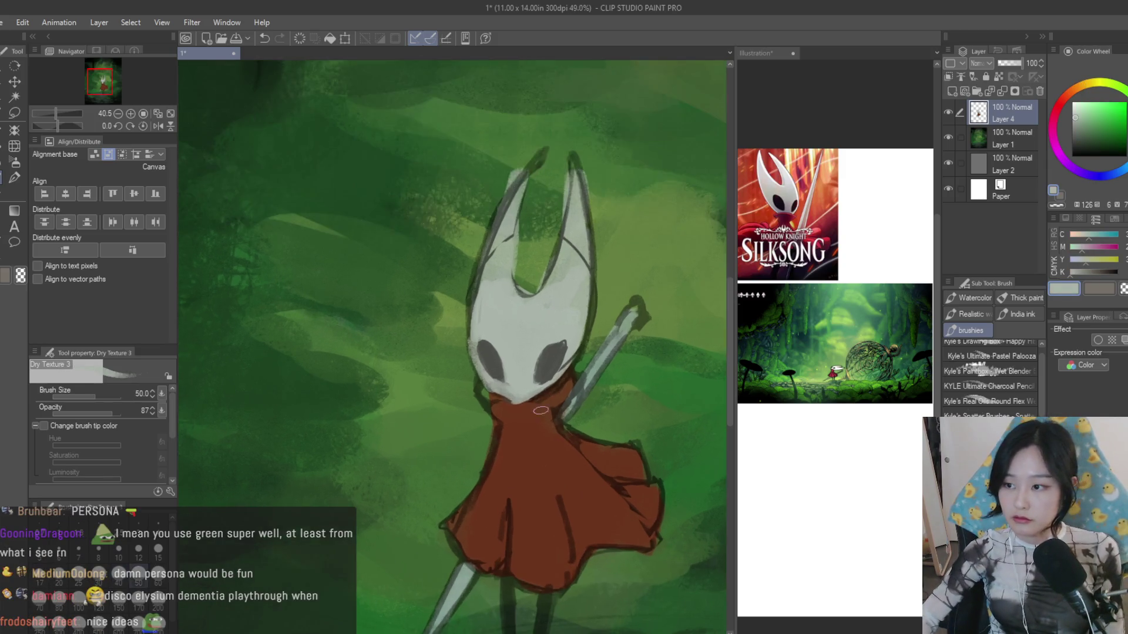
scroll(540, 410, up, 1)
alt+click(533, 428)
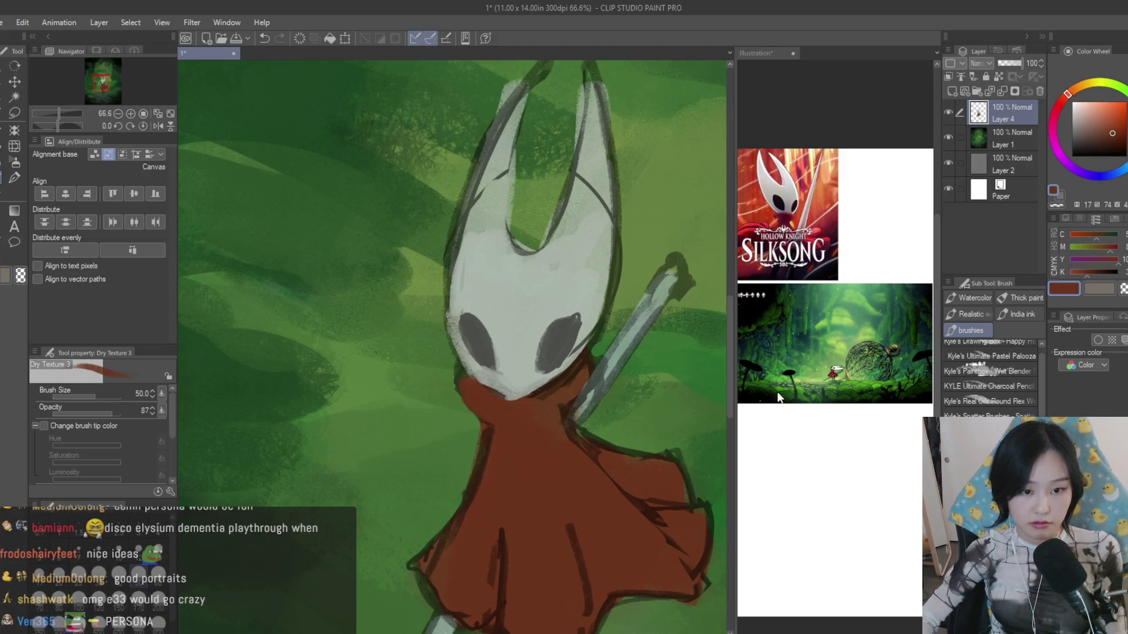
scroll(456, 461, down, 1)
- Undo a stray cloak stroke and trim the cloak's right edge with background green
alt+click(484, 427)
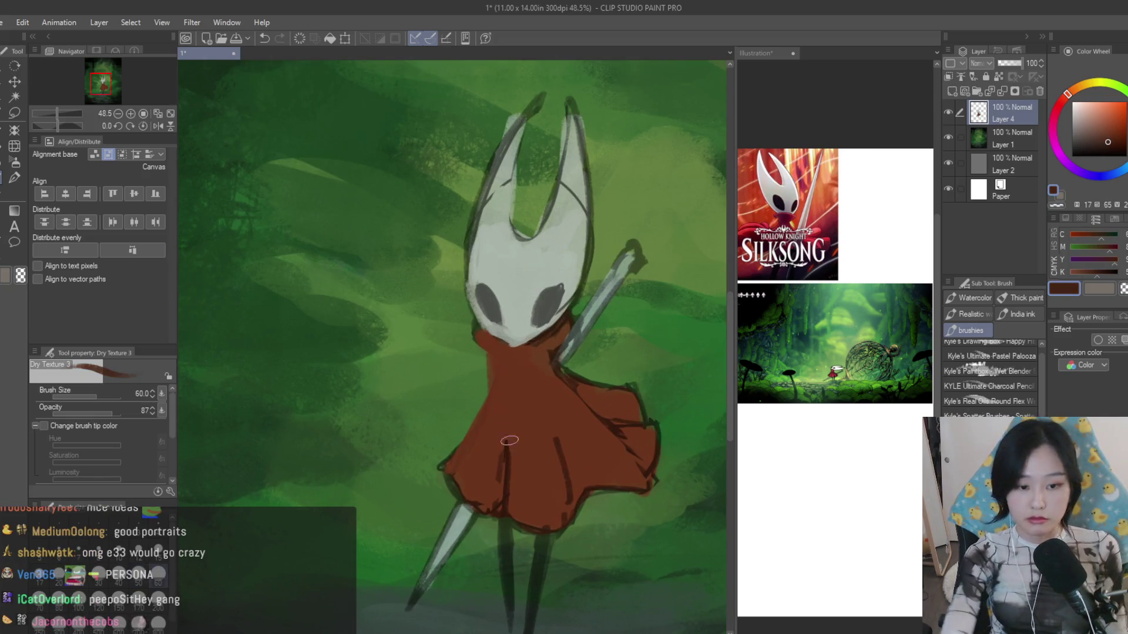
drag(484, 476, 496, 435)
key(ctrl+z)
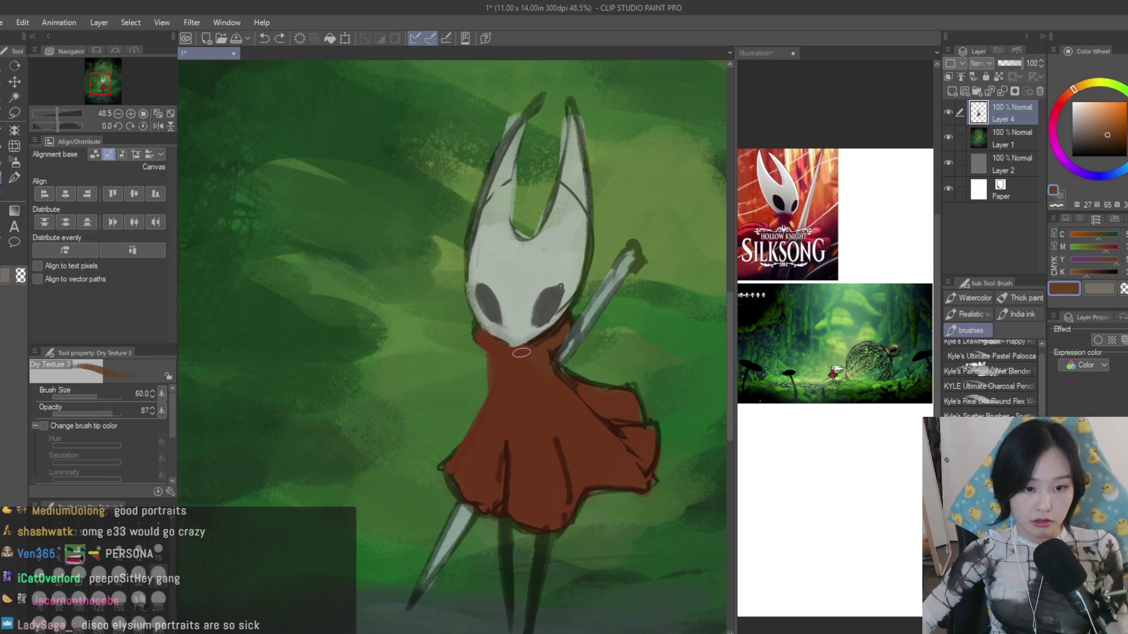
scroll(557, 501, down, 3)
scroll(557, 501, down, 1)
scroll(542, 467, up, 1)
scroll(529, 441, up, 2)
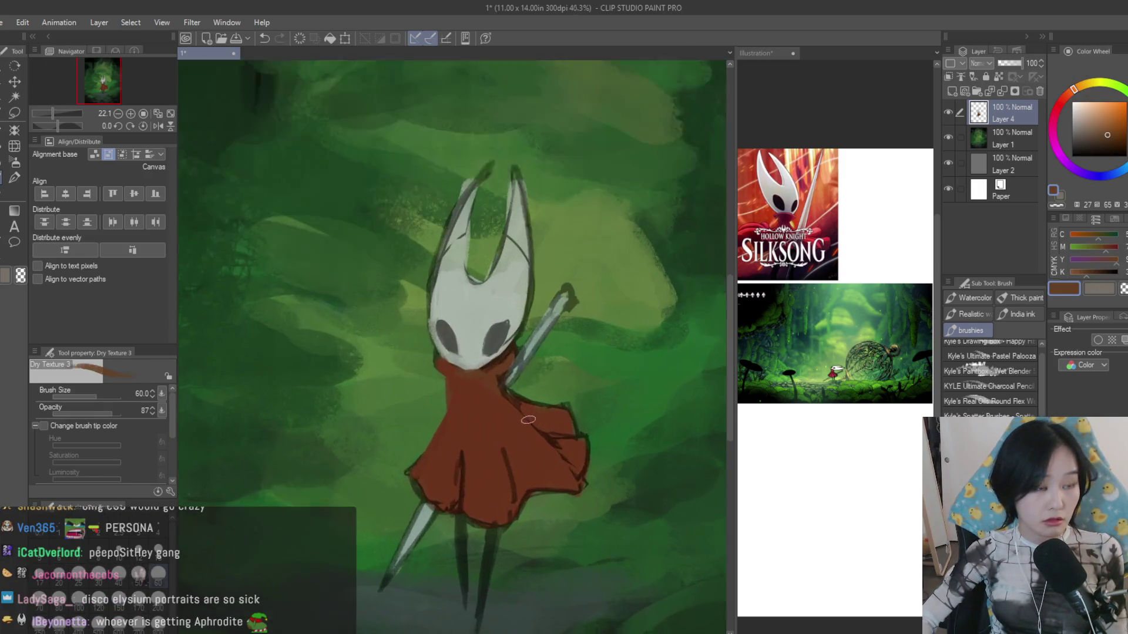
scroll(524, 426, up, 2)
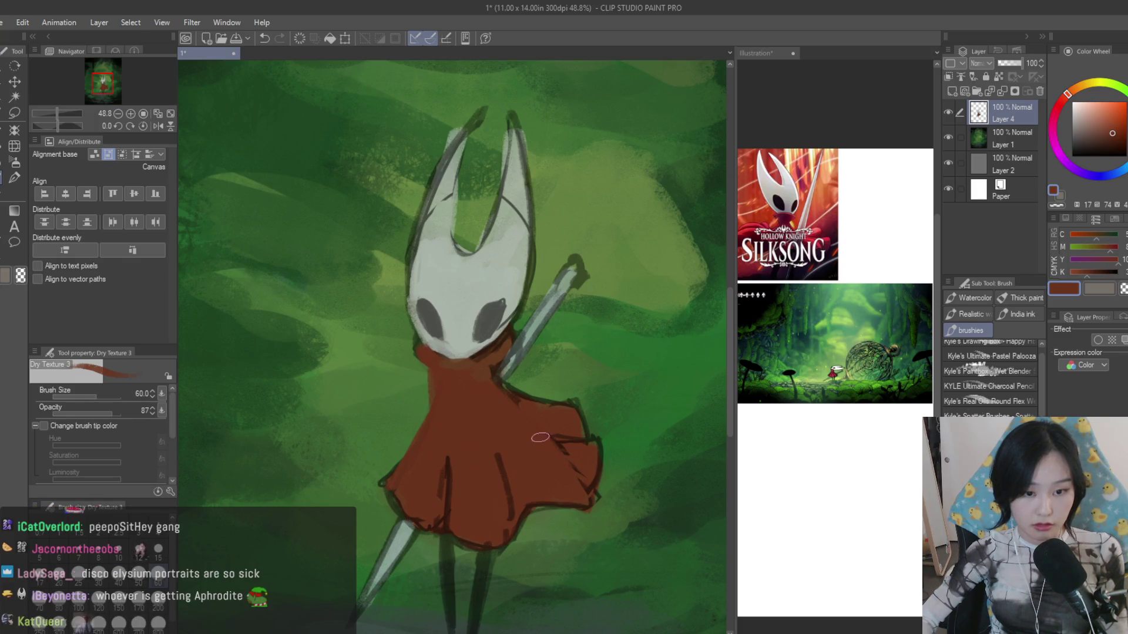
alt+click(561, 402)
mouse_move(546, 405)
mouse_down()
mouse_move(595, 480)
mouse_move(600, 467)
mouse_move(540, 396)
mouse_up()
key(x)
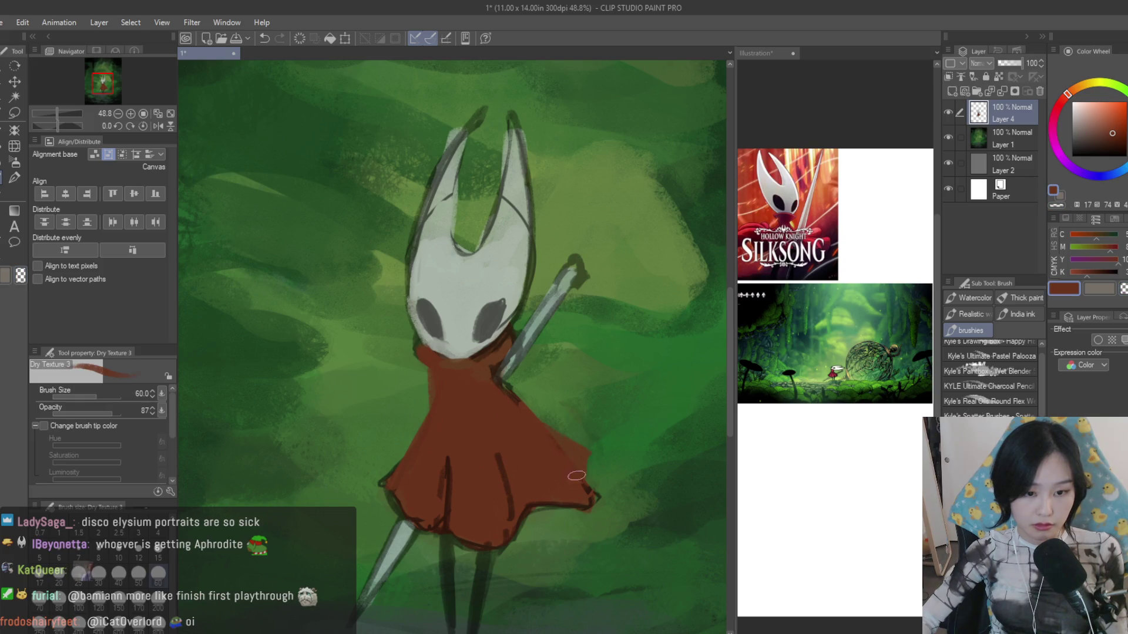
scroll(557, 457, down, 1)
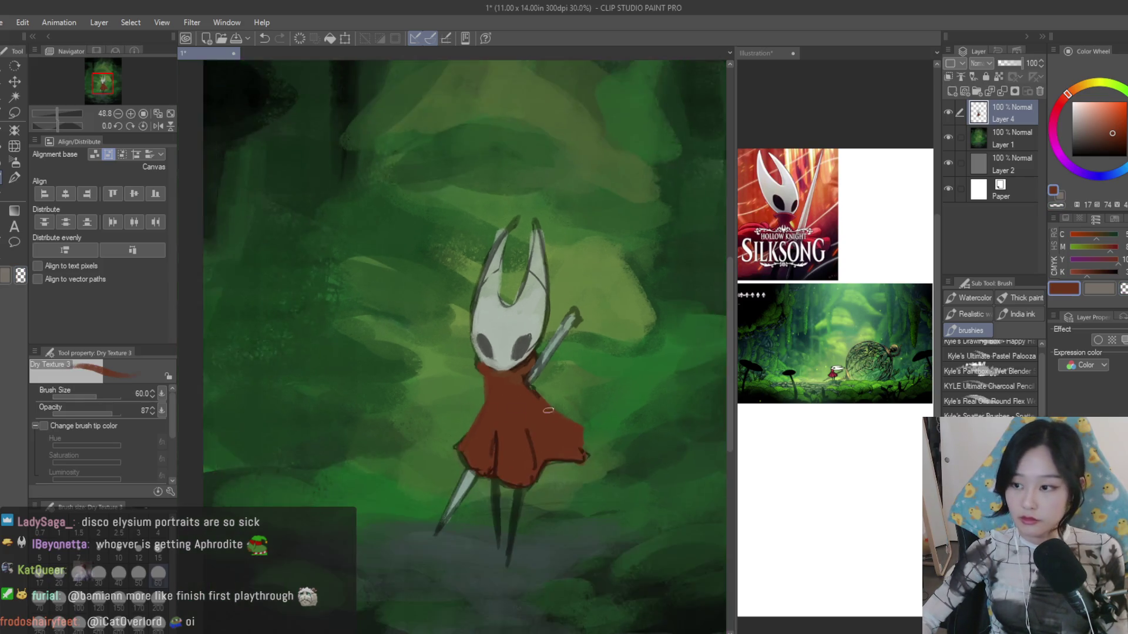
scroll(529, 406, down, 1)
scroll(524, 398, down, 3)
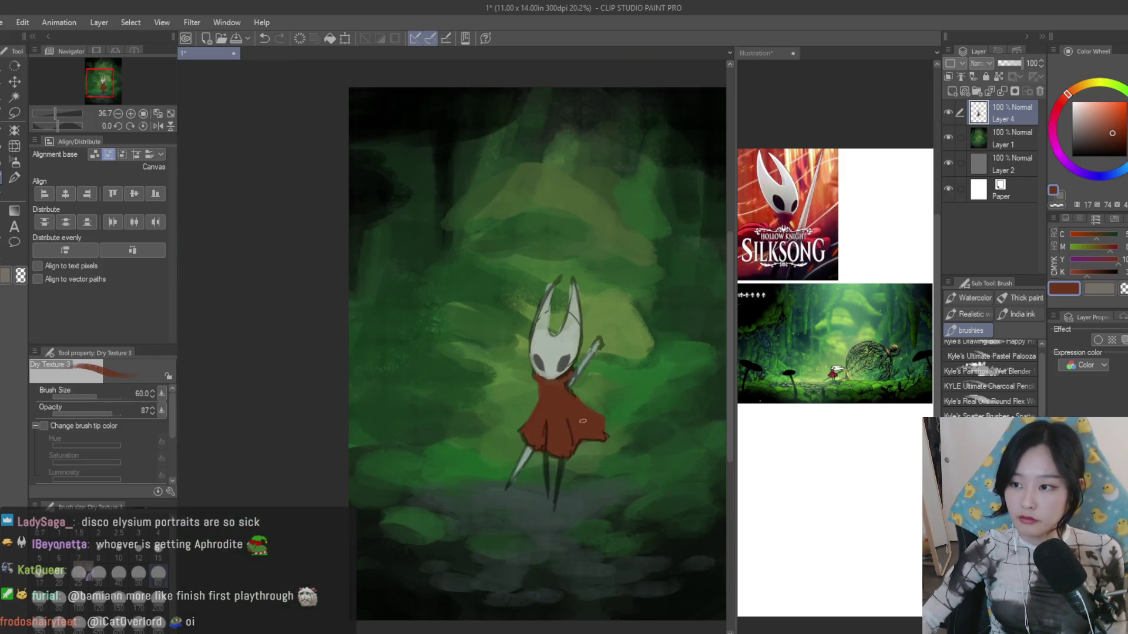
scroll(523, 398, down, 1)
scroll(524, 388, up, 3)
scroll(526, 380, up, 2)
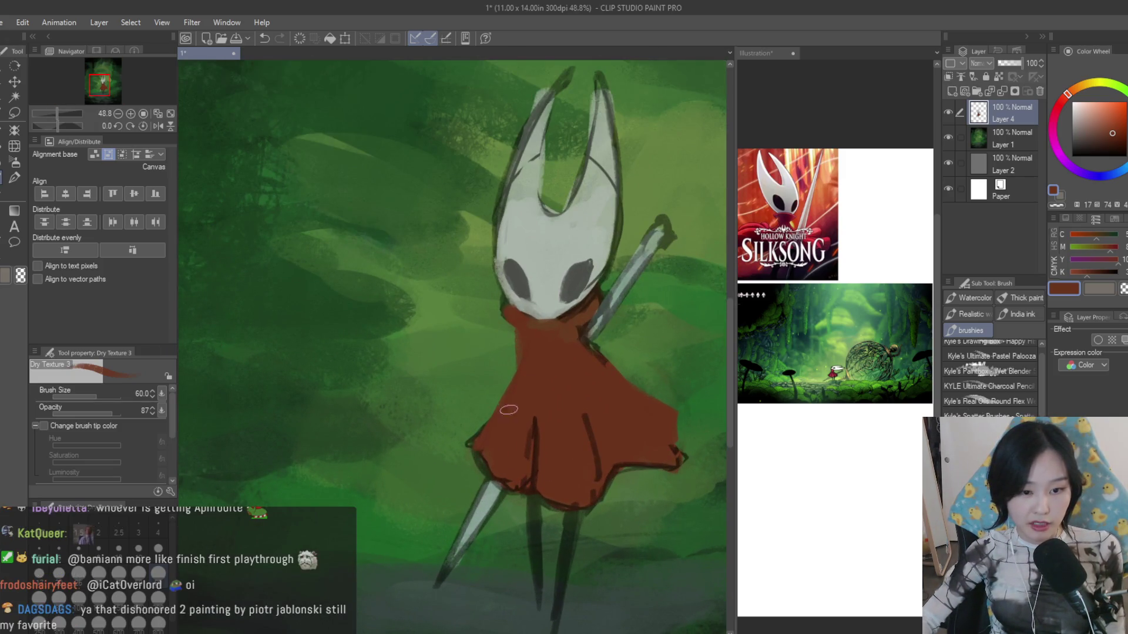
- Erase the cloak's pointed lower-right hem tip with transparent colour, then sample the mask grey
key(c)
drag(692, 453, 669, 484)
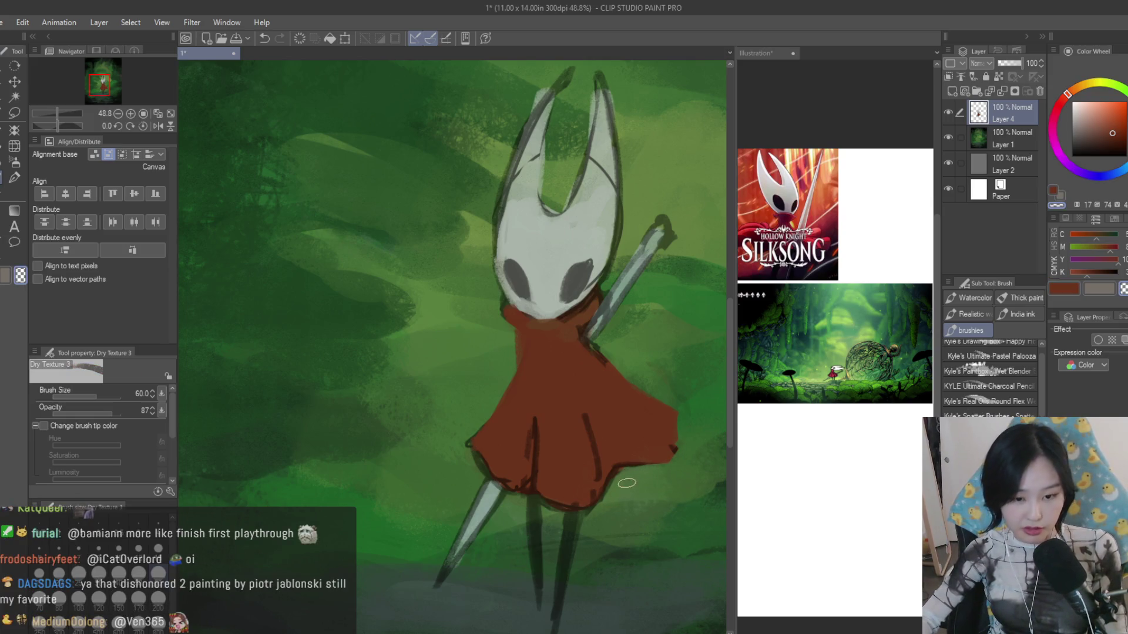
scroll(549, 563, down, 1)
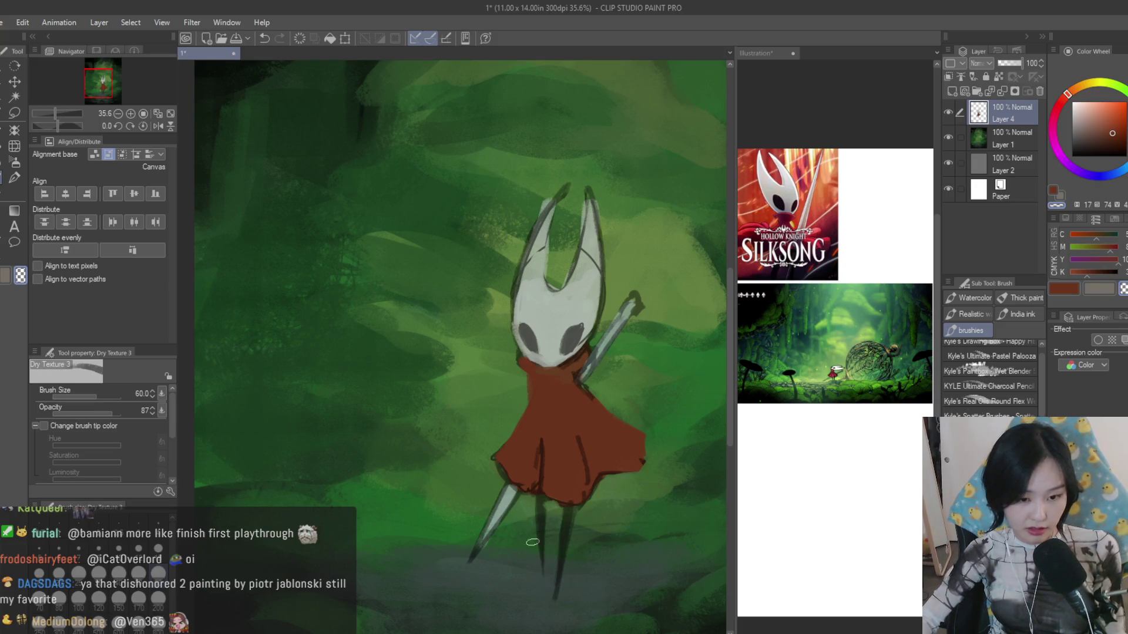
scroll(634, 457, down, 1)
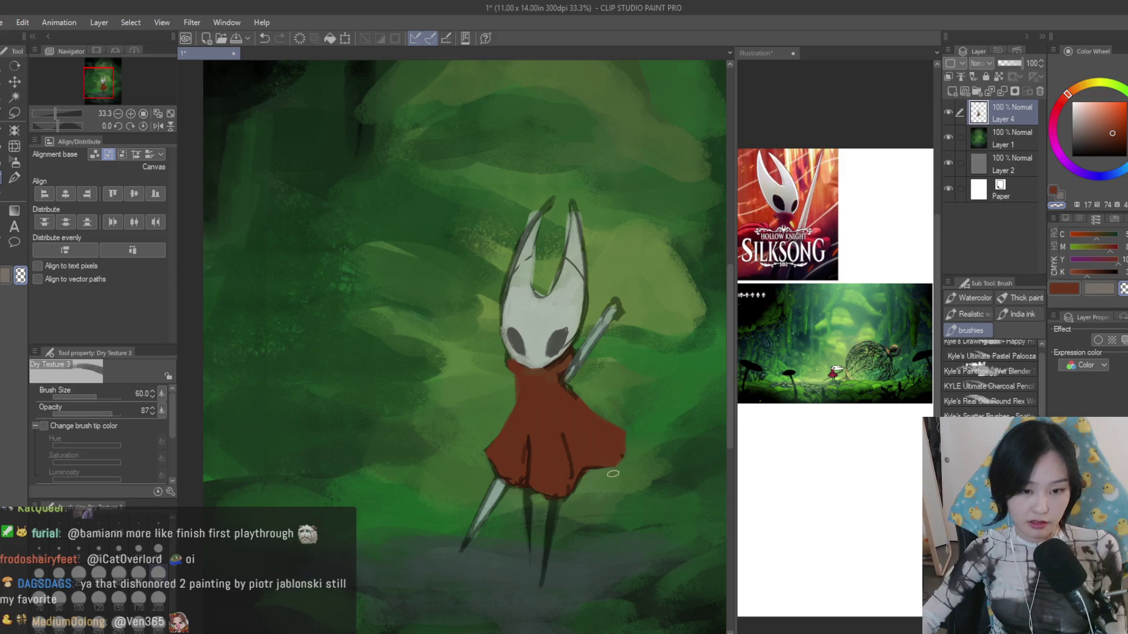
scroll(613, 473, down, 3)
scroll(600, 423, up, 2)
scroll(591, 388, up, 2)
scroll(584, 364, up, 1)
key(bracketleft)
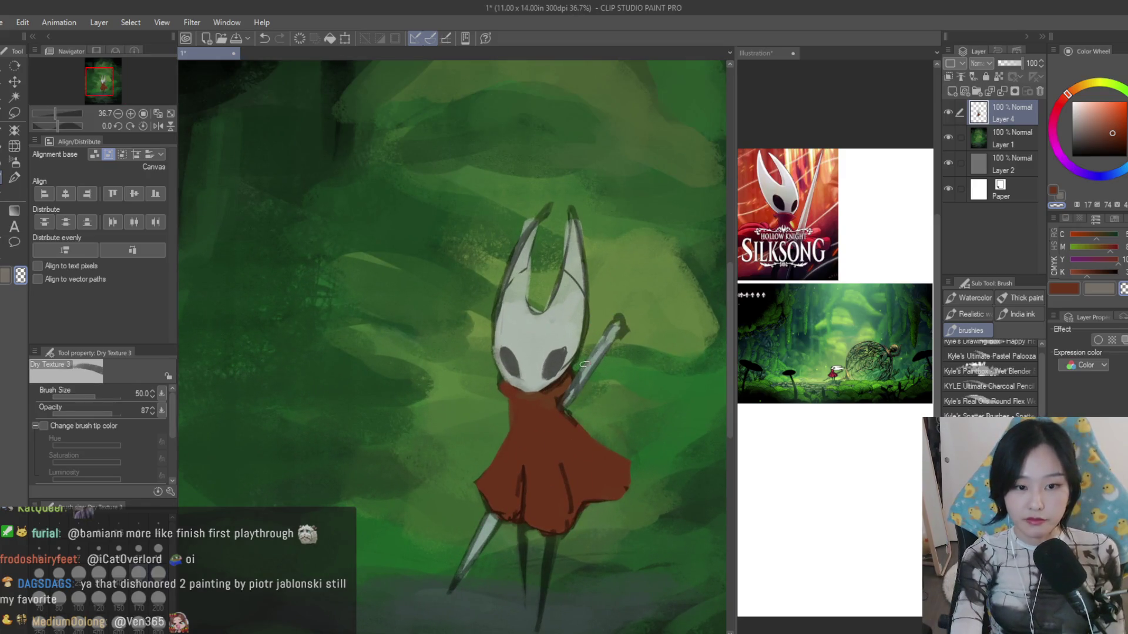
scroll(583, 364, up, 3)
scroll(529, 344, up, 1)
key(bracketleft)
alt+click(520, 339)
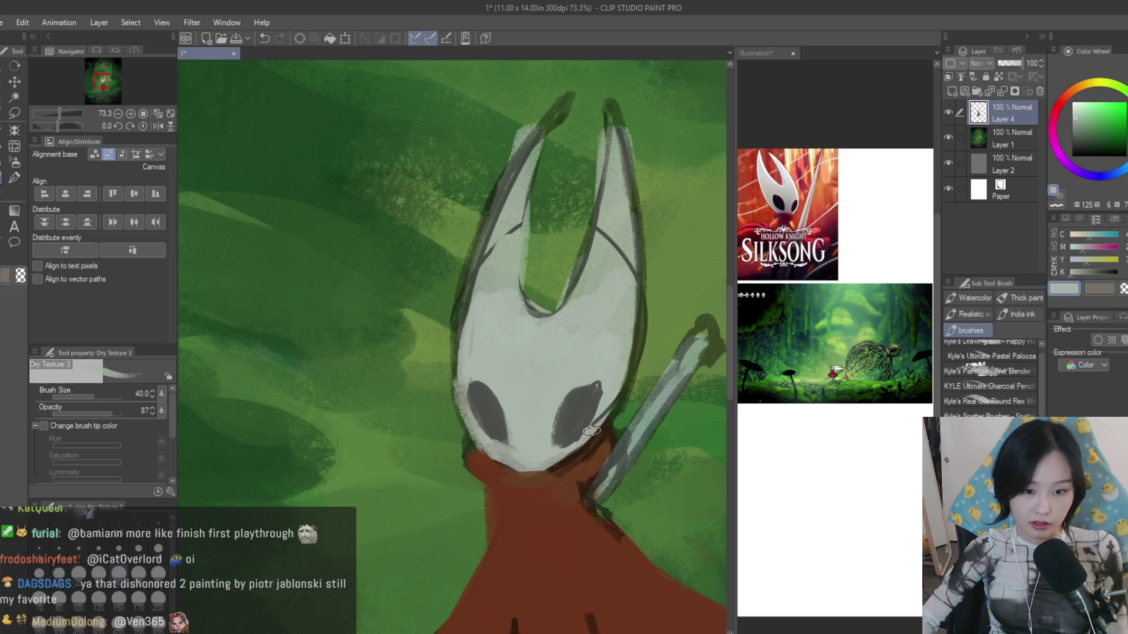
- Paint light grey along the mask edges and between the horns, and green over the right horn's outline
drag(617, 397, 538, 480)
scroll(521, 467, down, 1)
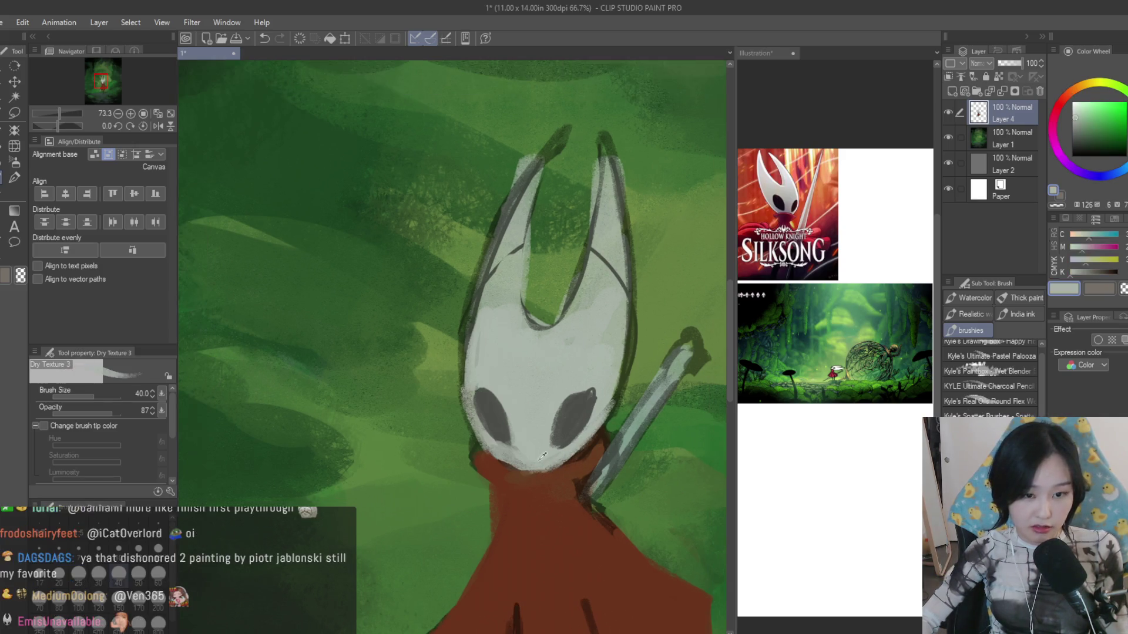
scroll(510, 345, down, 1)
mouse_move(504, 321)
mouse_down()
mouse_move(503, 277)
mouse_move(568, 230)
mouse_move(564, 330)
mouse_up()
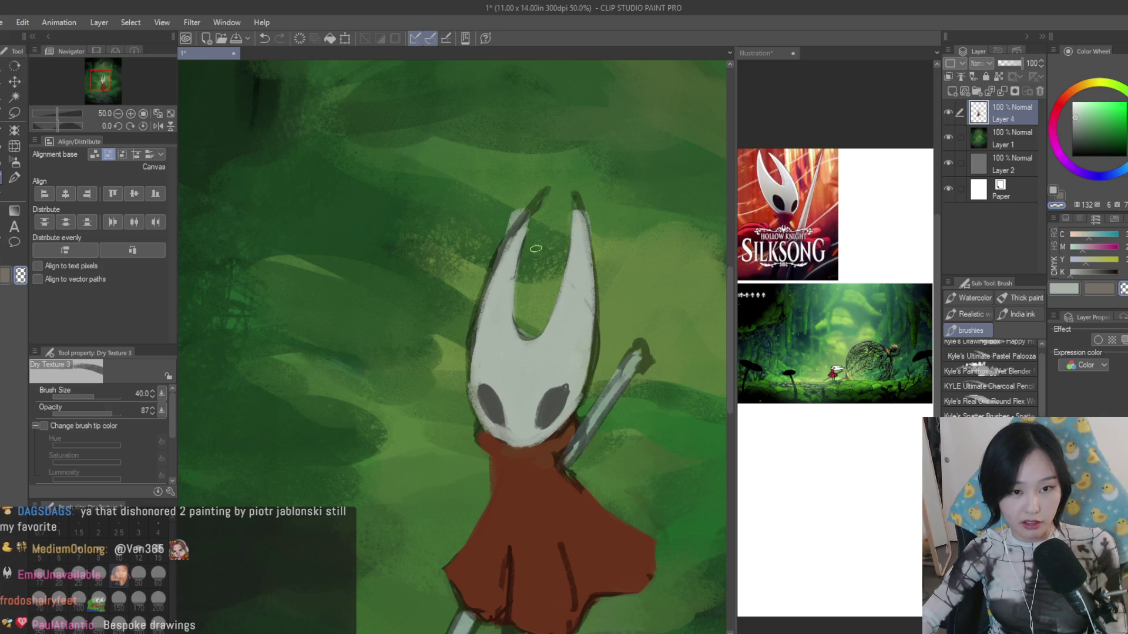
drag(578, 208, 598, 343)
scroll(644, 330, up, 2)
alt+click(634, 352)
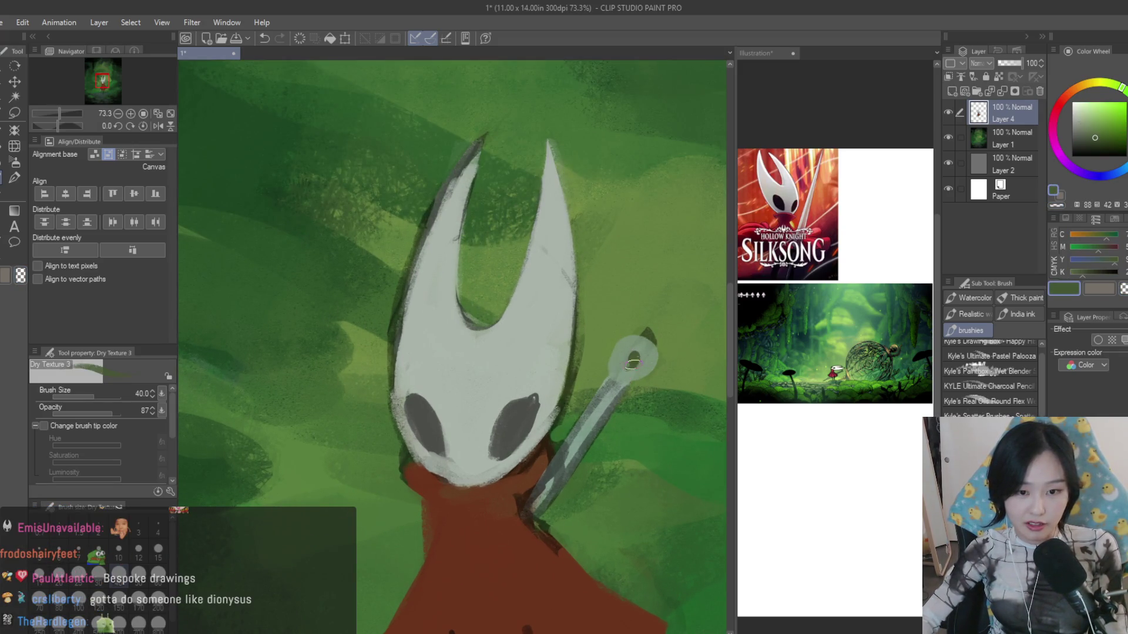
scroll(628, 359, down, 2)
scroll(617, 423, down, 3)
scroll(572, 440, up, 1)
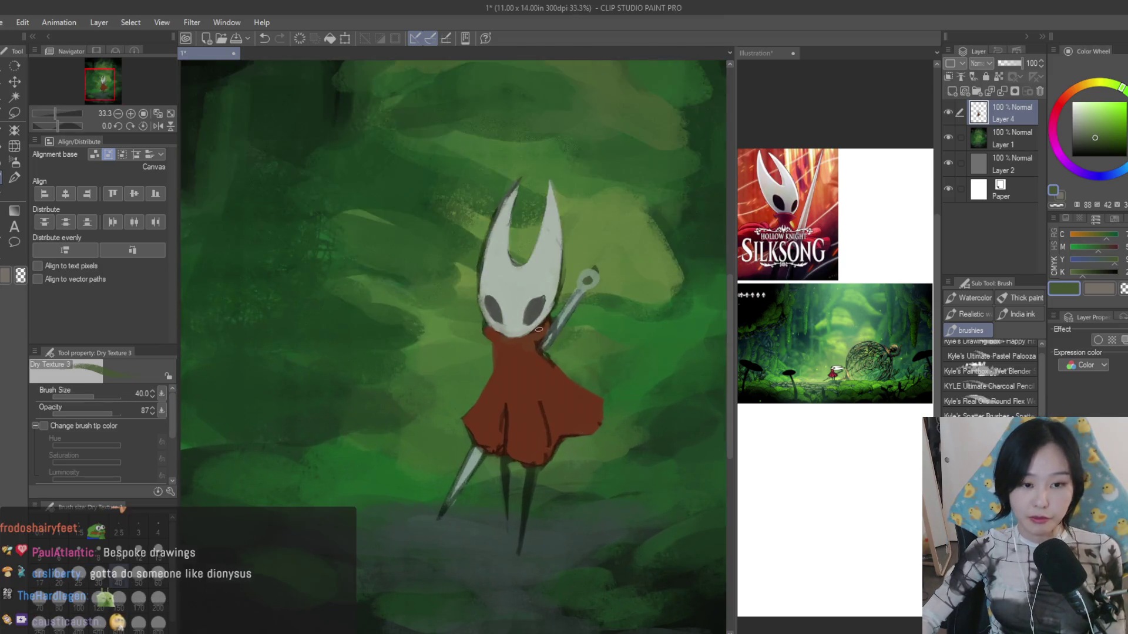
scroll(529, 388, up, 1)
scroll(504, 354, up, 1)
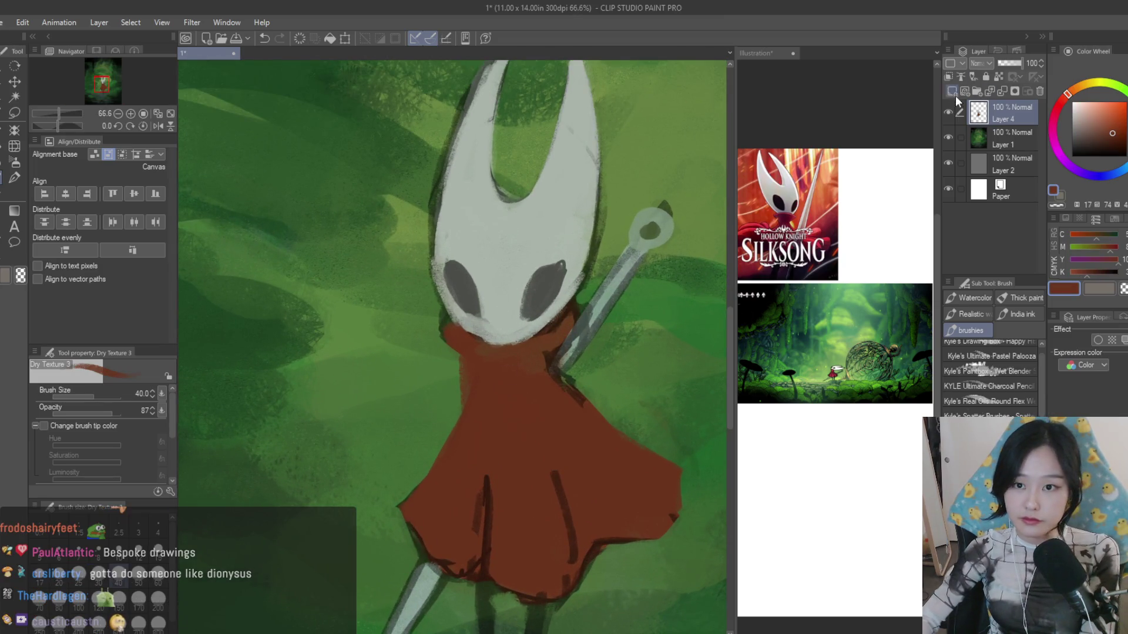
click(952, 91)
- Set the new layer to Multiply and darken the forest with a broad teal stroke at large brush size
click(1084, 122)
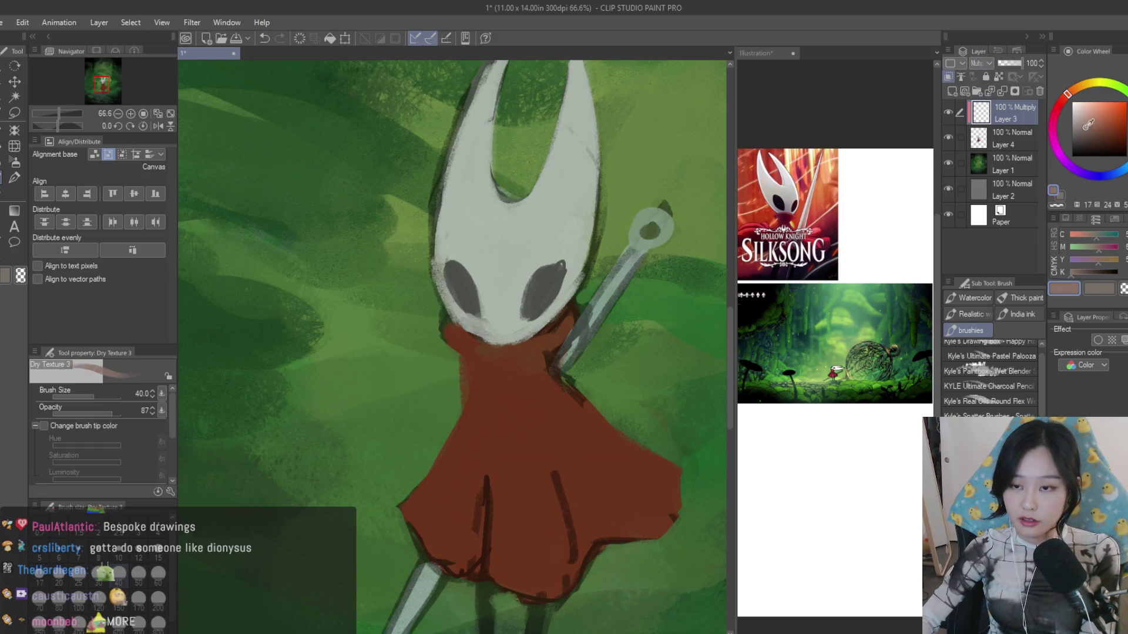
click(1117, 168)
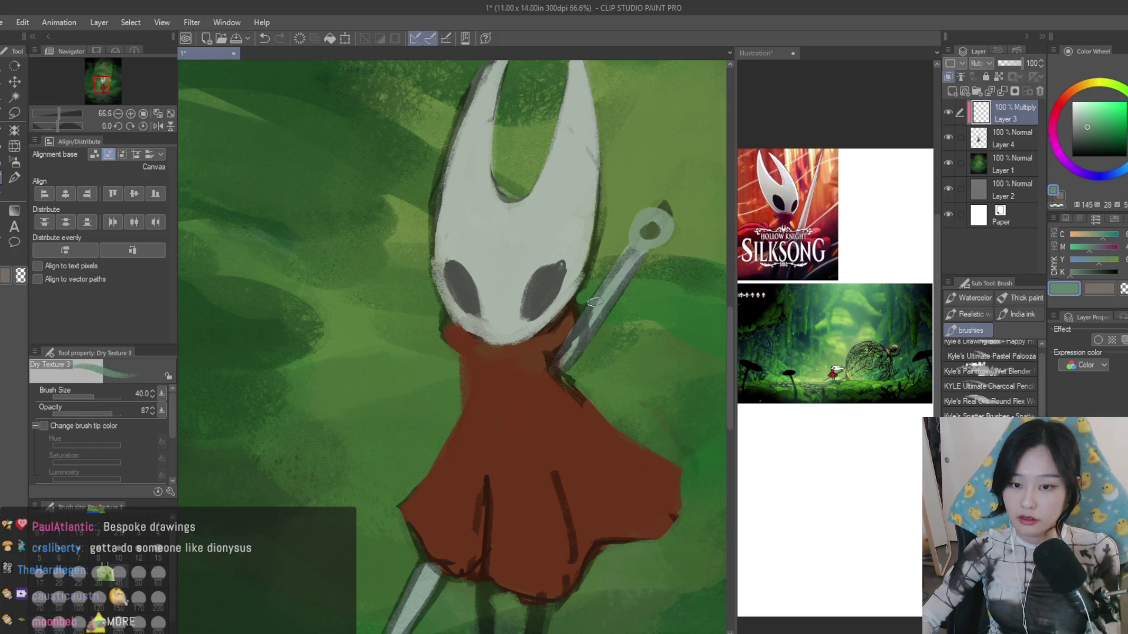
key(ctrl+minus)
key(ctrl+minus)
mouse_move(466, 189)
mouse_down()
mouse_move(503, 541)
mouse_move(491, 239)
mouse_up()
scroll(539, 381, down, 1)
scroll(540, 380, down, 3)
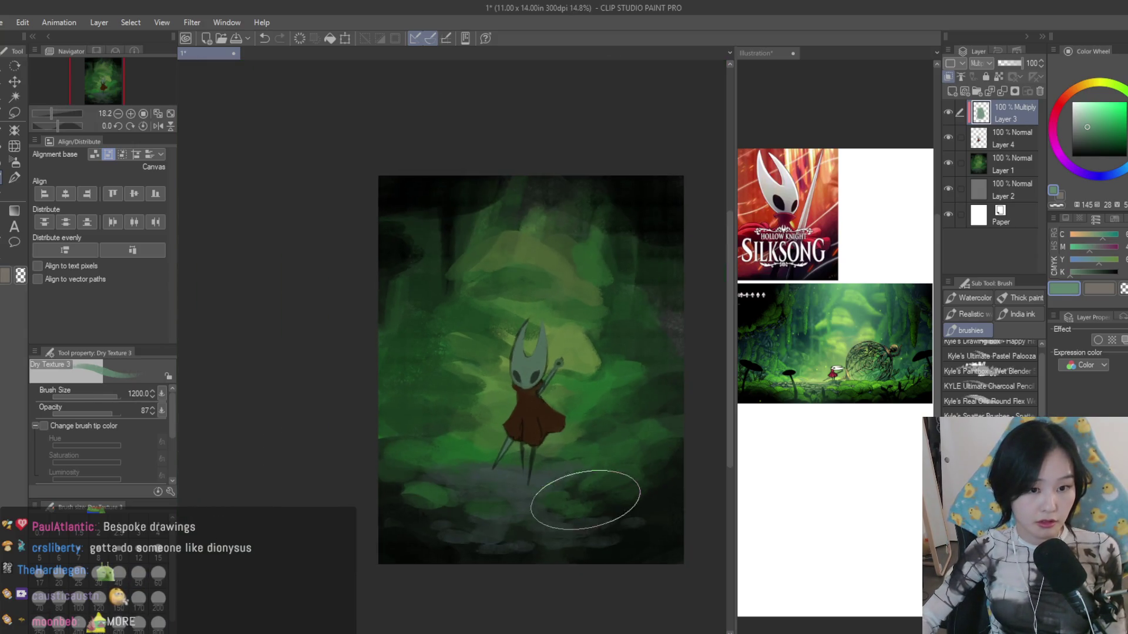
scroll(591, 490, up, 2)
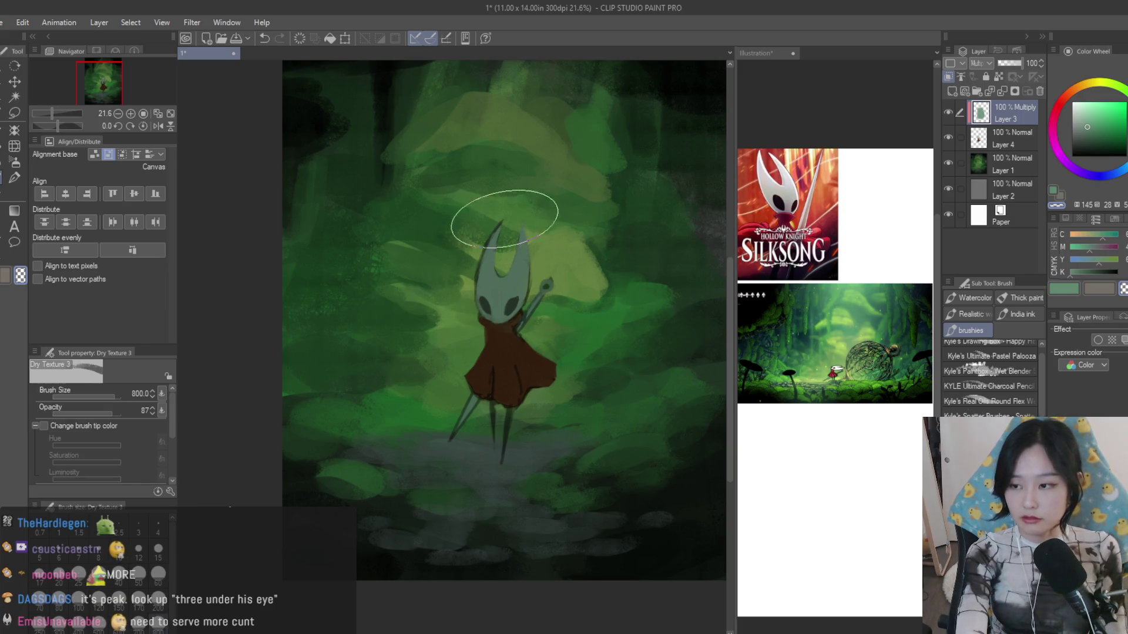
- Lighten Hornet's head and paint an orange-red patch on the lower cloak with a smaller brush
mouse_move(497, 229)
mouse_down()
mouse_move(489, 292)
mouse_move(511, 291)
mouse_up()
key(bracketleft)
key(ctrl+z)
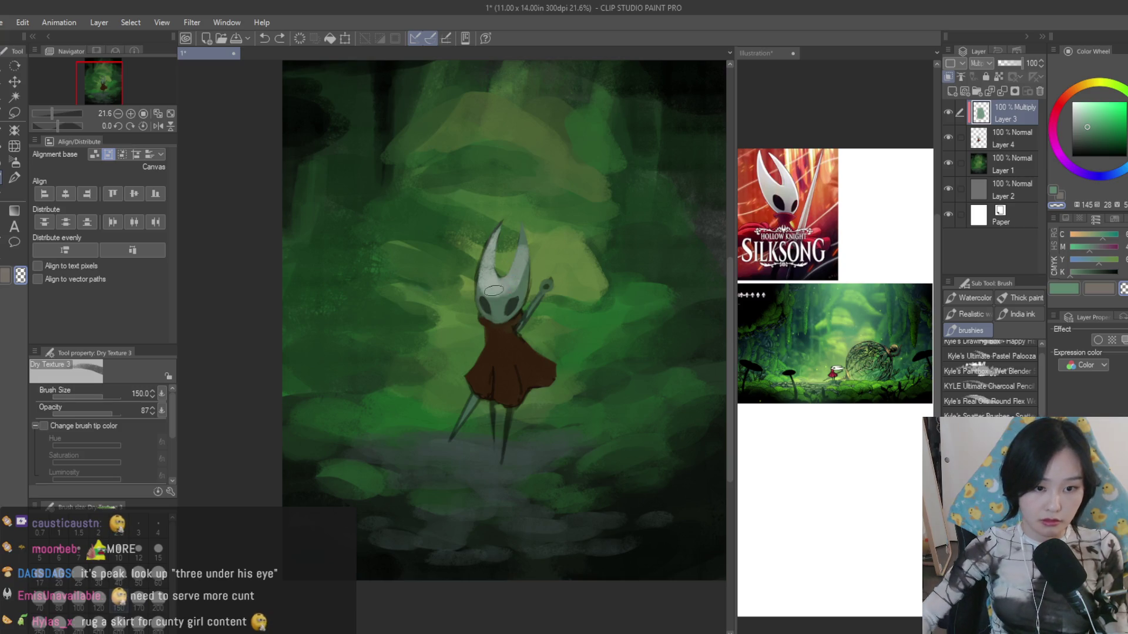
key(bracketleft)
scroll(504, 383, up, 1)
scroll(505, 383, up, 1)
mouse_move(499, 393)
mouse_down()
mouse_move(541, 393)
mouse_move(503, 377)
mouse_up()
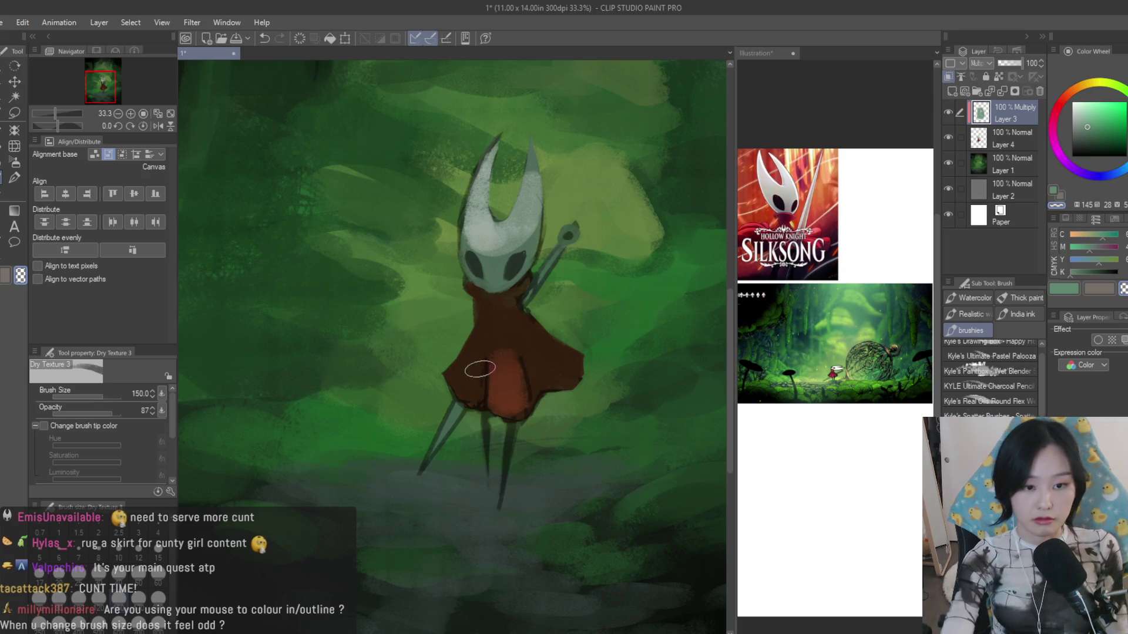
scroll(573, 379, down, 2)
scroll(671, 447, down, 3)
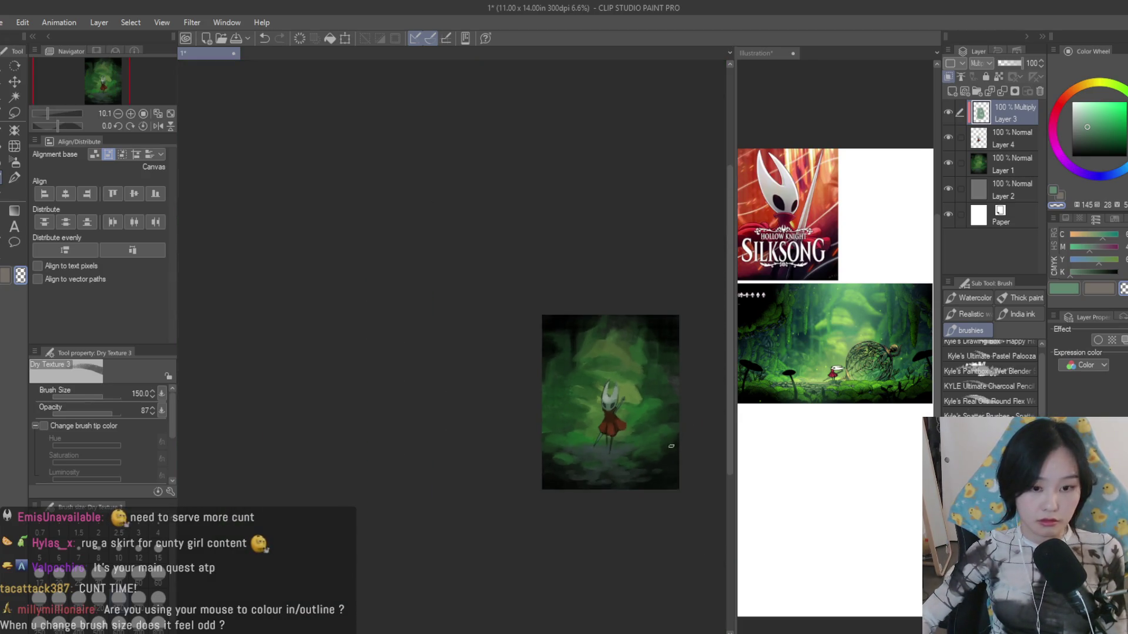
scroll(670, 446, up, 2)
scroll(563, 402, up, 3)
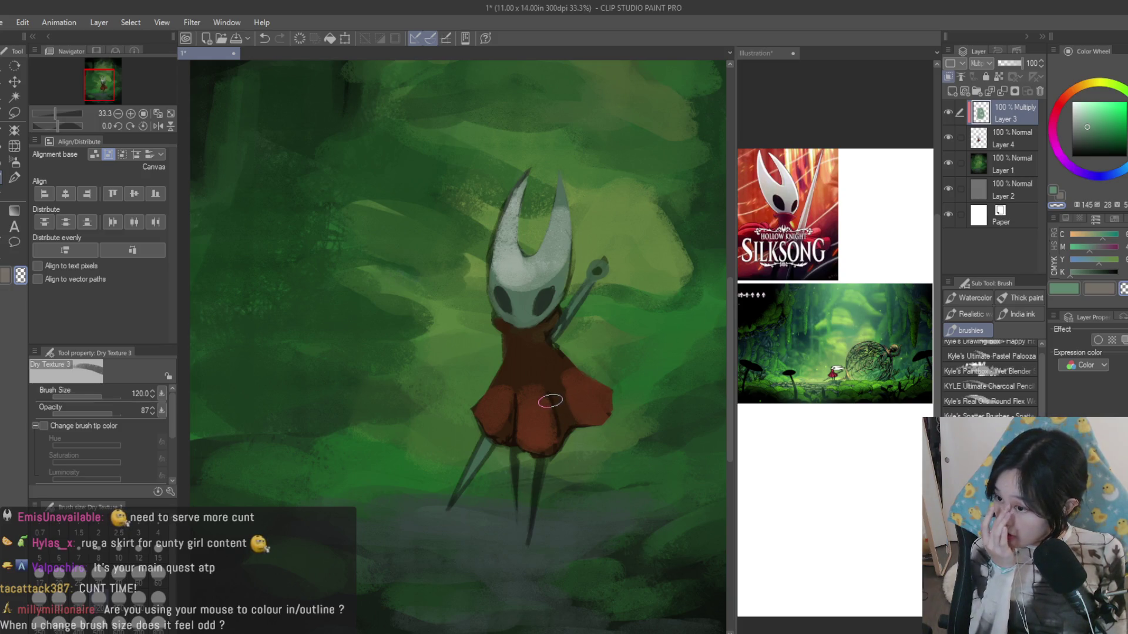
scroll(575, 398, up, 1)
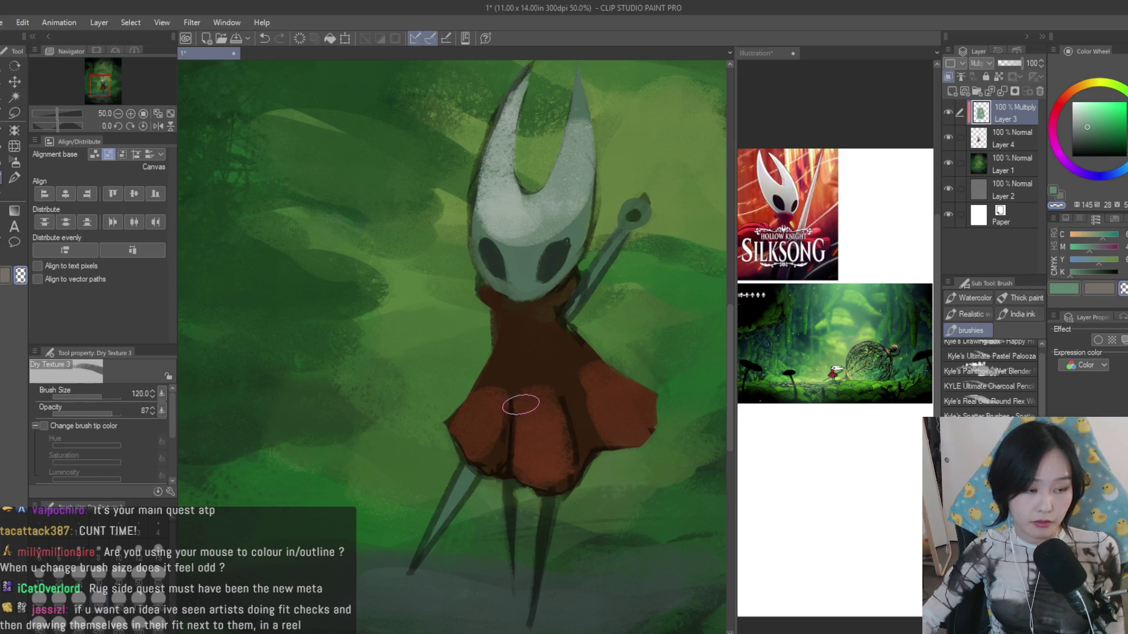
scroll(522, 405, down, 2)
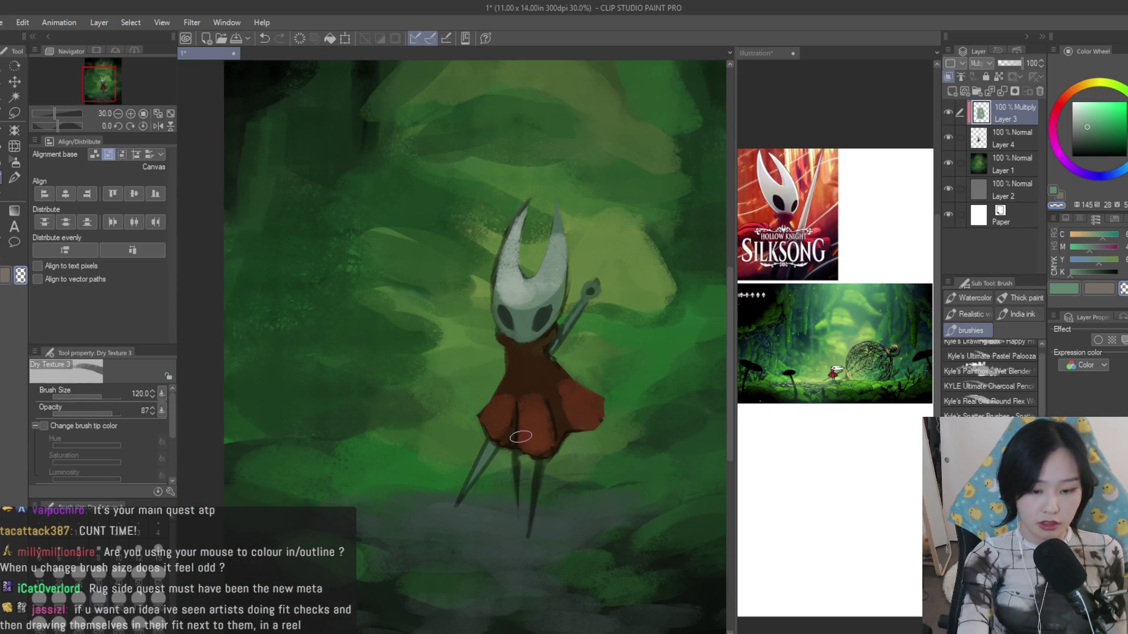
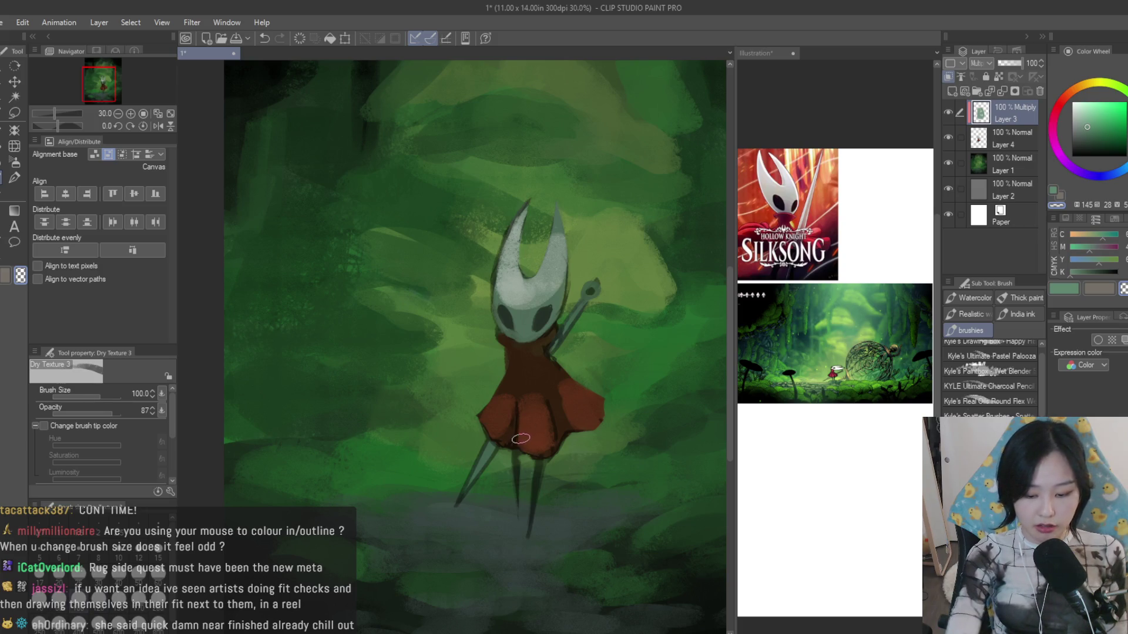
scroll(528, 429, up, 1)
scroll(520, 419, up, 1)
- Delete the Multiply shading Layer 3 after trying Blur, then return to the Dry Texture brush
alt+click(504, 400)
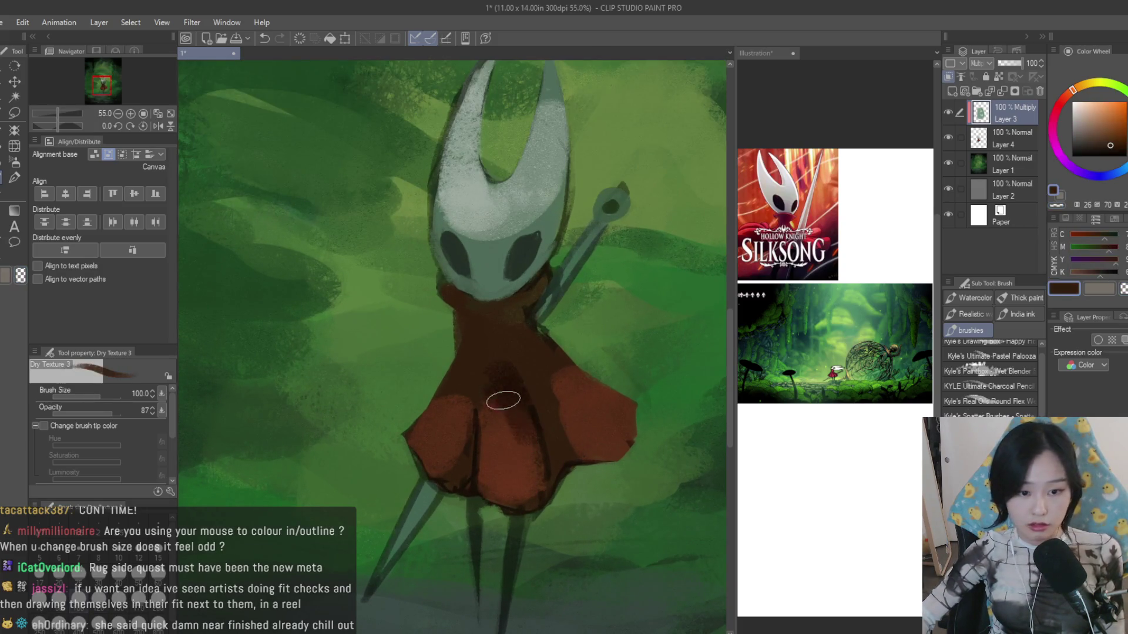
scroll(534, 365, down, 3)
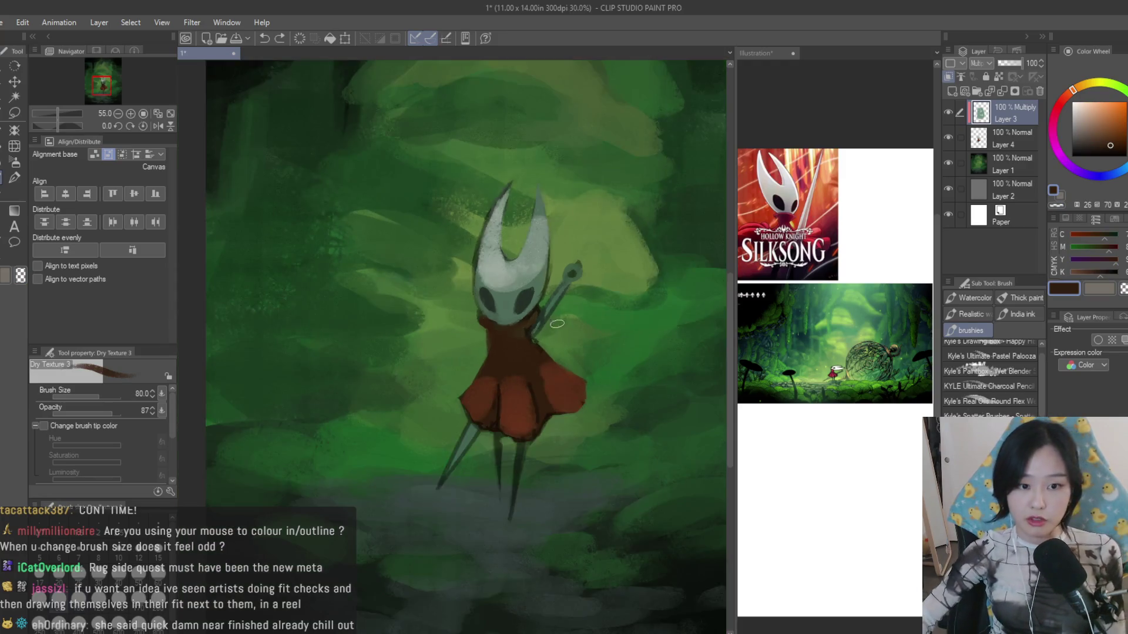
scroll(620, 339, down, 2)
scroll(625, 309, up, 2)
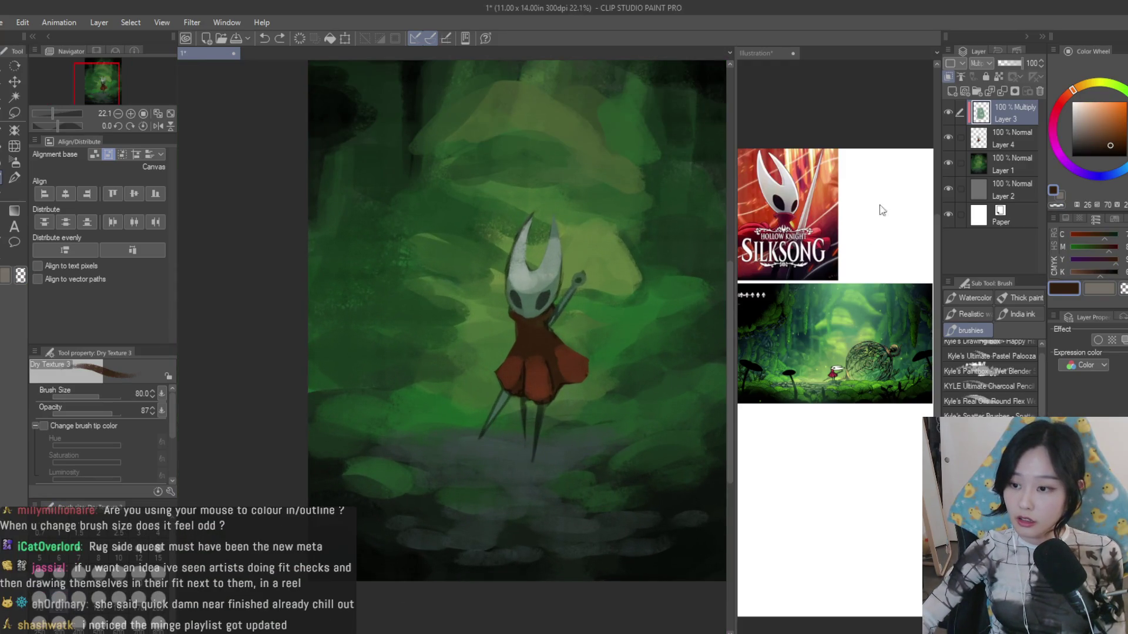
scroll(622, 218, up, 1)
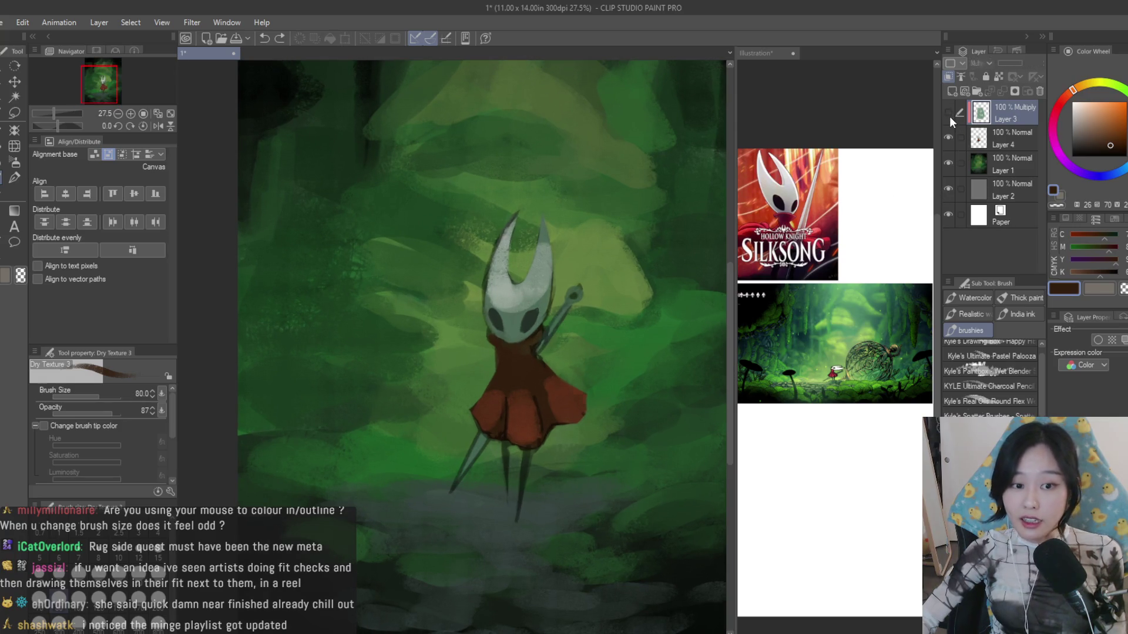
click(13, 163)
scroll(523, 315, up, 1)
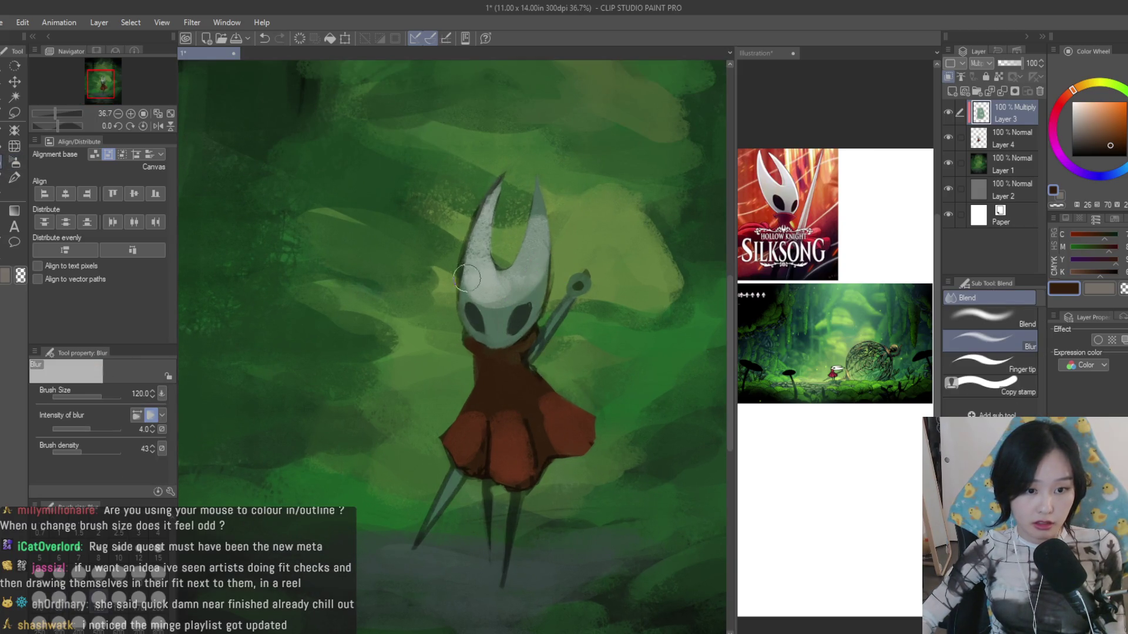
scroll(469, 279, down, 2)
scroll(573, 408, up, 1)
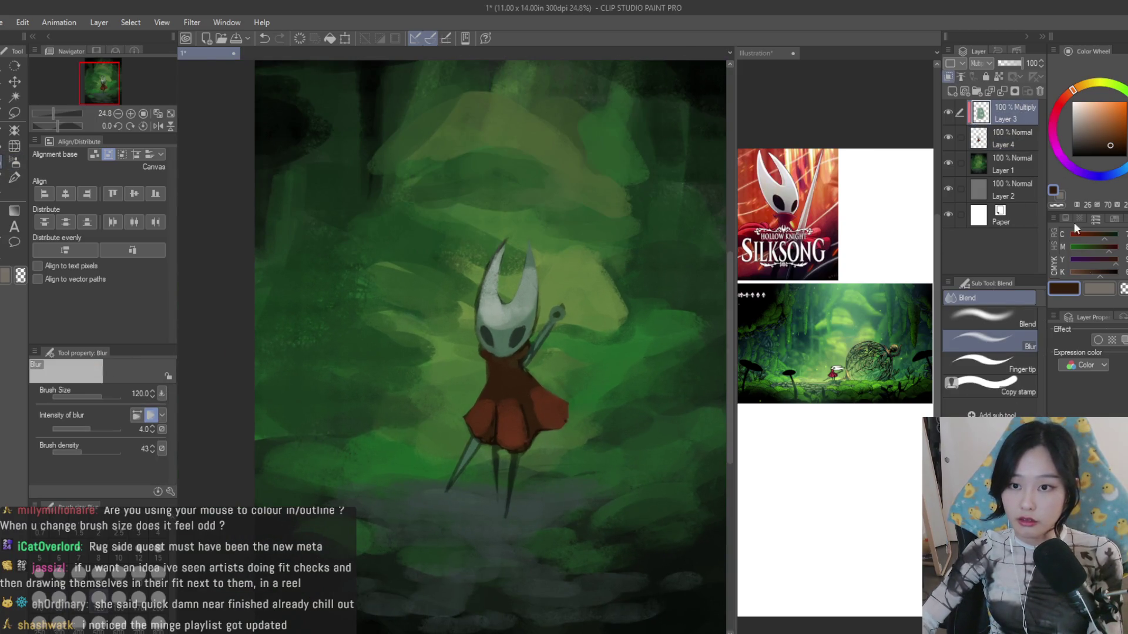
click(1040, 91)
scroll(493, 317, up, 1)
click(14, 176)
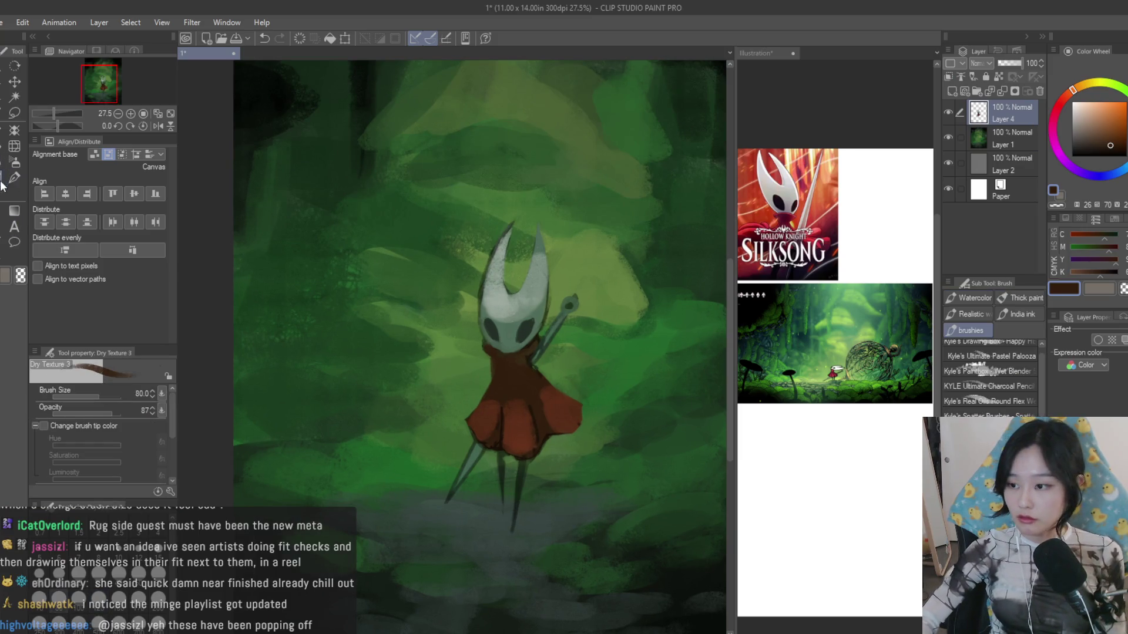
- Shade the dress folds with dark and reddish browns sampled from it, using a smaller brush
key(bracketleft)
key(bracketleft)
scroll(518, 423, up, 3)
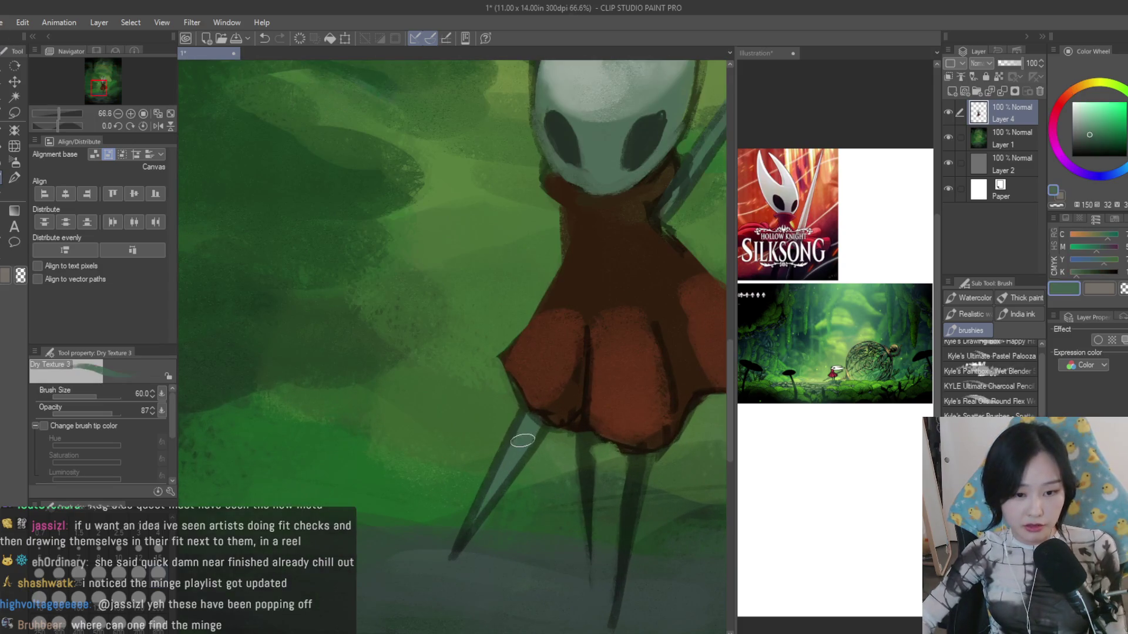
key(bracketleft)
key(bracketleft)
key(bracketleft)
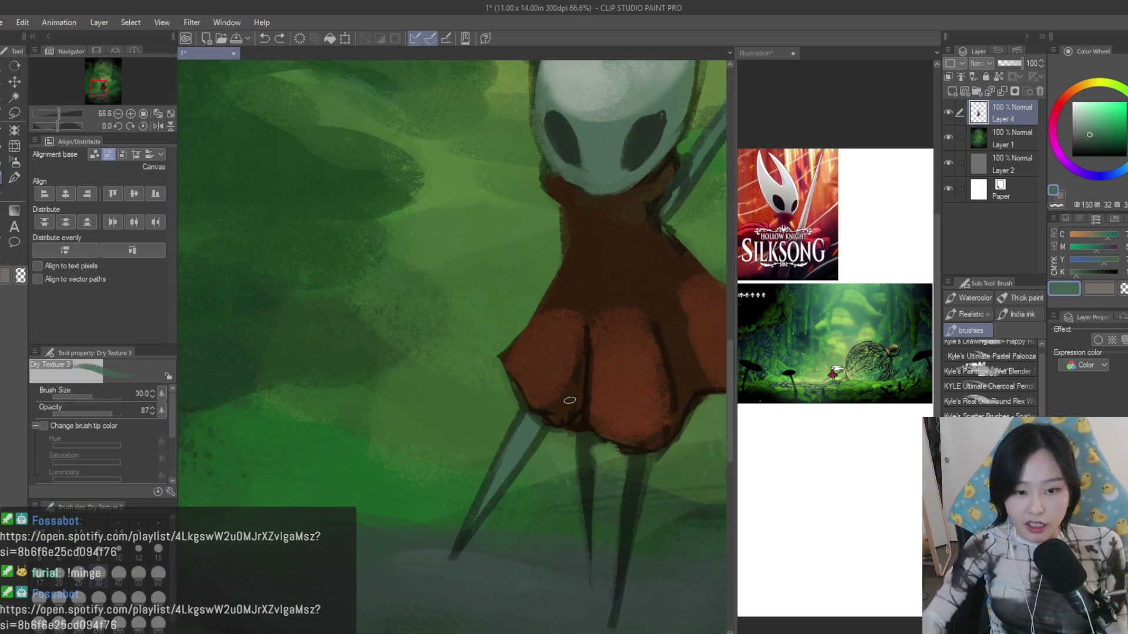
alt+click(573, 399)
alt+click(601, 364)
alt+click(609, 297)
alt+click(639, 378)
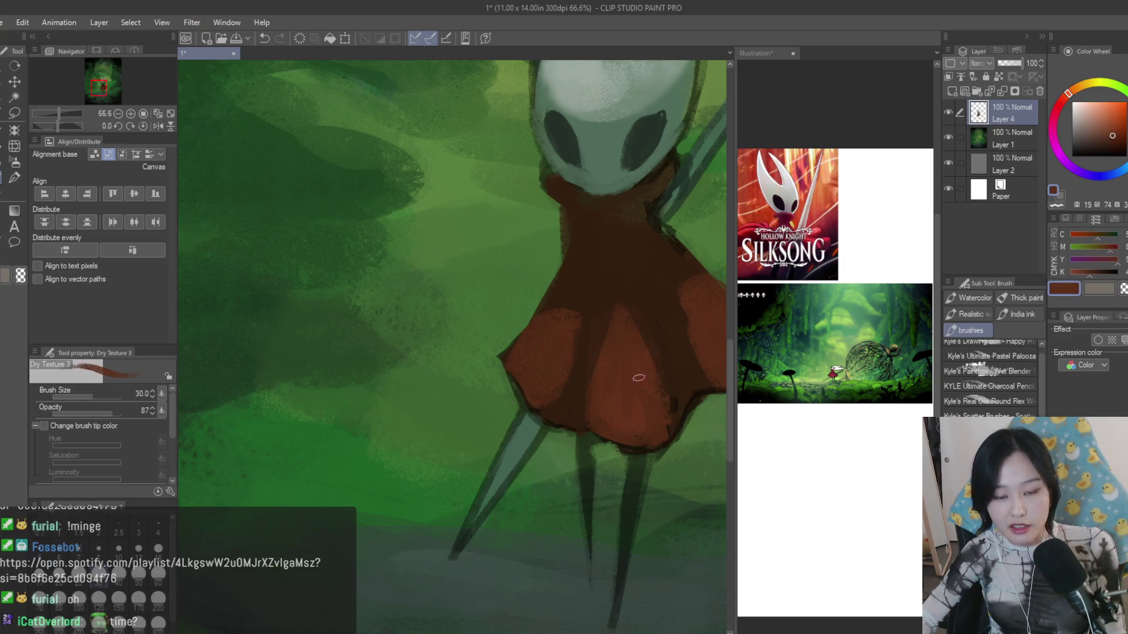
alt+click(609, 345)
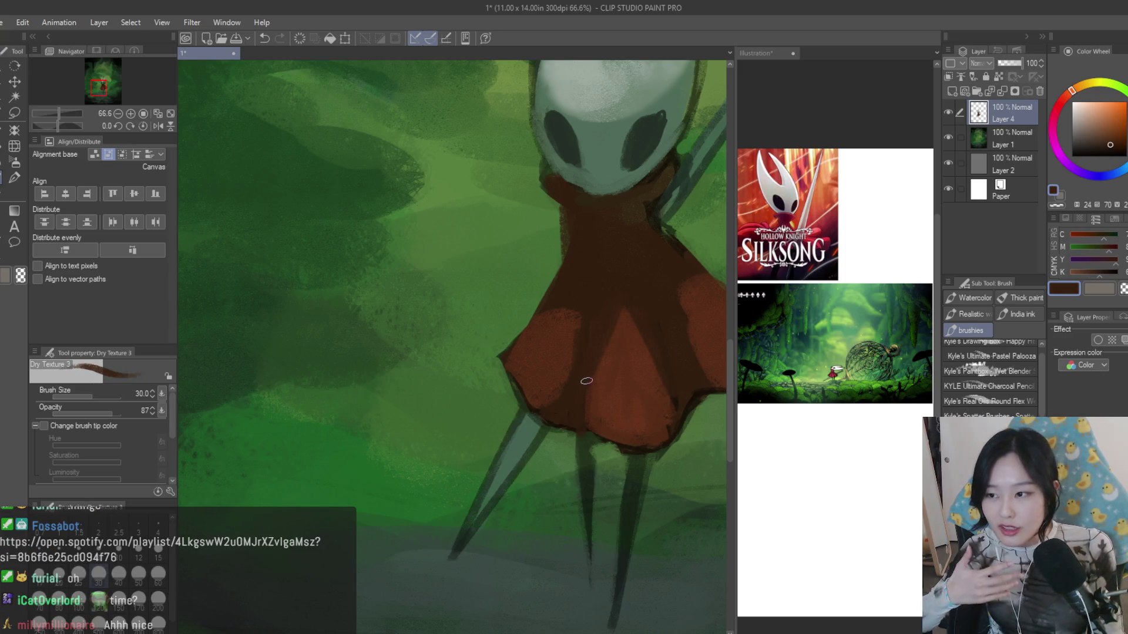
- Blend broader shading across the cloak with sampled reddish and darker browns
key(bracketright)
scroll(559, 411, down, 2)
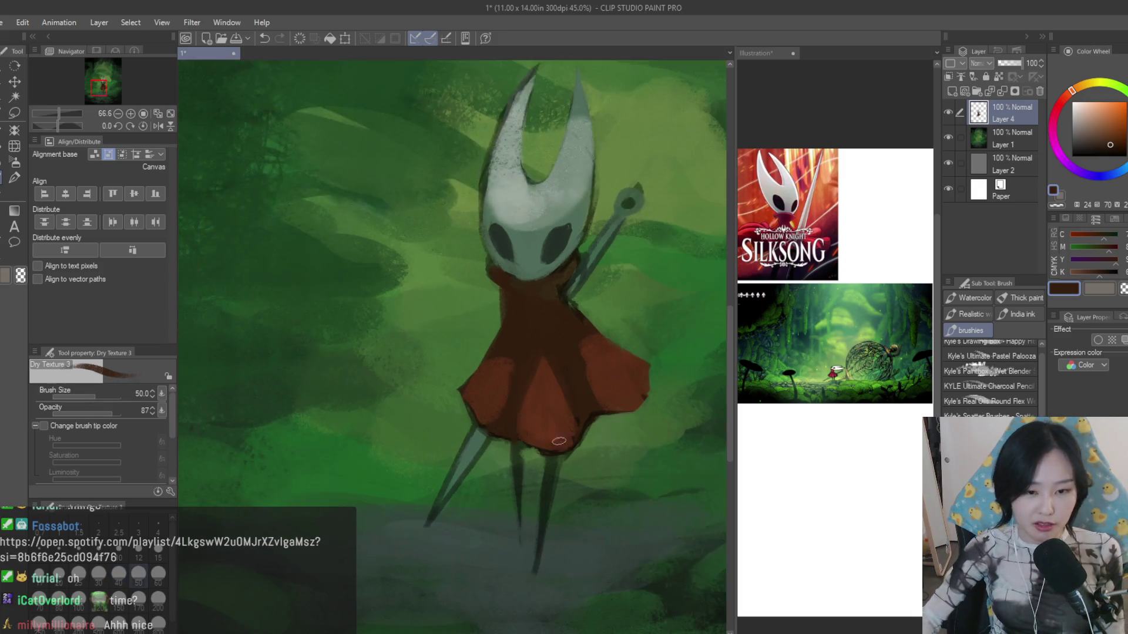
scroll(553, 380, up, 2)
alt+click(516, 399)
alt+click(531, 327)
alt+click(542, 422)
alt+click(555, 400)
alt+click(598, 346)
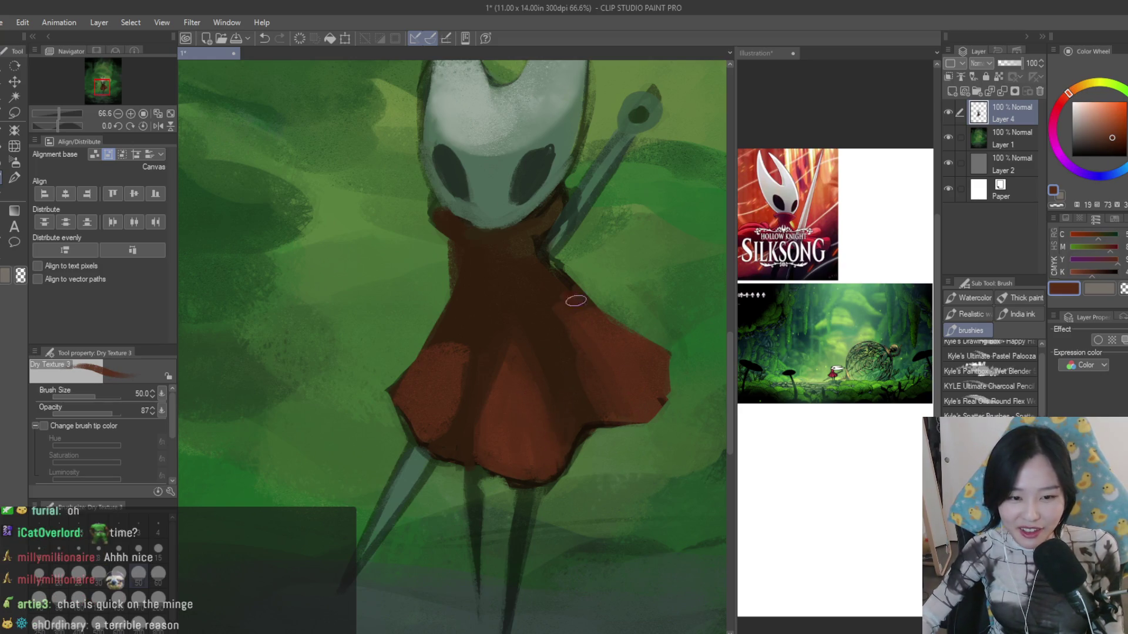
alt+click(646, 402)
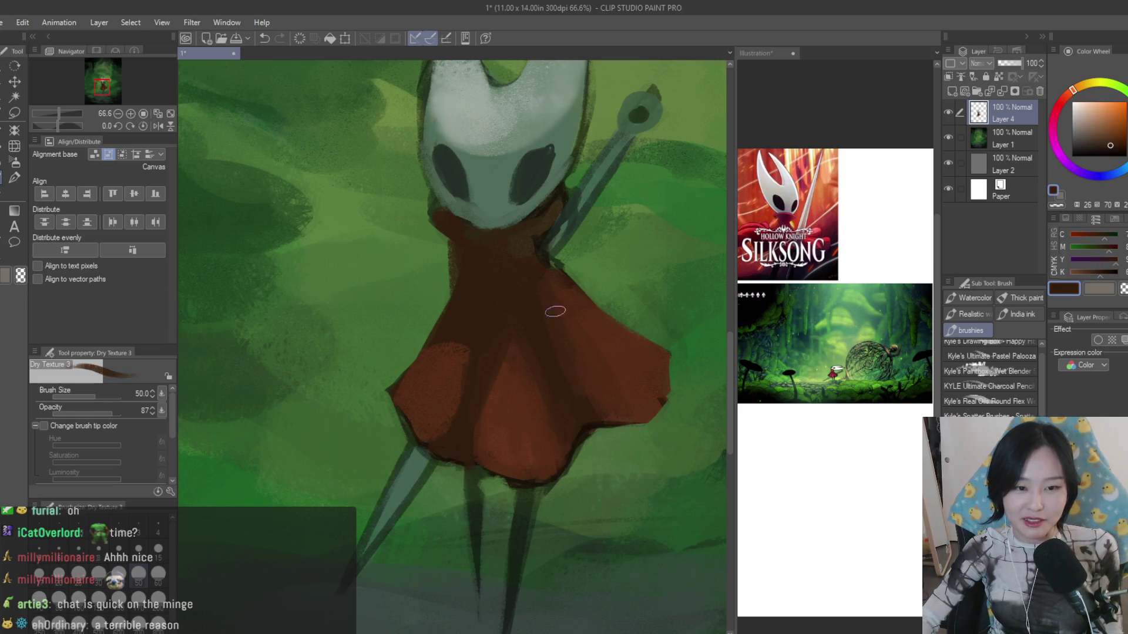
alt+click(448, 370)
alt+click(454, 365)
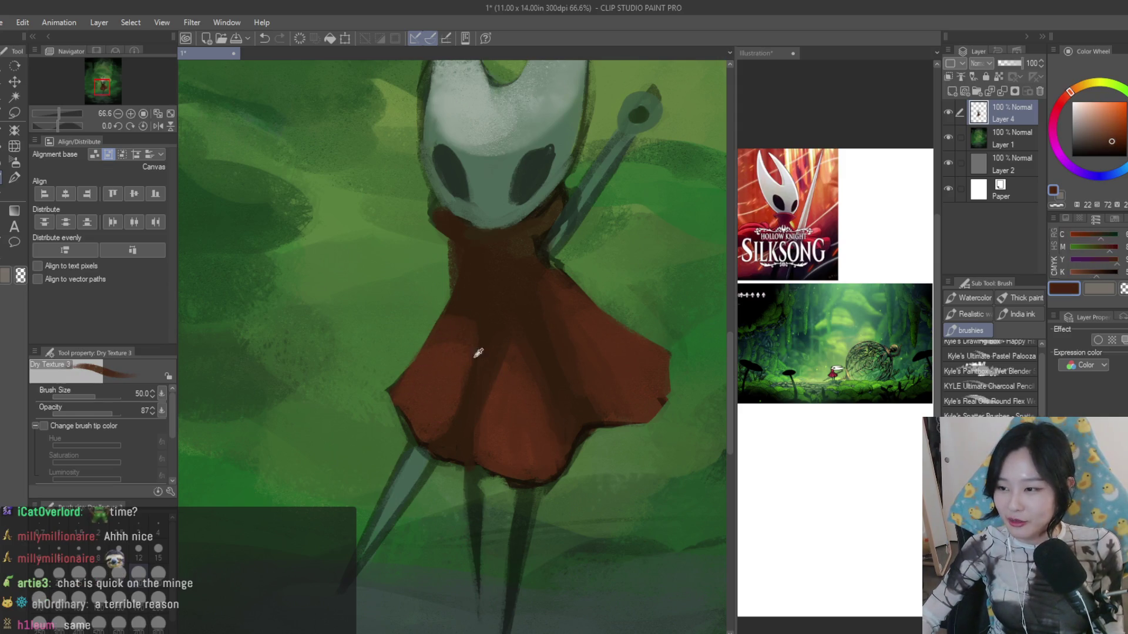
scroll(472, 313, down, 2)
alt+click(478, 381)
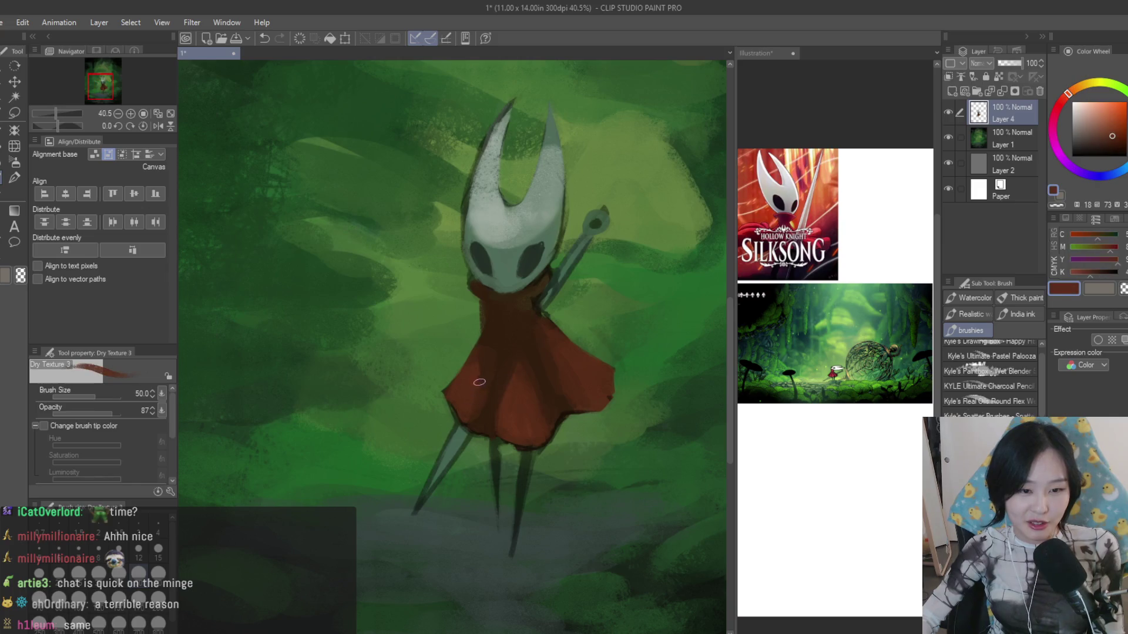
- Darken the shadow under the collar with dull neutral browns, then move to the forest Layer 1
alt+click(476, 387)
scroll(502, 344, up, 1)
scroll(521, 252, up, 1)
alt+click(522, 252)
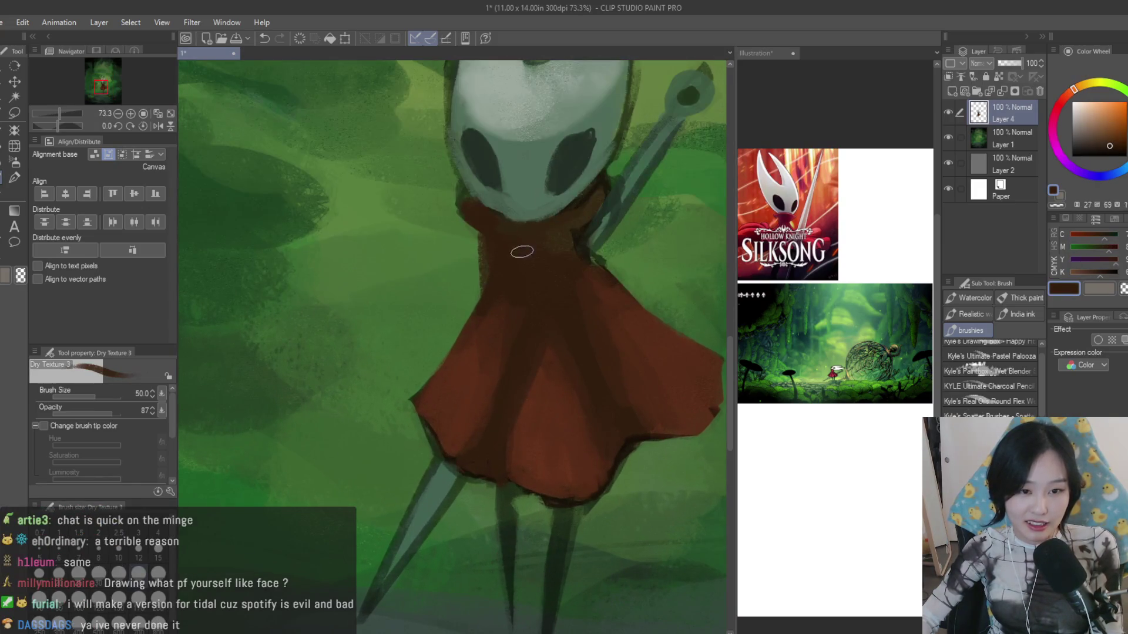
alt+click(496, 228)
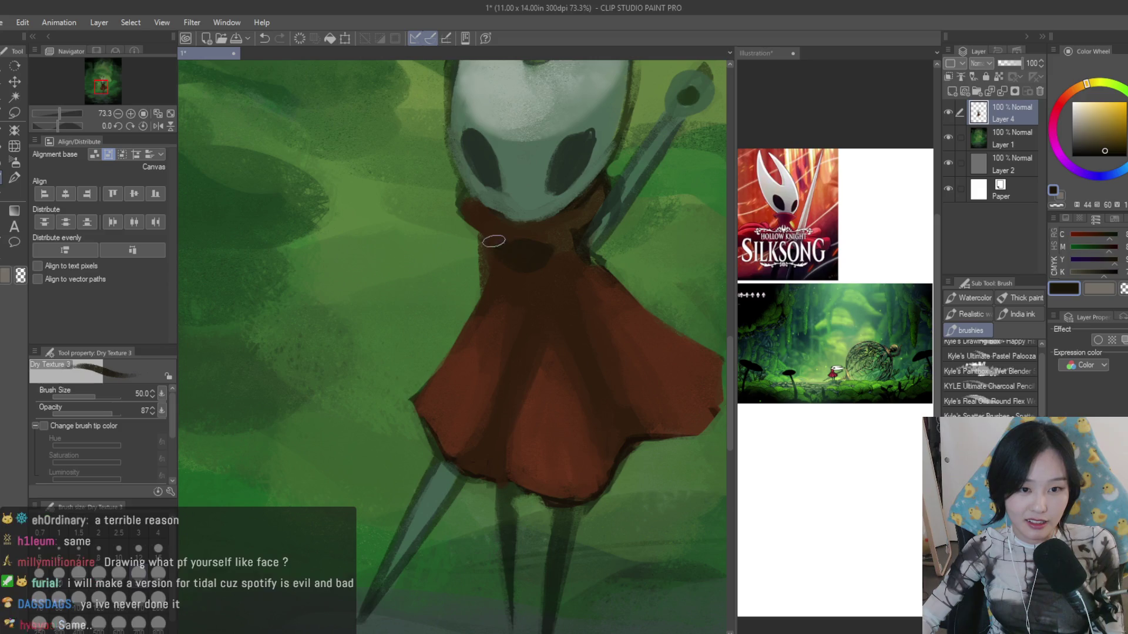
alt+click(512, 240)
alt+click(548, 271)
alt+click(511, 282)
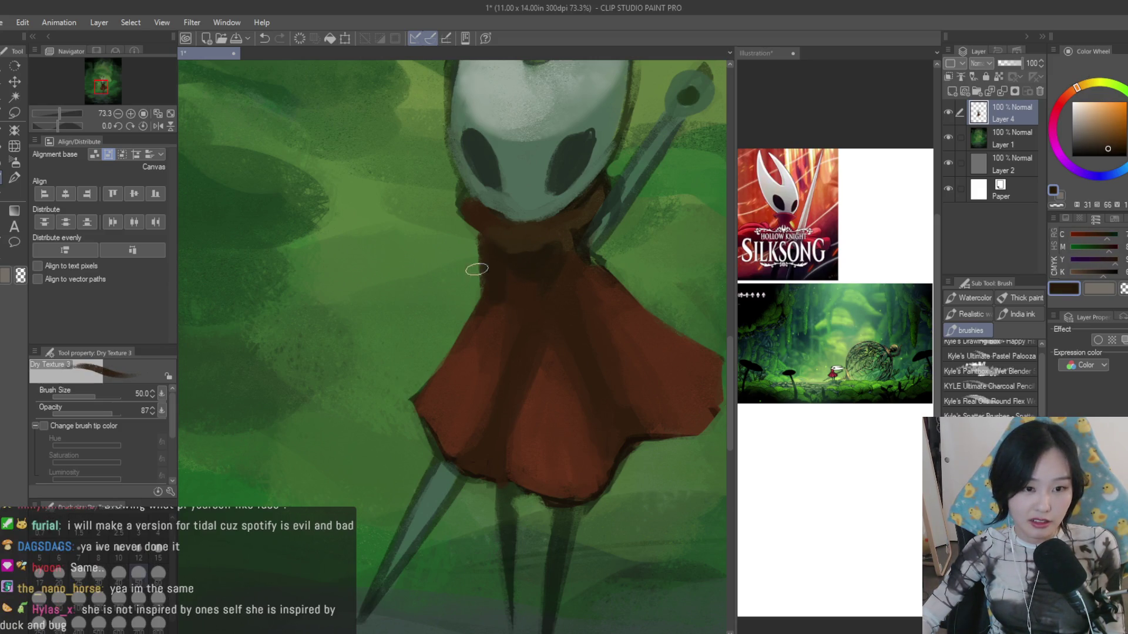
scroll(476, 269, down, 2)
scroll(476, 269, down, 2)
scroll(536, 351, up, 2)
scroll(535, 351, up, 2)
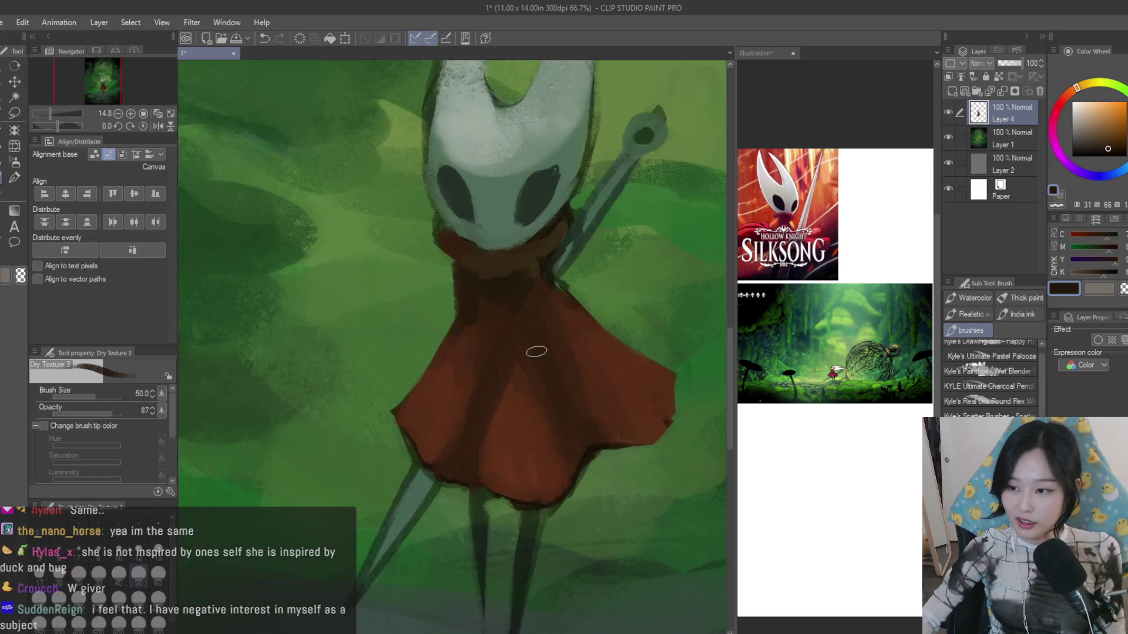
scroll(535, 350, up, 1)
alt+click(475, 324)
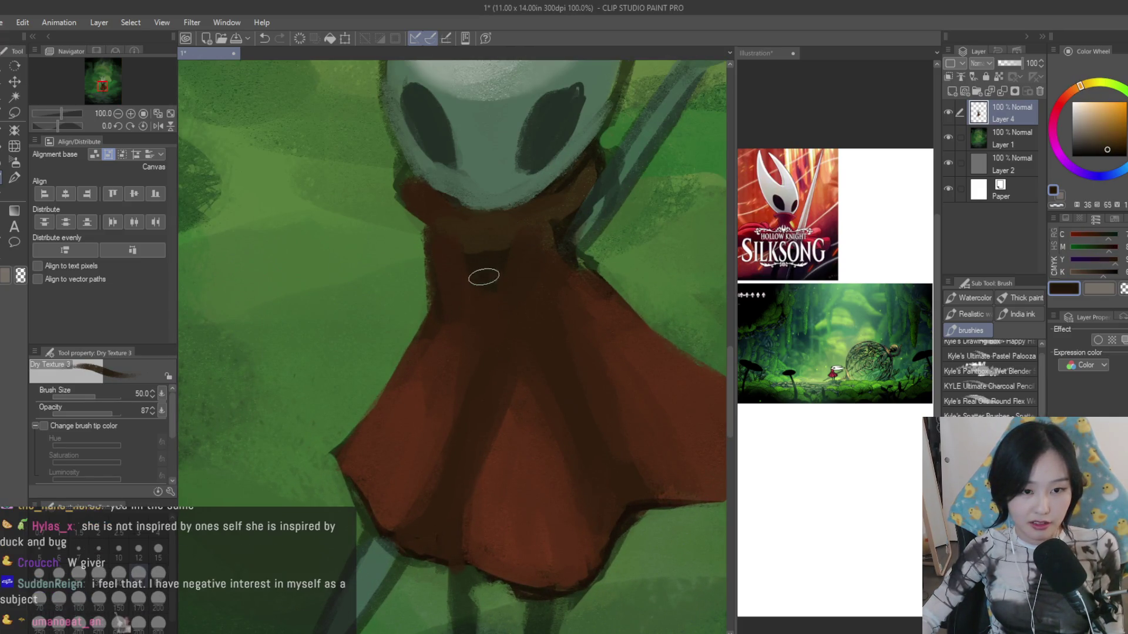
scroll(511, 428, down, 1)
scroll(511, 429, down, 1)
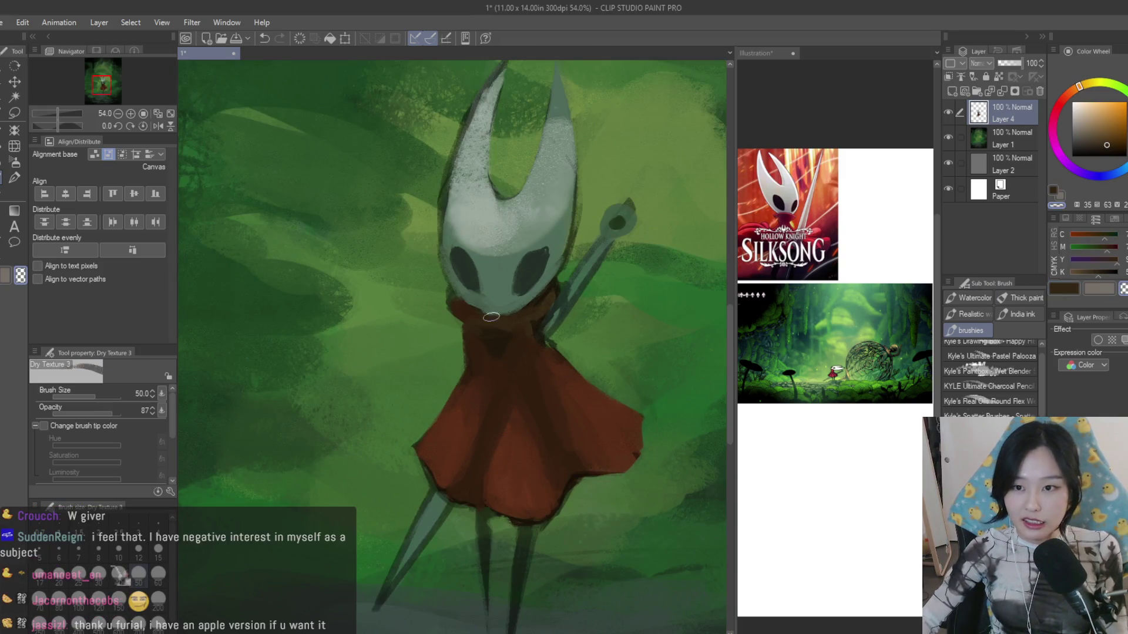
scroll(443, 370, up, 1)
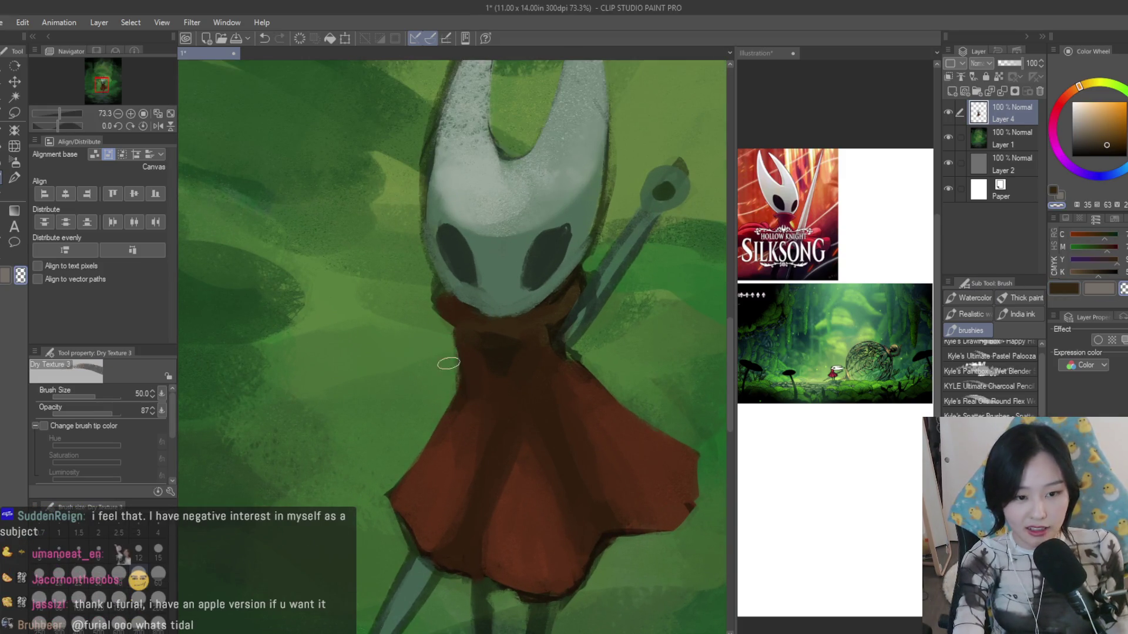
scroll(419, 512, down, 1)
scroll(415, 528, up, 1)
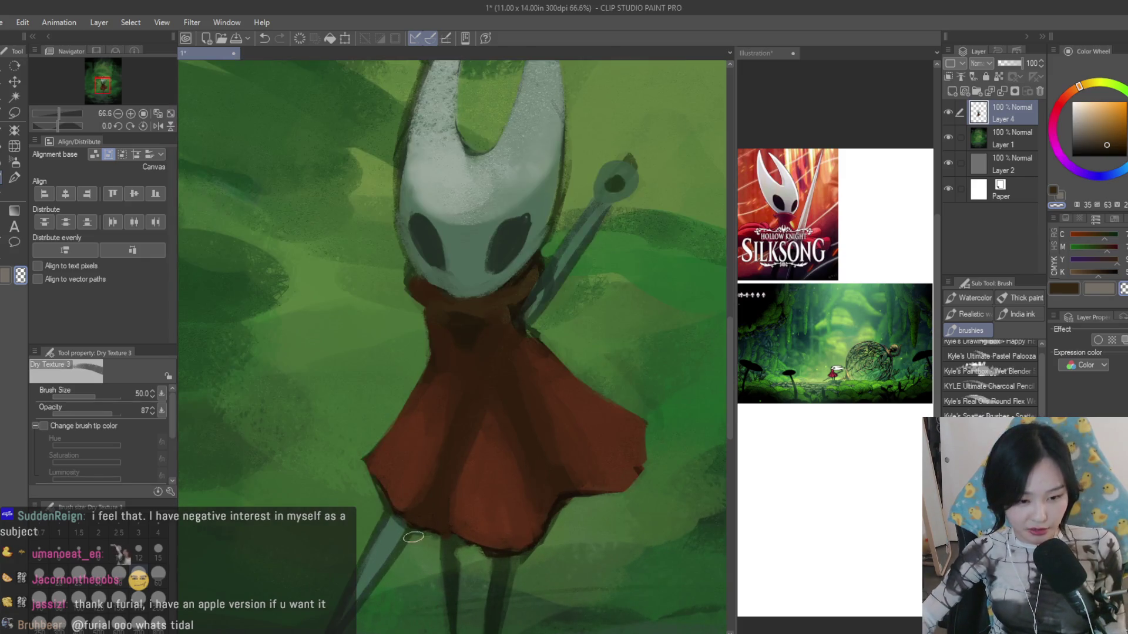
scroll(458, 599, down, 1)
scroll(485, 494, up, 1)
scroll(483, 546, up, 1)
key(bracketleft)
key(bracketleft)
key(bracketleft)
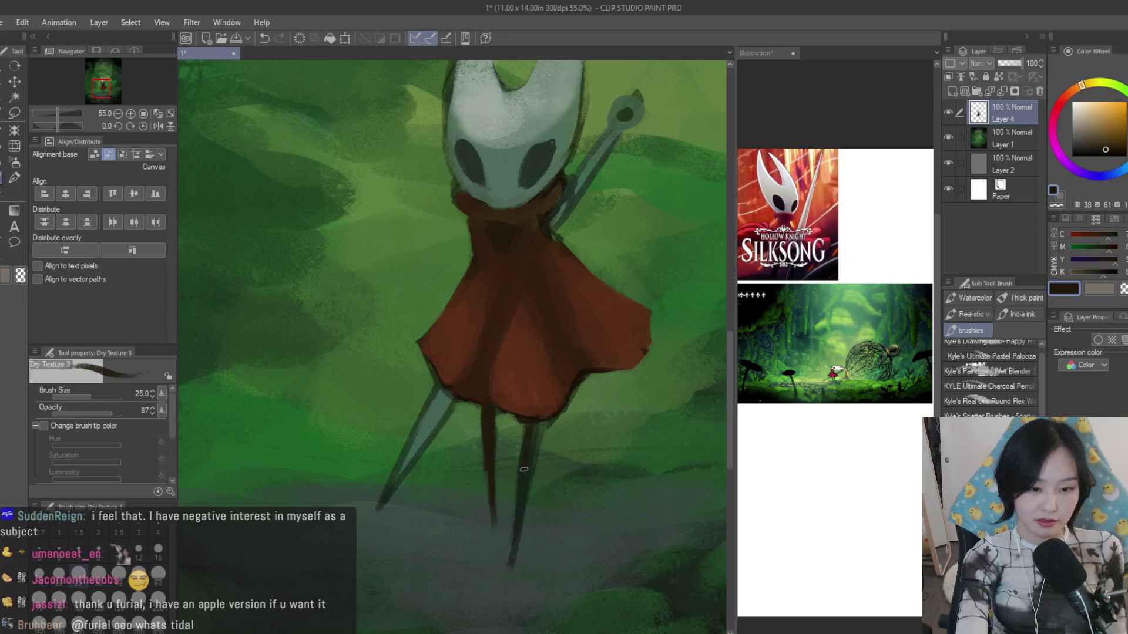
scroll(535, 427, down, 5)
scroll(583, 353, up, 2)
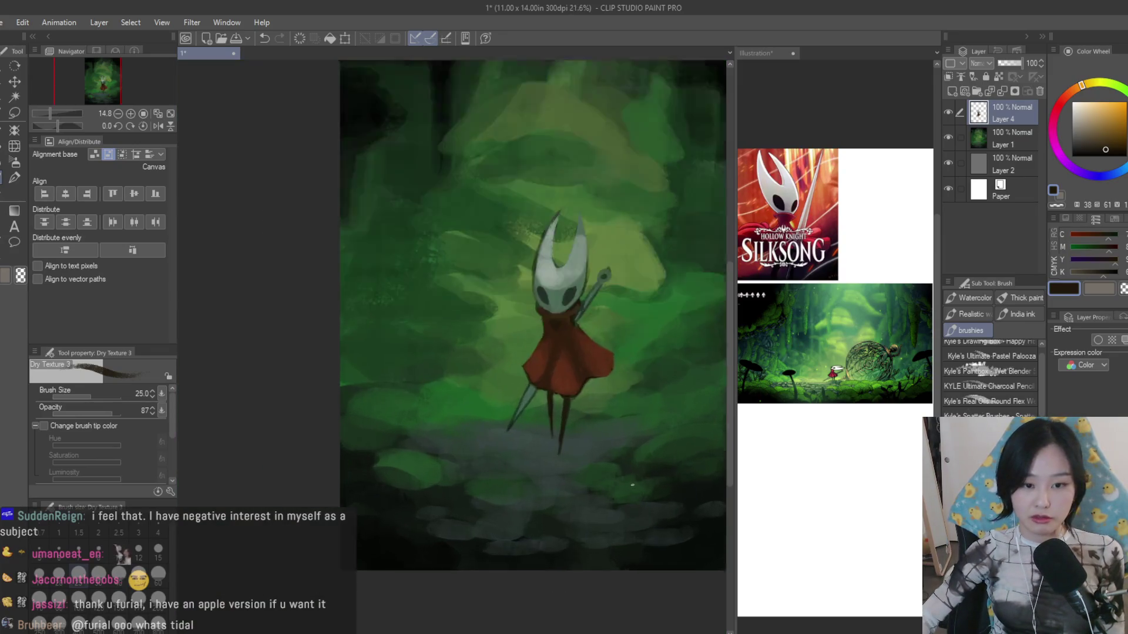
scroll(582, 352, up, 4)
click(1005, 139)
- Paint a dark green oval shadow under Hornet's feet on Layer 1, redoing it once, then return to Layer 4
key(bracketright)
key(bracketright)
key(bracketright)
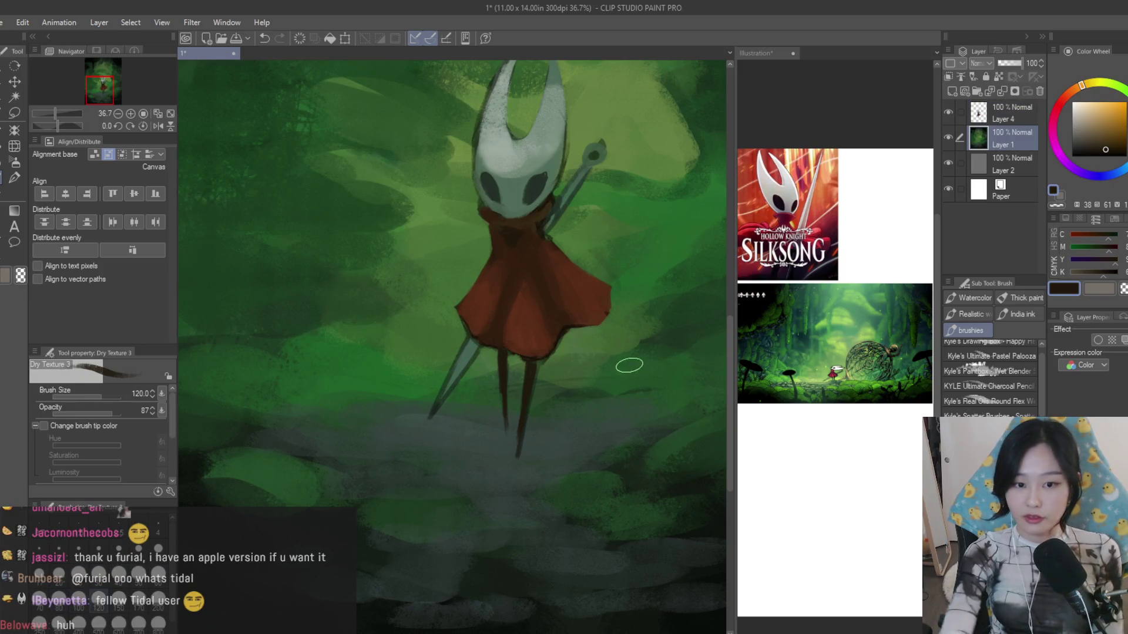
alt+click(687, 496)
scroll(687, 497, down, 1)
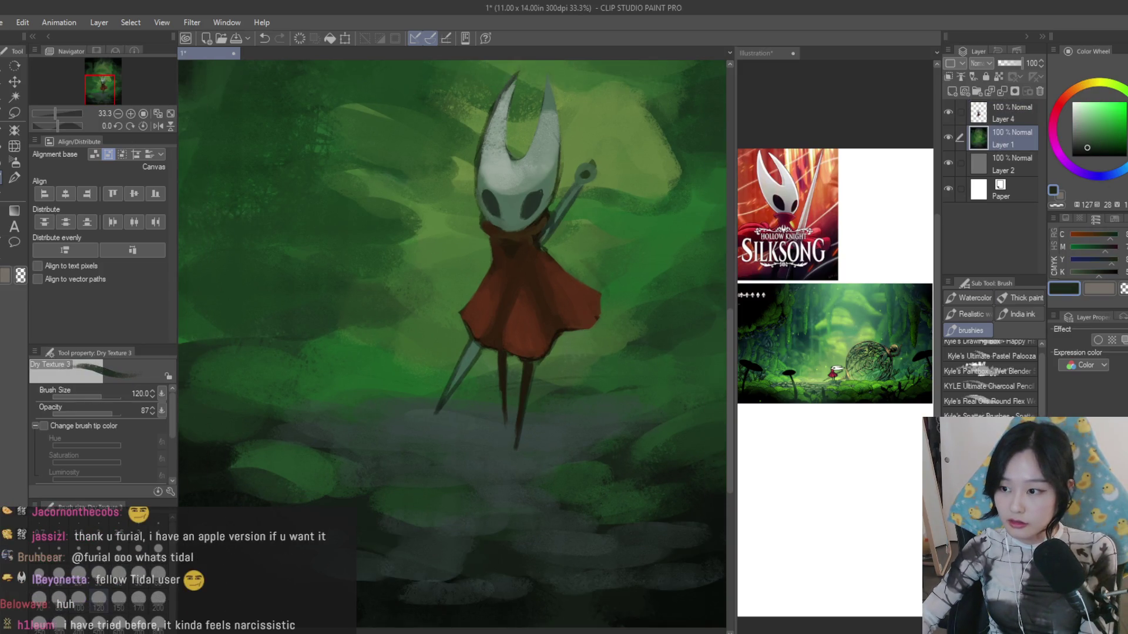
drag(532, 445, 490, 446)
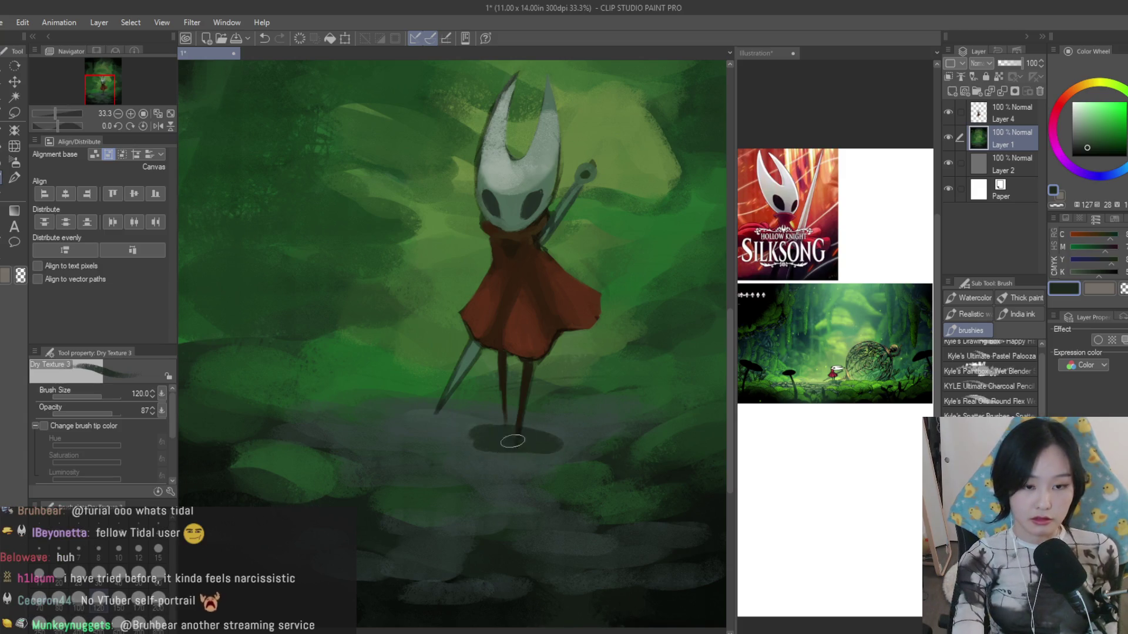
key(ctrl+z)
scroll(515, 402, down, 1)
mouse_move(503, 437)
mouse_down()
mouse_move(520, 445)
mouse_move(458, 442)
mouse_move(556, 444)
mouse_move(442, 448)
mouse_up()
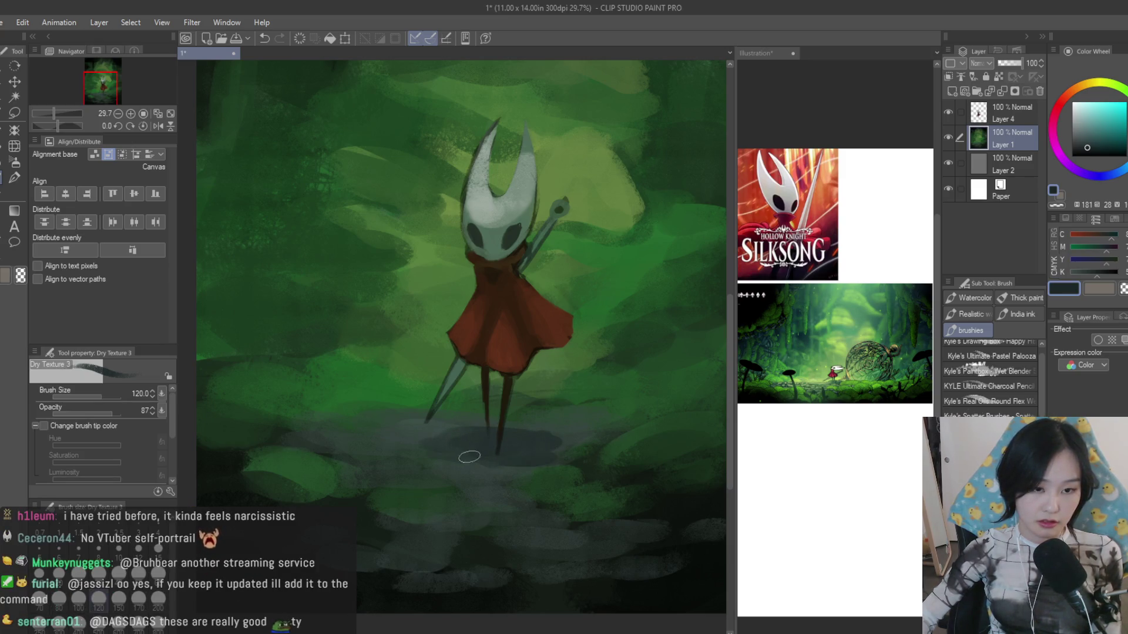
scroll(431, 454, down, 1)
scroll(484, 440, down, 2)
scroll(544, 429, up, 3)
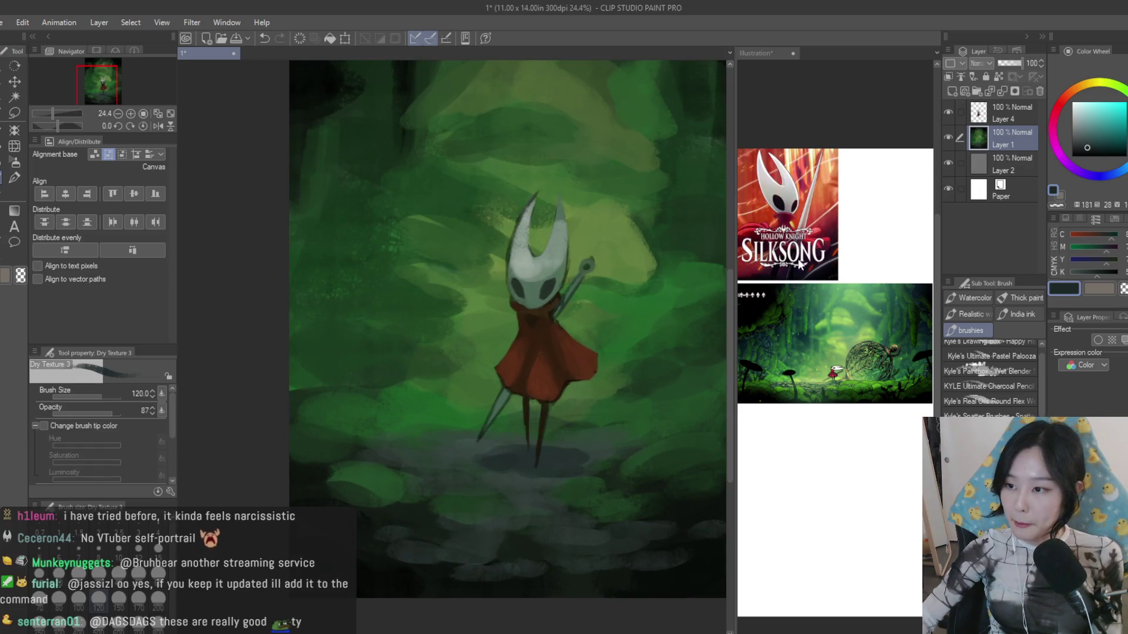
click(1005, 113)
scroll(496, 466, down, 1)
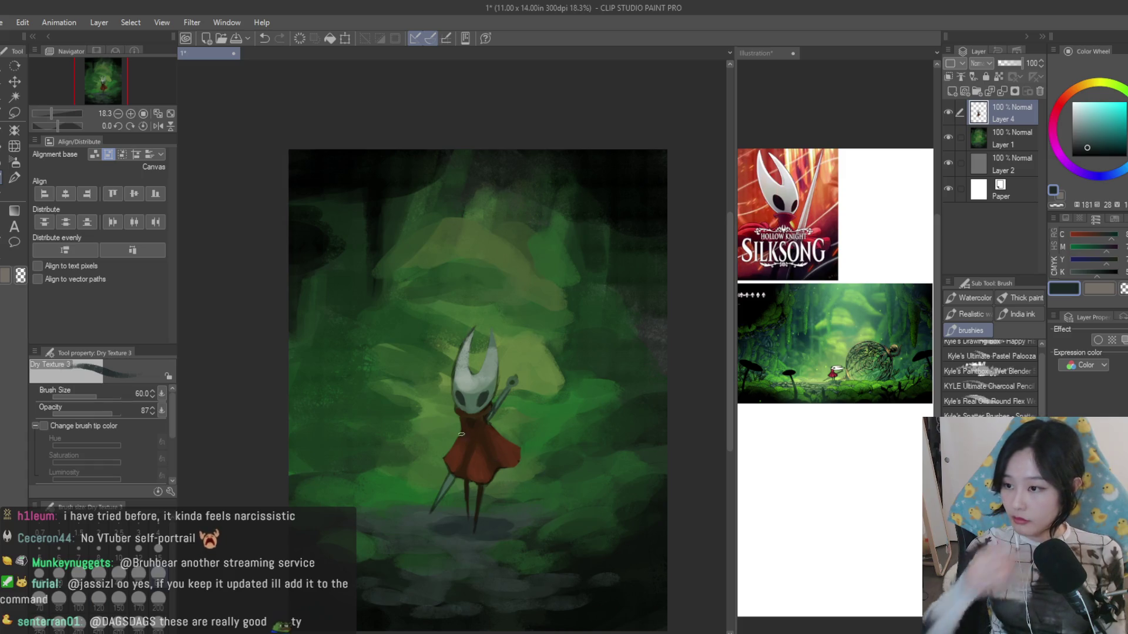
scroll(497, 465, up, 1)
scroll(526, 397, up, 2)
scroll(520, 400, up, 1)
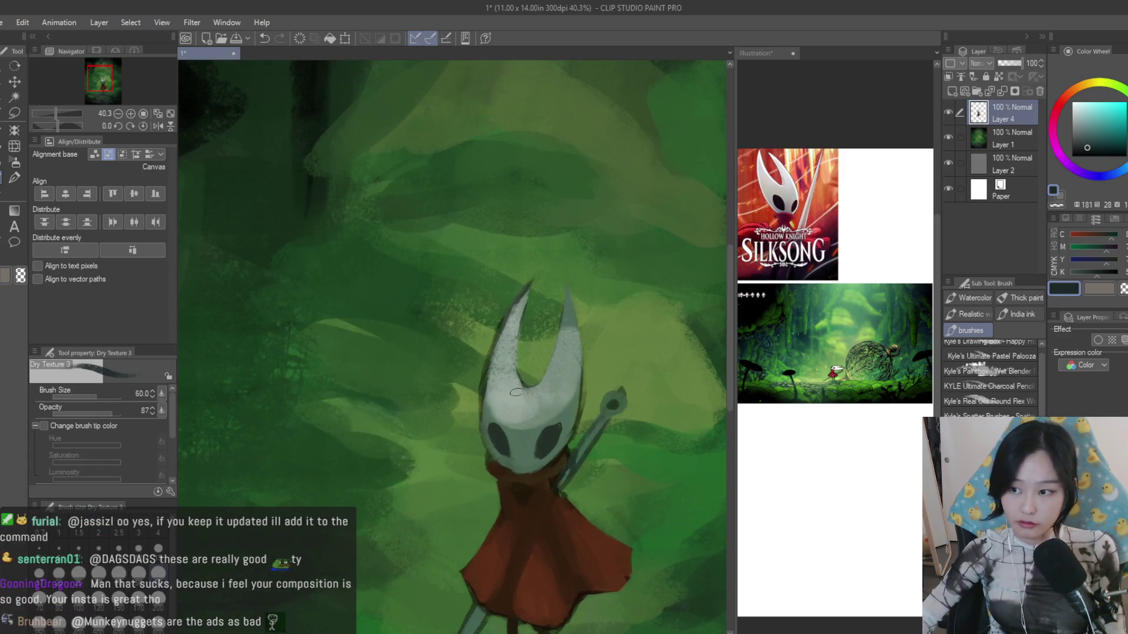
- Rework the greens around the figure with lighter and darker sampled tones
alt+click(562, 319)
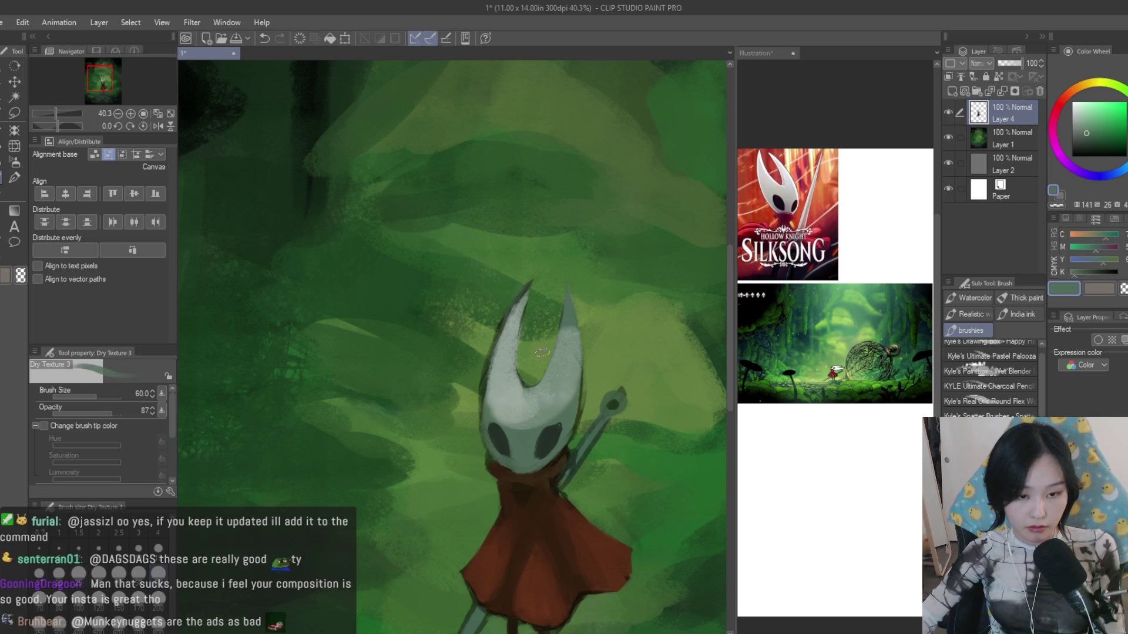
alt+click(541, 421)
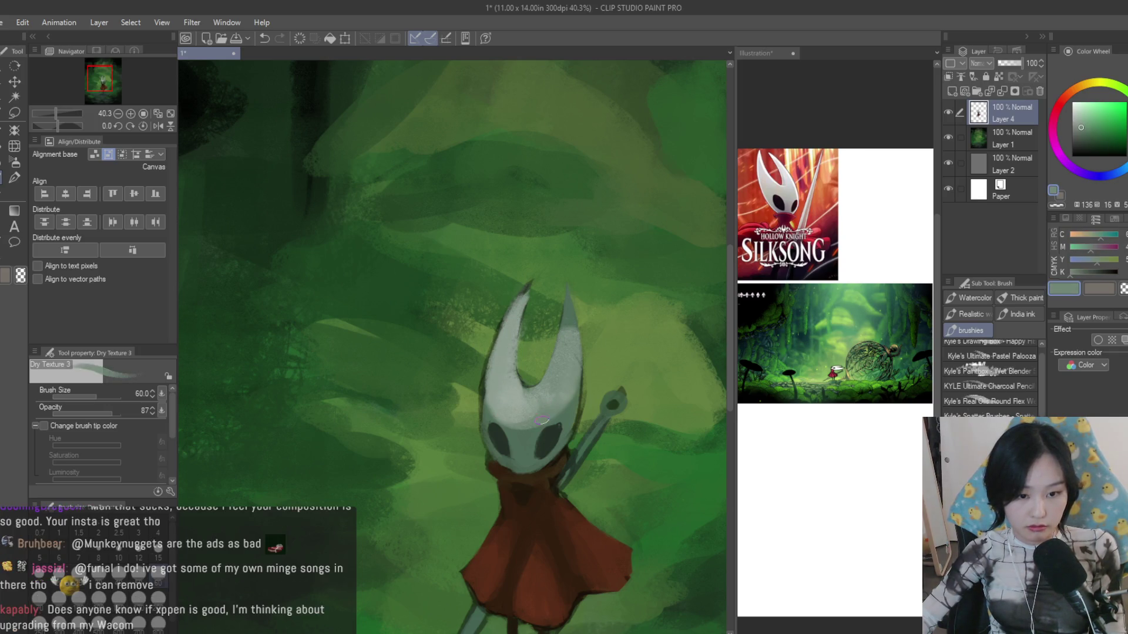
alt+click(540, 396)
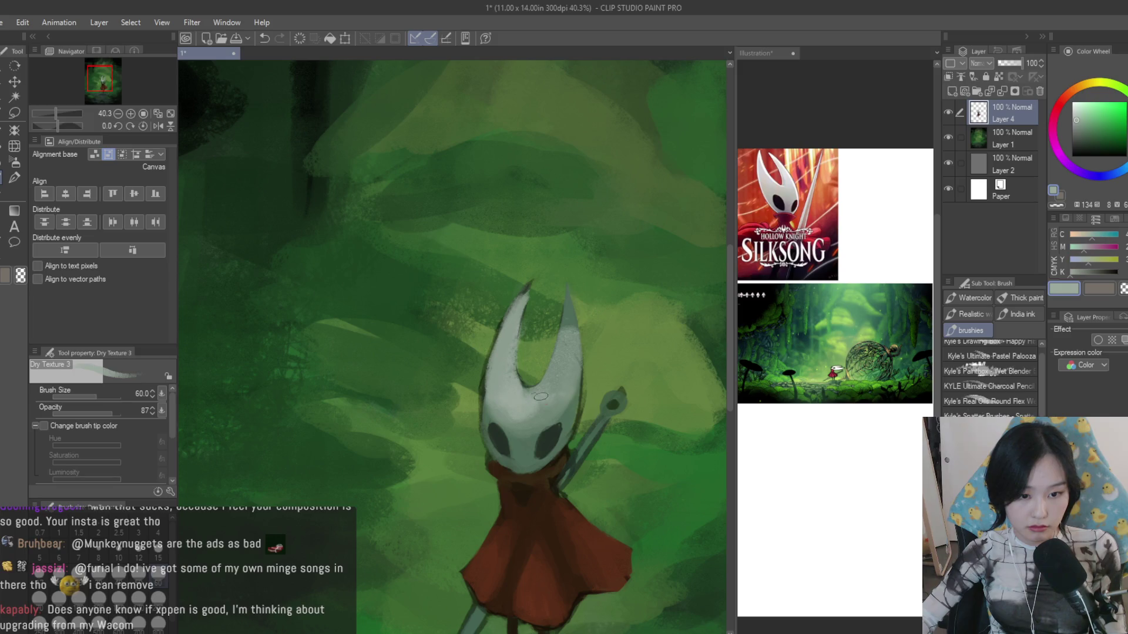
alt+click(565, 365)
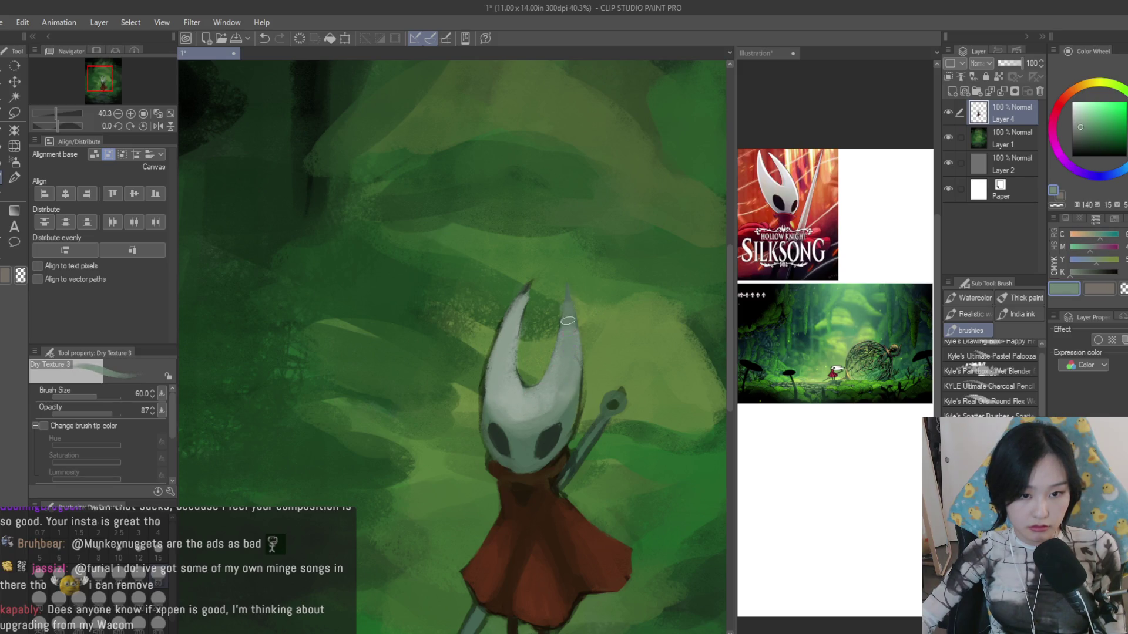
alt+click(521, 407)
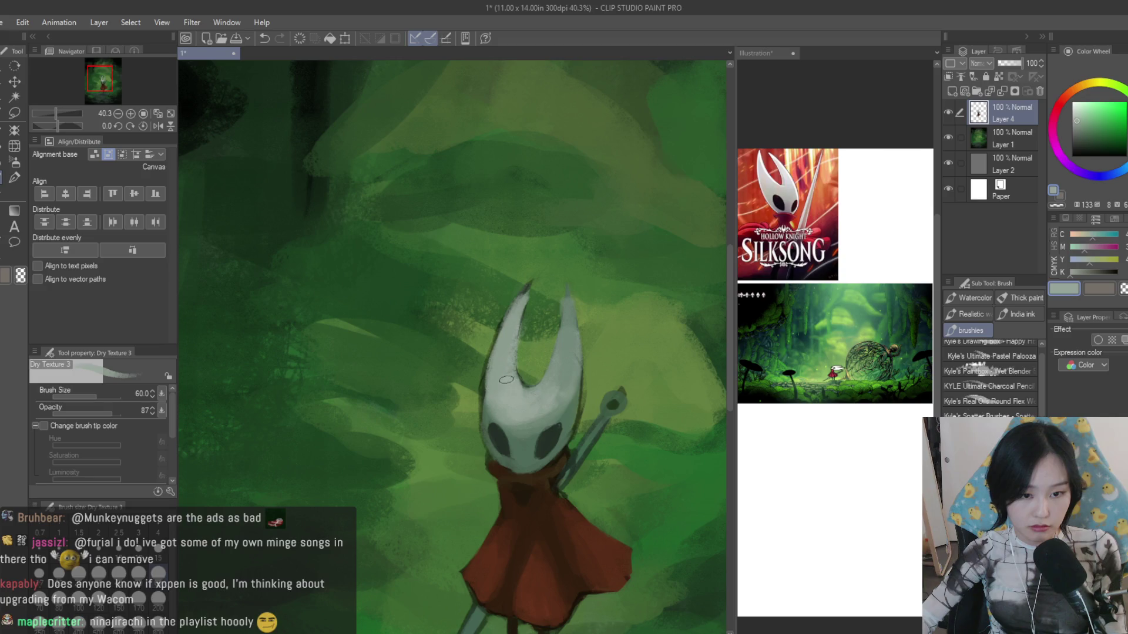
alt+click(487, 406)
alt+click(500, 427)
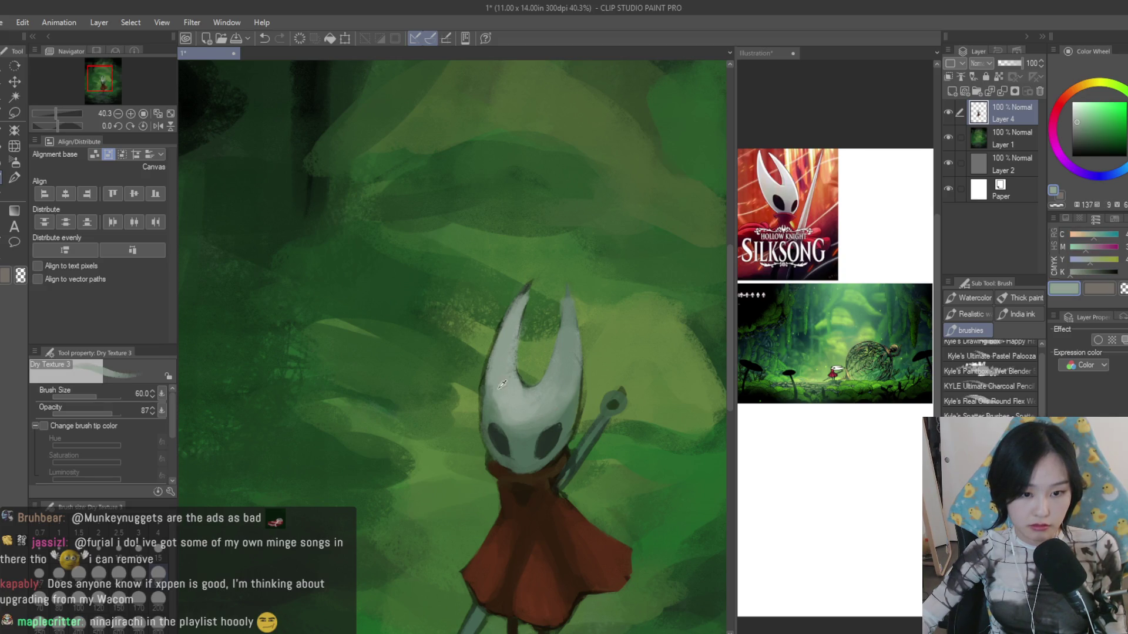
scroll(498, 406, down, 1)
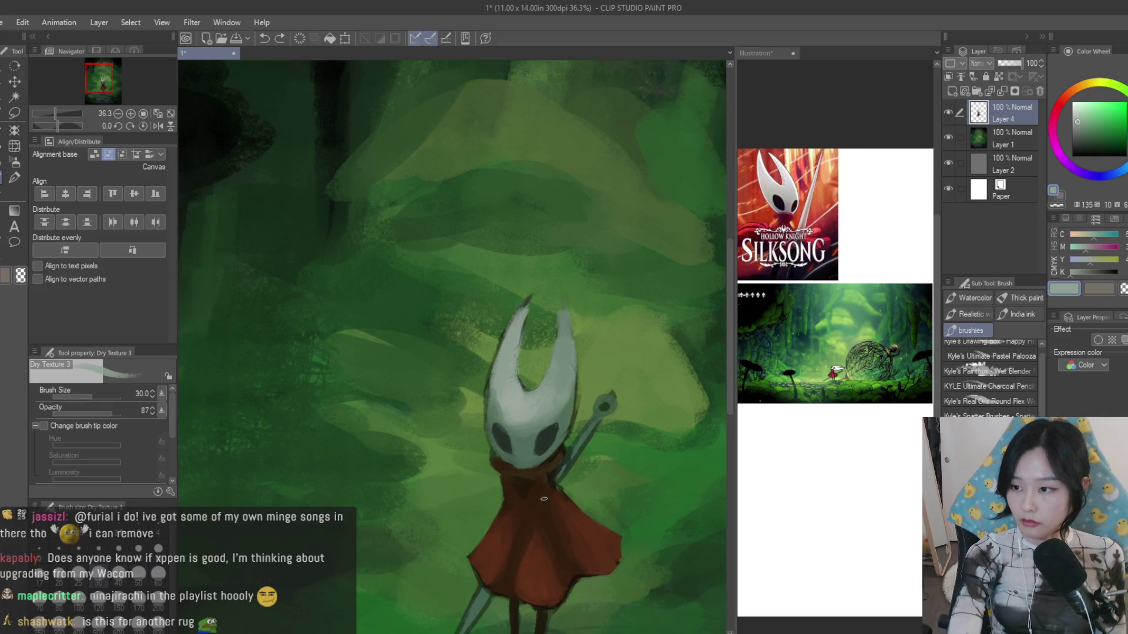
scroll(493, 459, up, 4)
scroll(448, 411, up, 1)
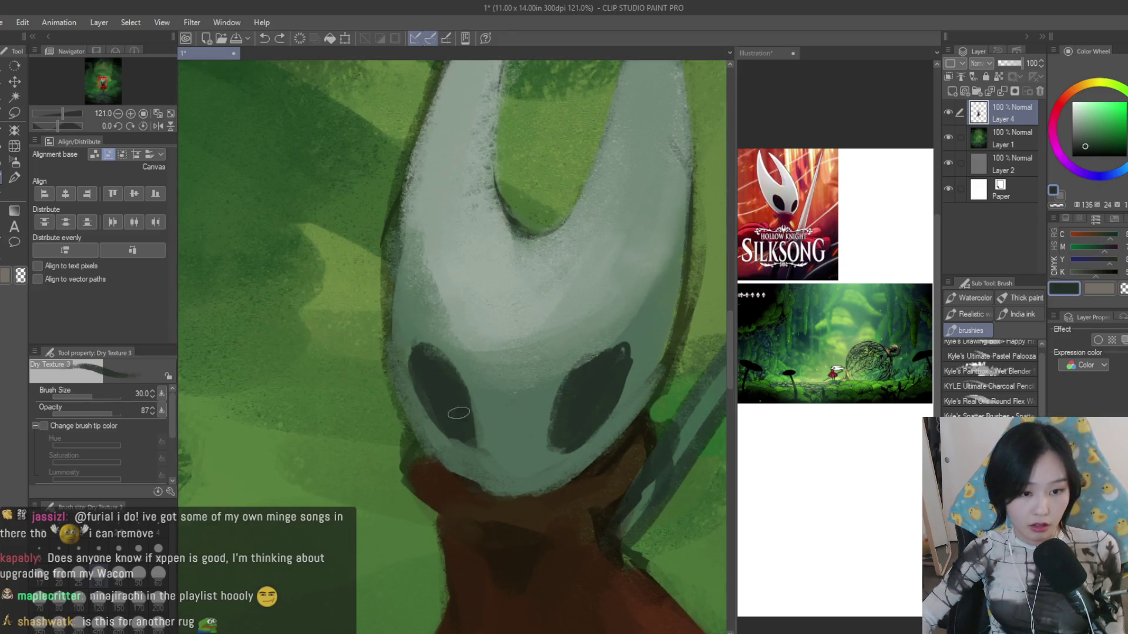
- Clean up the right eye's upper edge with dark grey and light mask strokes
alt+click(642, 369)
drag(643, 368, 632, 373)
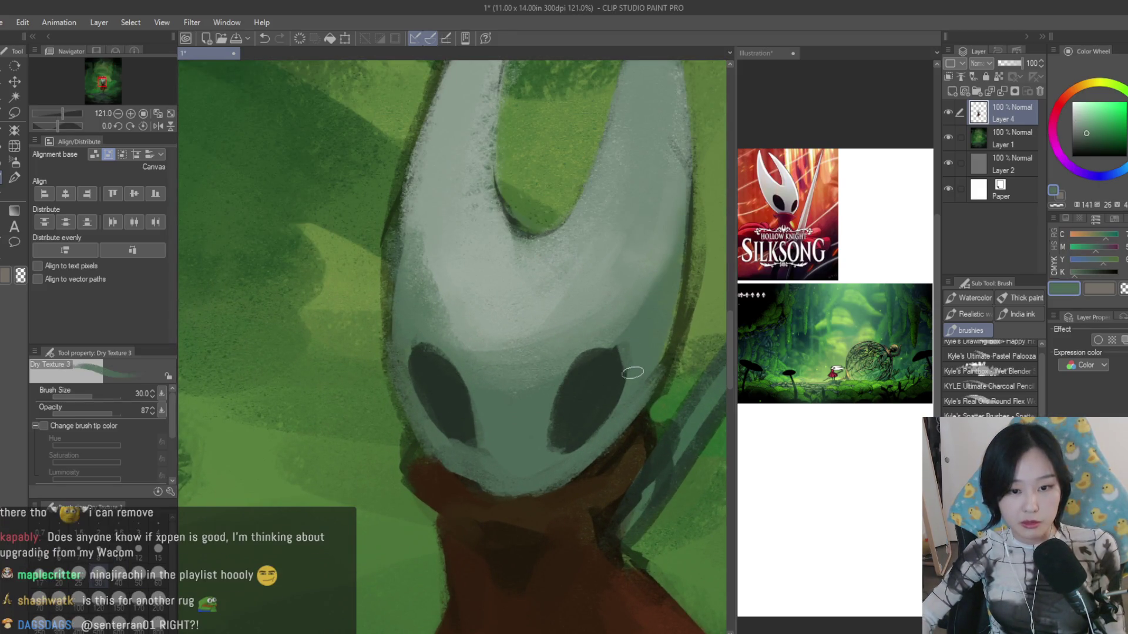
alt+click(470, 444)
mouse_move(568, 390)
mouse_down()
mouse_move(617, 362)
mouse_move(605, 425)
mouse_up()
alt+click(631, 347)
alt+click(626, 348)
scroll(564, 370, down, 3)
scroll(545, 426, up, 2)
- Settle a darker cloak brown, then add light grey-green strokes down the mask's right edge
alt+click(523, 451)
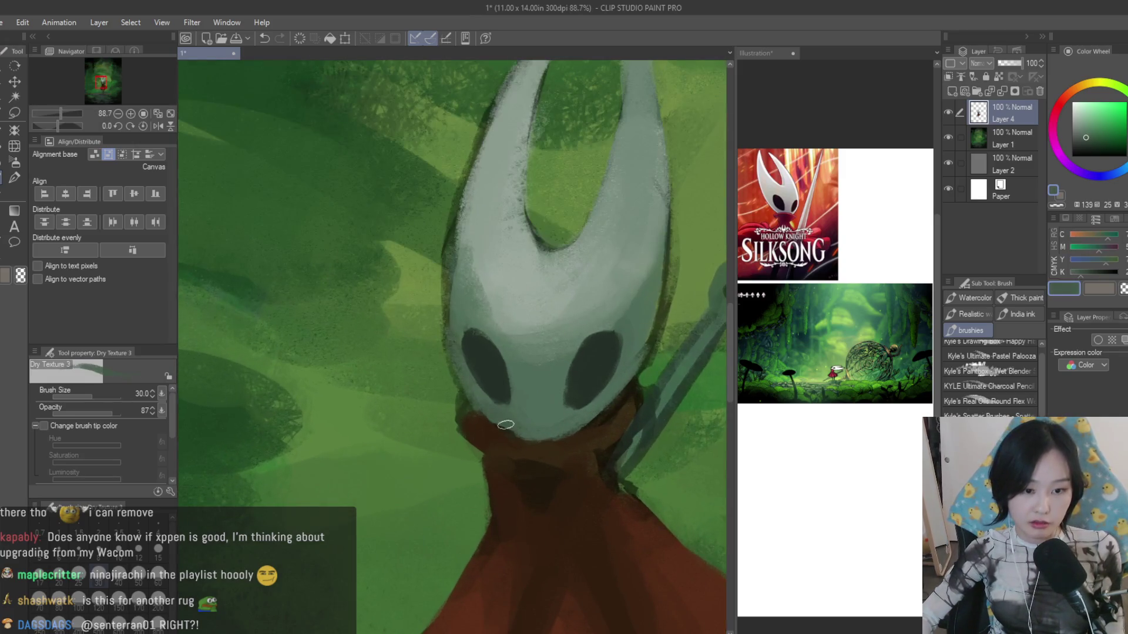
alt+click(459, 376)
alt+click(469, 402)
alt+click(464, 395)
alt+click(479, 423)
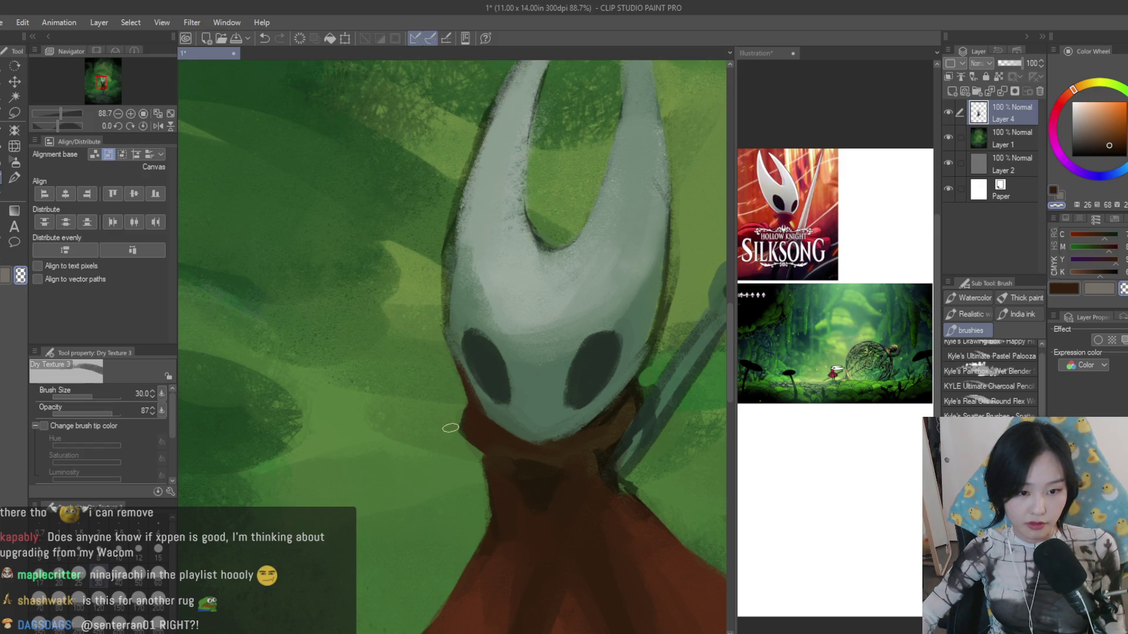
scroll(450, 428, down, 3)
scroll(450, 429, down, 2)
scroll(535, 292, up, 3)
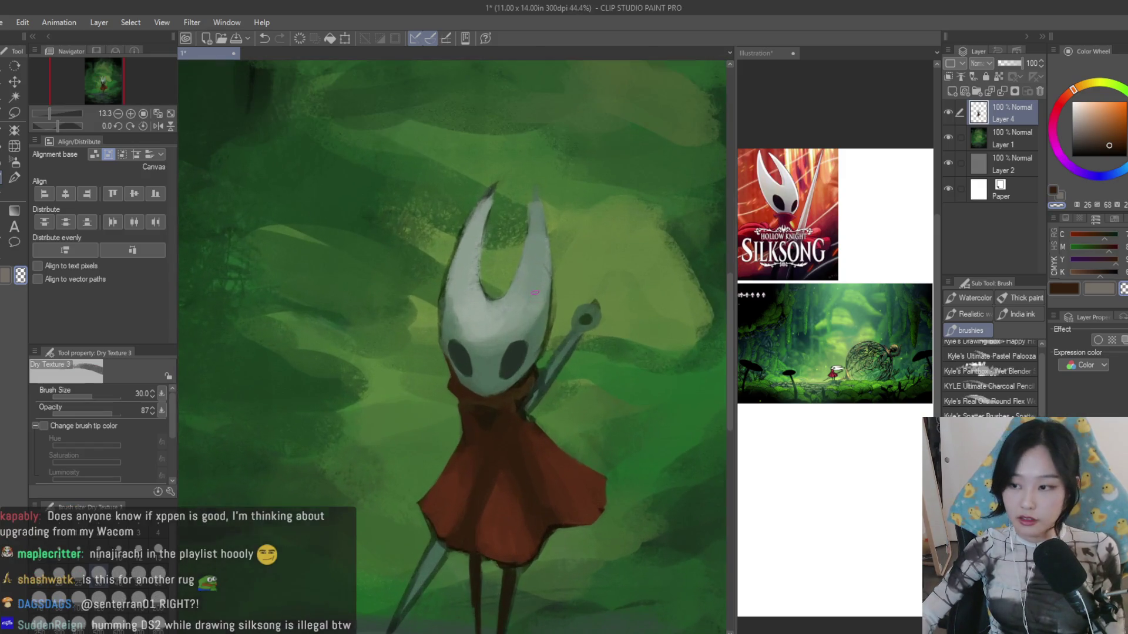
scroll(535, 291, up, 2)
alt+click(565, 335)
scroll(584, 361, up, 2)
mouse_move(585, 360)
mouse_down()
mouse_move(564, 454)
mouse_move(503, 506)
mouse_up()
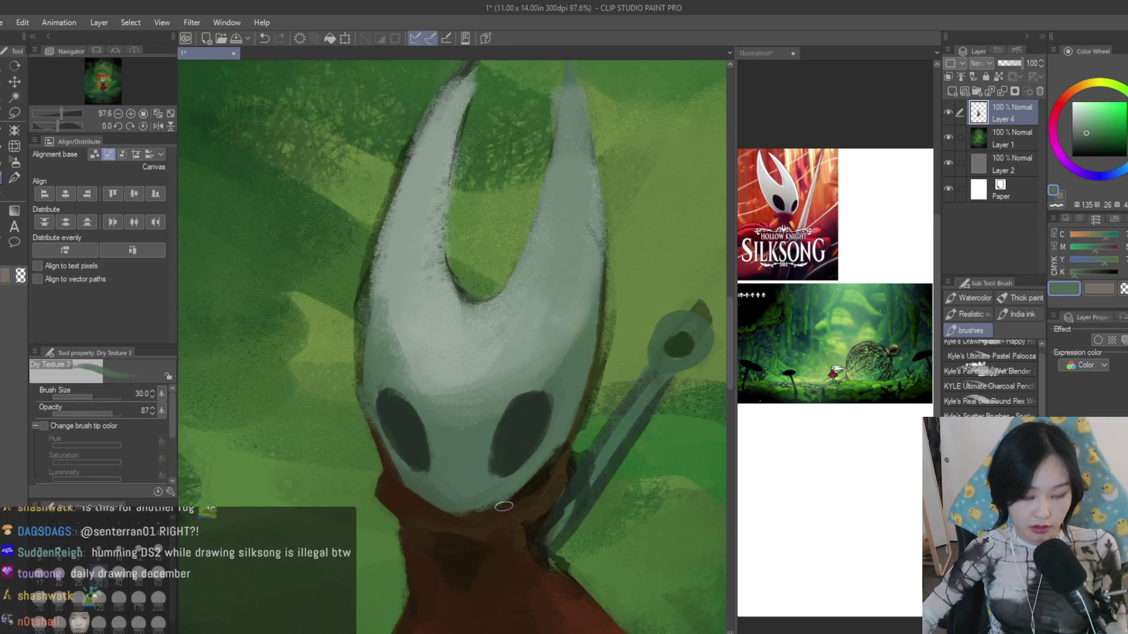
scroll(585, 375, down, 4)
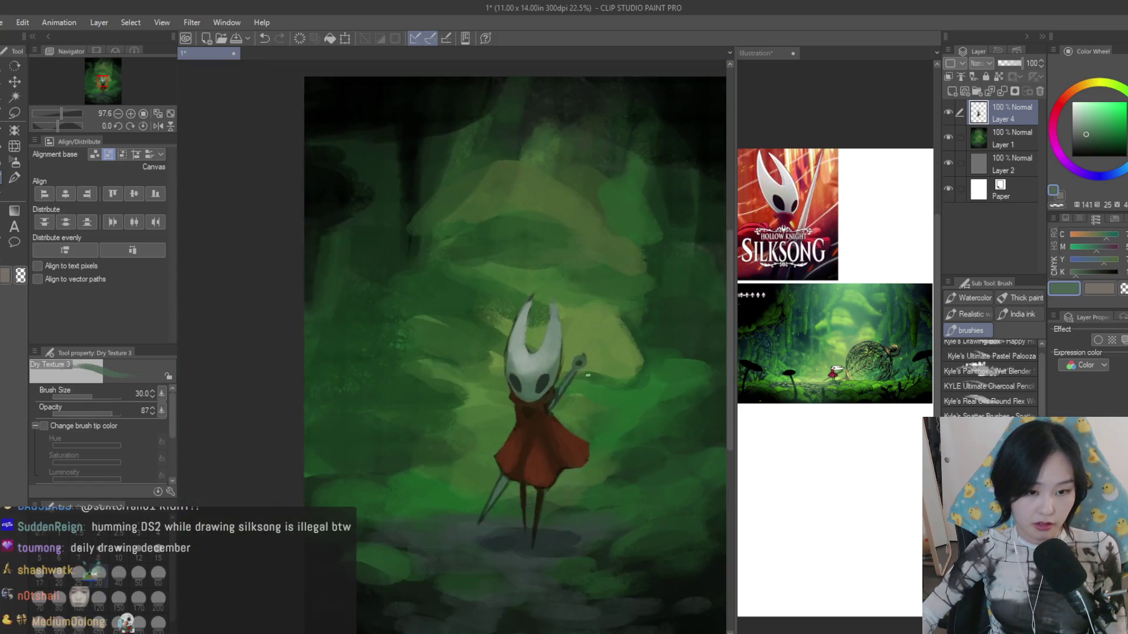
scroll(588, 375, down, 1)
scroll(588, 374, up, 2)
scroll(573, 335, up, 3)
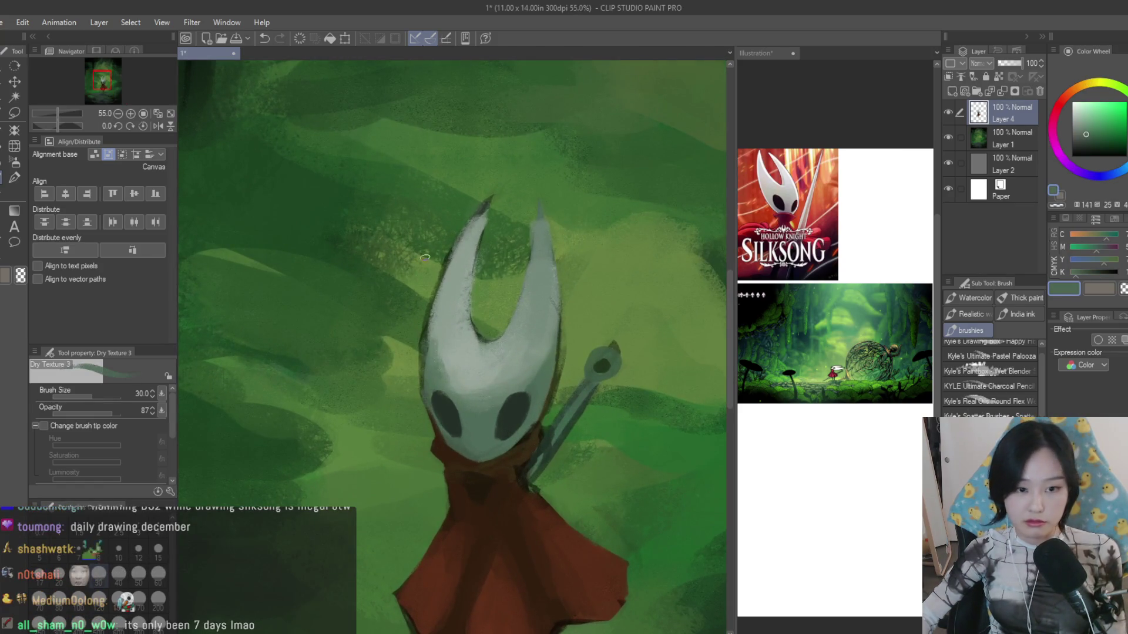
scroll(426, 255, up, 2)
scroll(471, 387, up, 2)
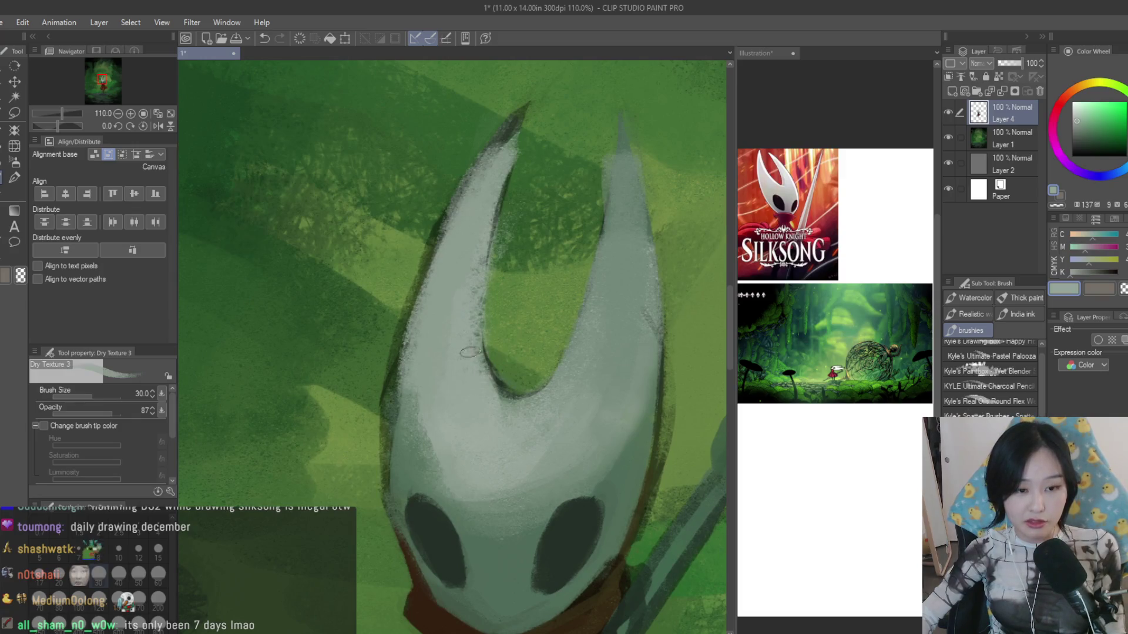
scroll(469, 351, down, 2)
scroll(468, 336, down, 1)
scroll(502, 293, down, 3)
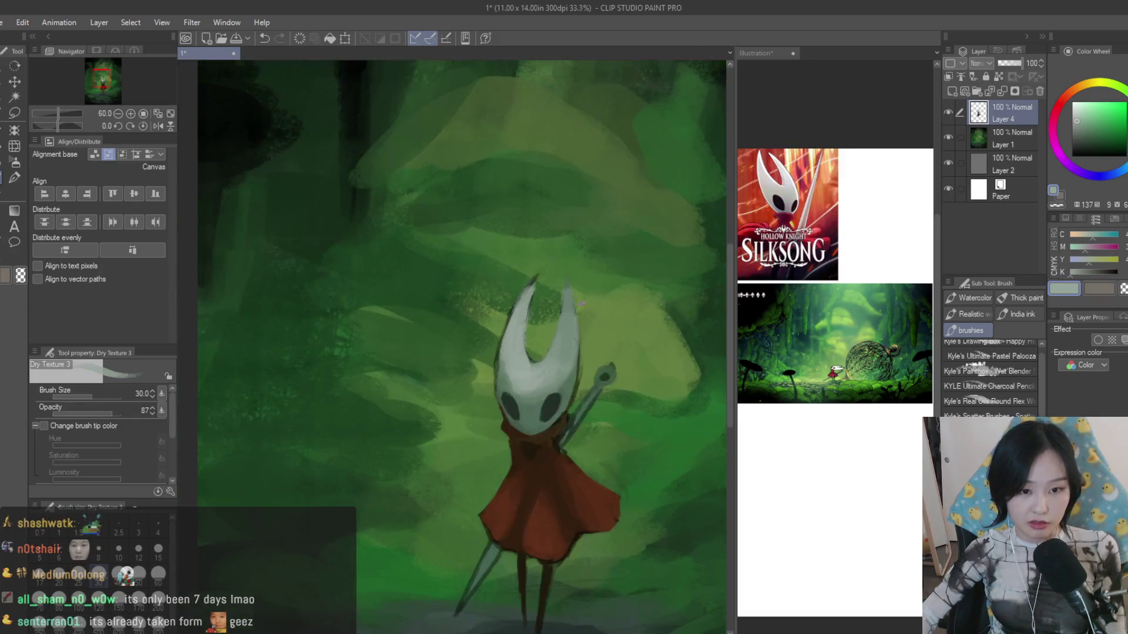
scroll(502, 293, up, 3)
scroll(494, 284, down, 3)
scroll(641, 484, down, 1)
scroll(588, 419, down, 1)
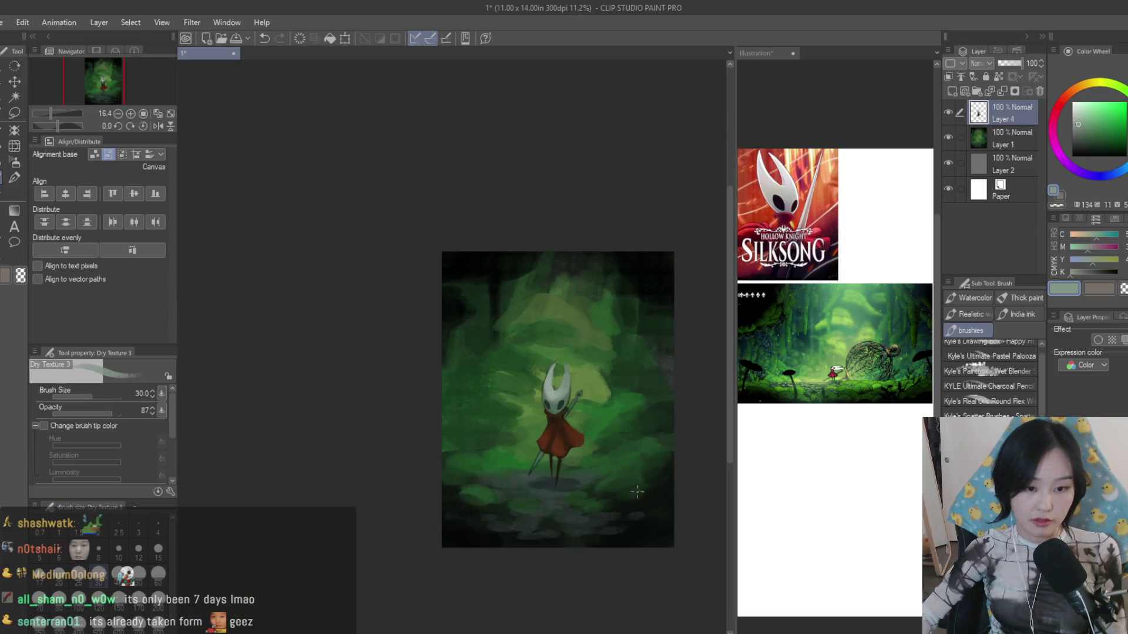
scroll(529, 414, up, 1)
scroll(504, 425, up, 2)
scroll(503, 424, up, 1)
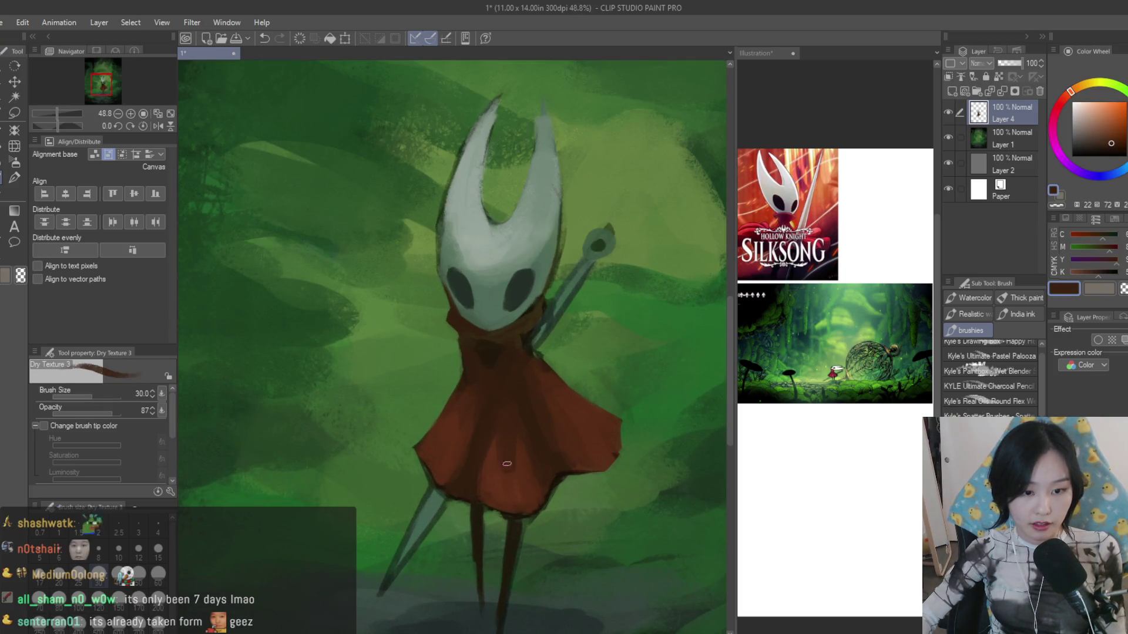
- Touch up the cloak with sampled reds at brush size 40, undoing a stroke by the right leg
alt+click(543, 445)
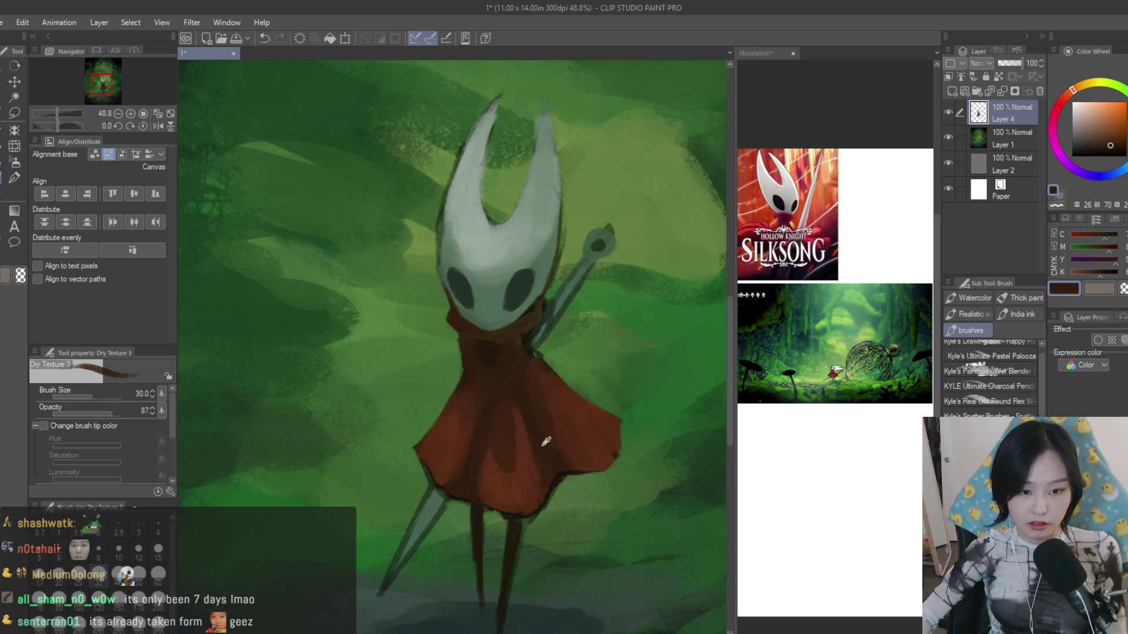
drag(564, 431, 573, 411)
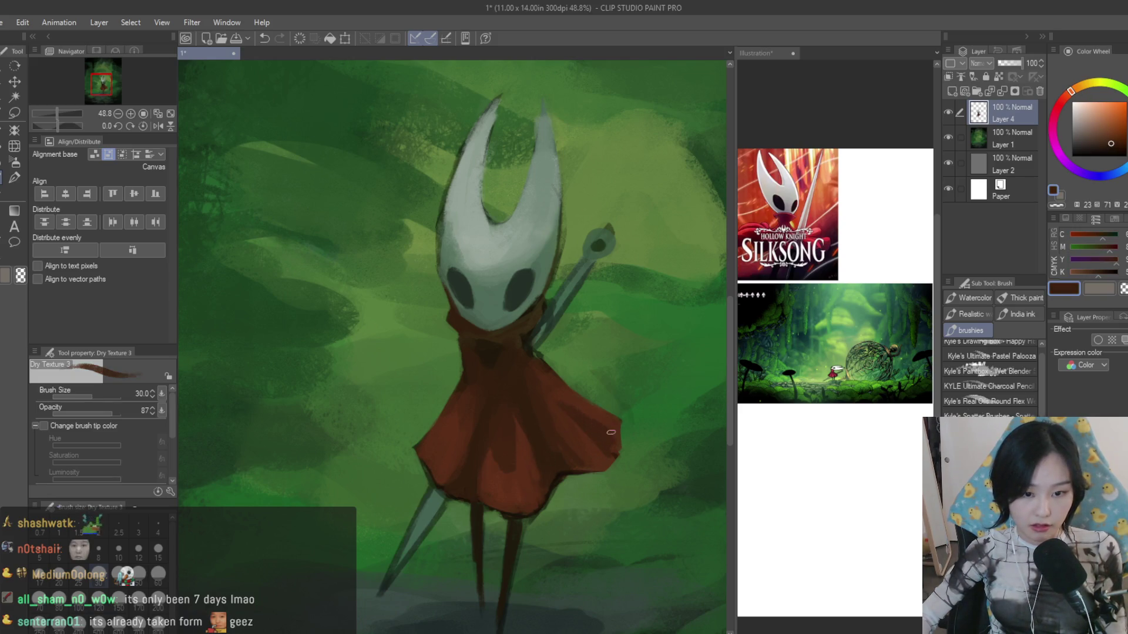
scroll(618, 449, down, 4)
scroll(606, 467, up, 1)
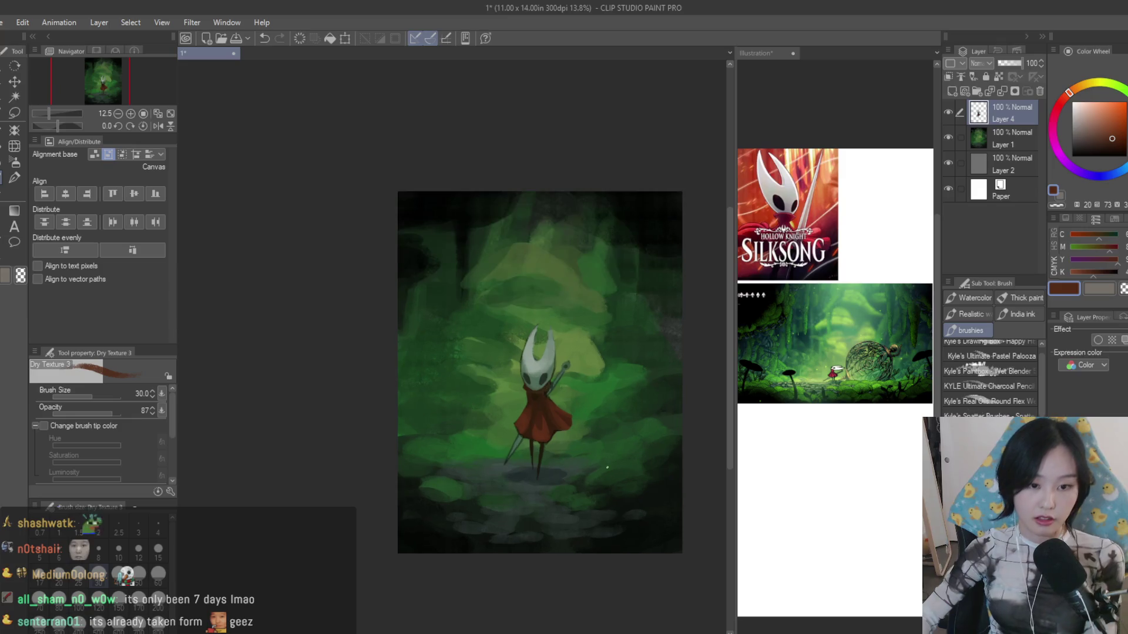
scroll(607, 469, up, 2)
scroll(564, 371, up, 2)
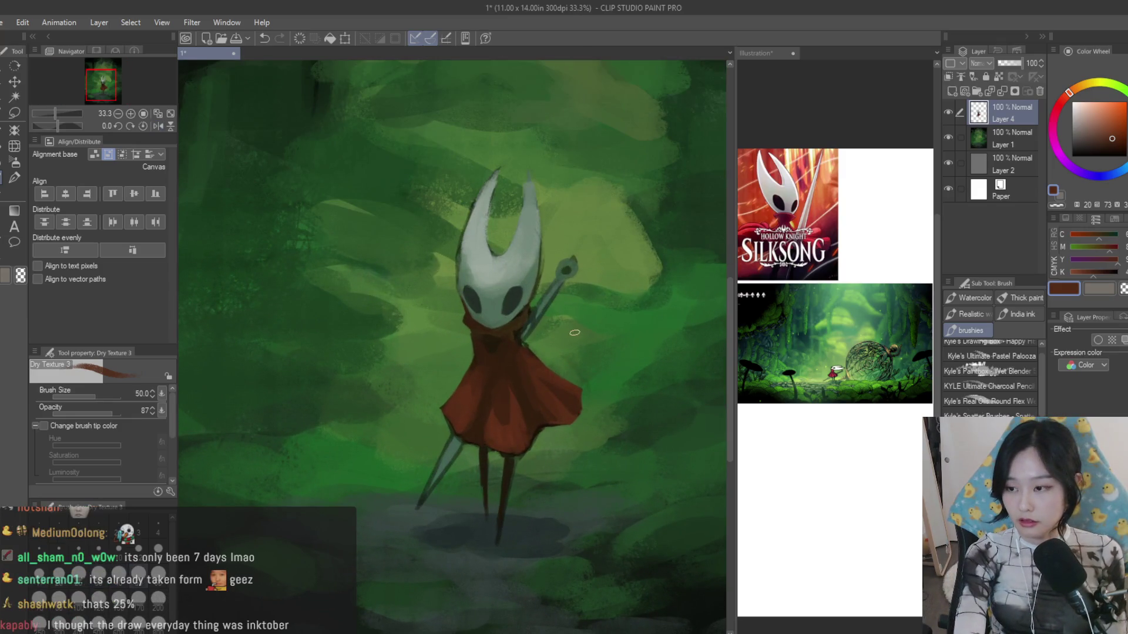
scroll(553, 342, up, 1)
scroll(546, 353, up, 1)
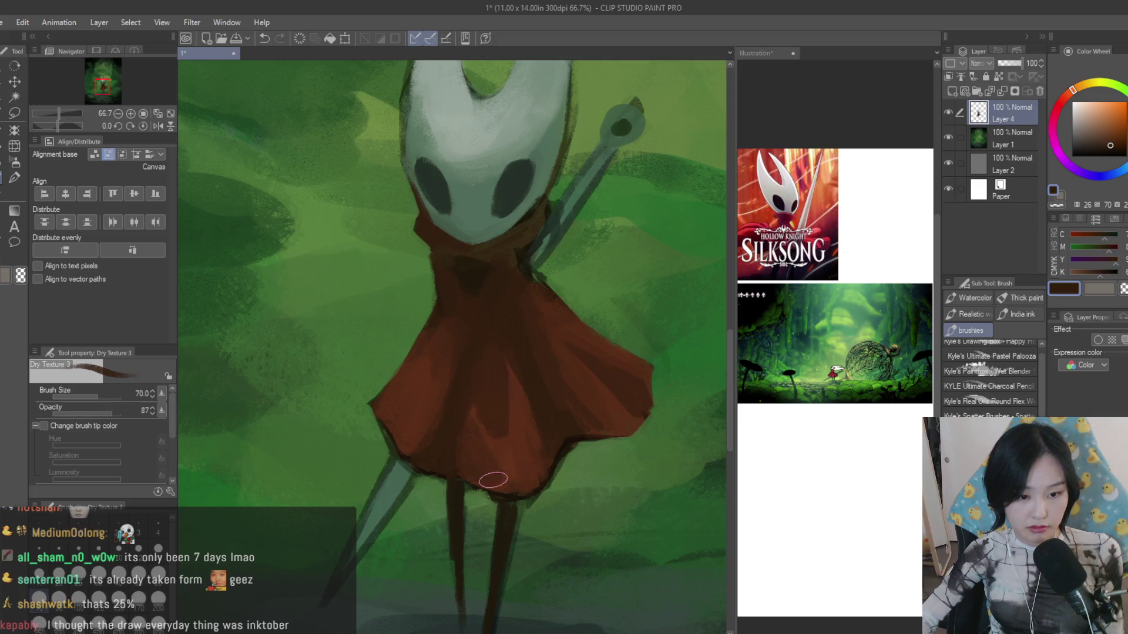
alt+click(607, 407)
alt+click(547, 423)
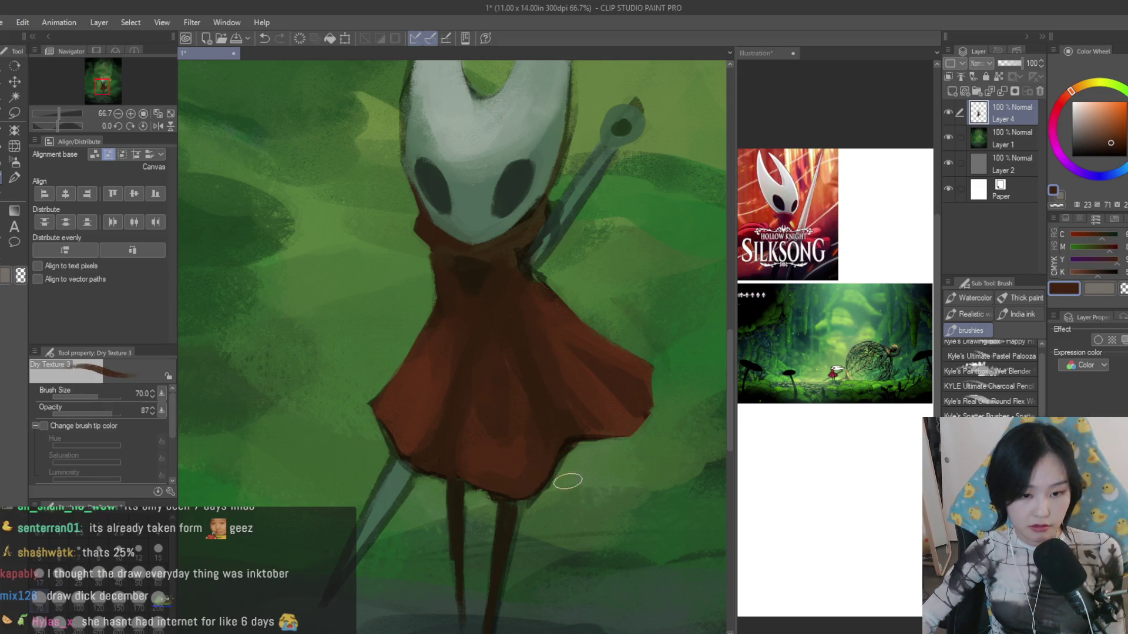
key(bracketleft)
key(bracketleft)
key(bracketleft)
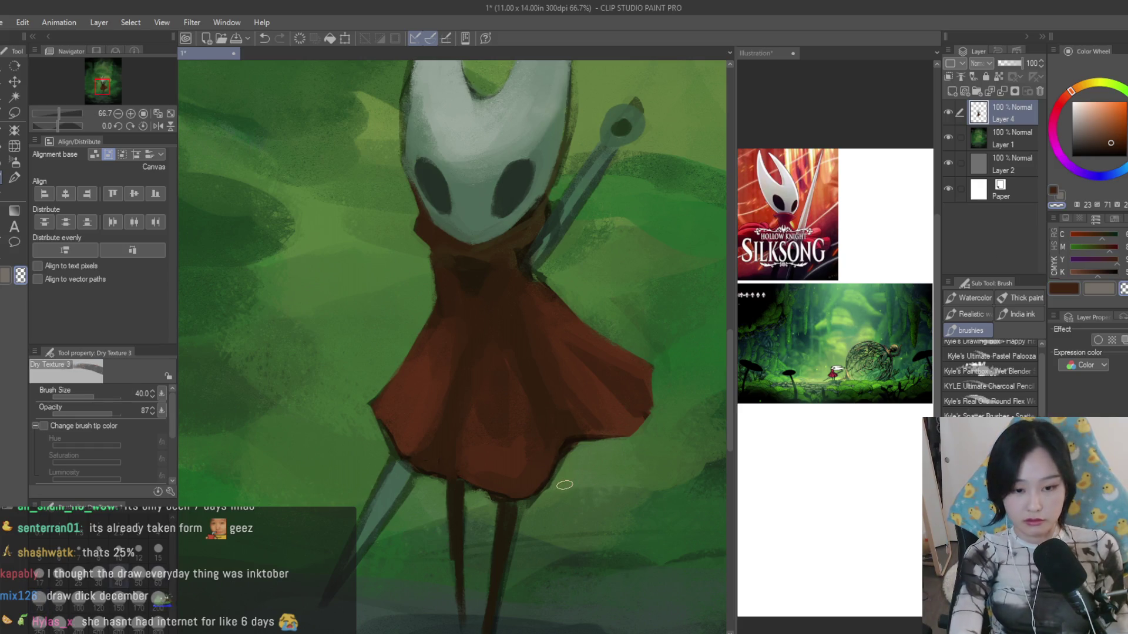
scroll(555, 476, down, 1)
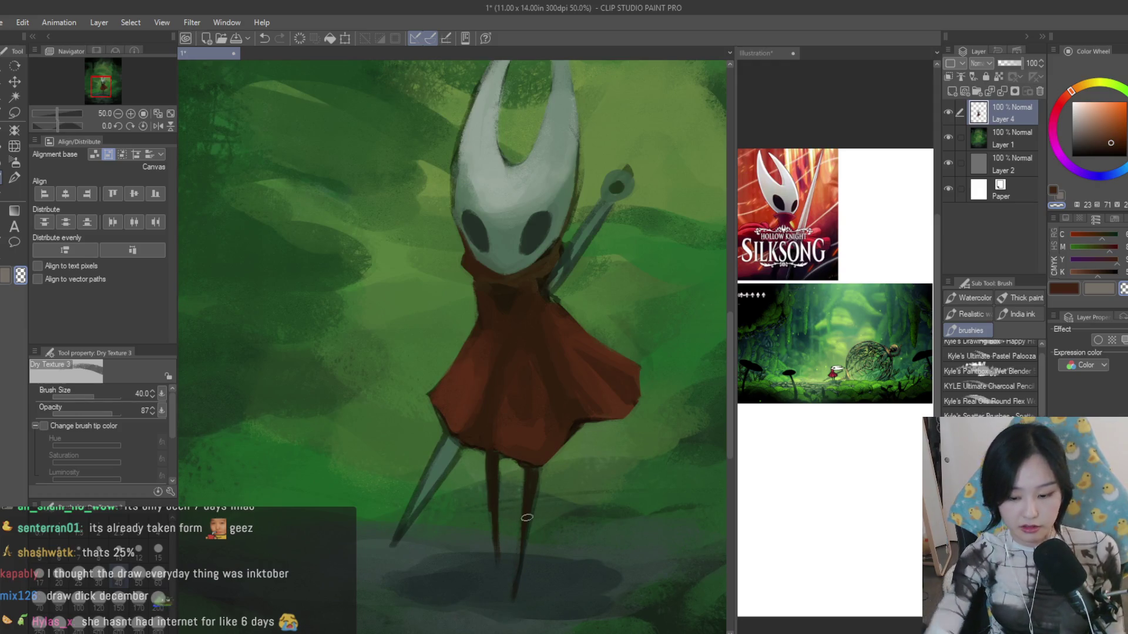
key(ctrl+z)
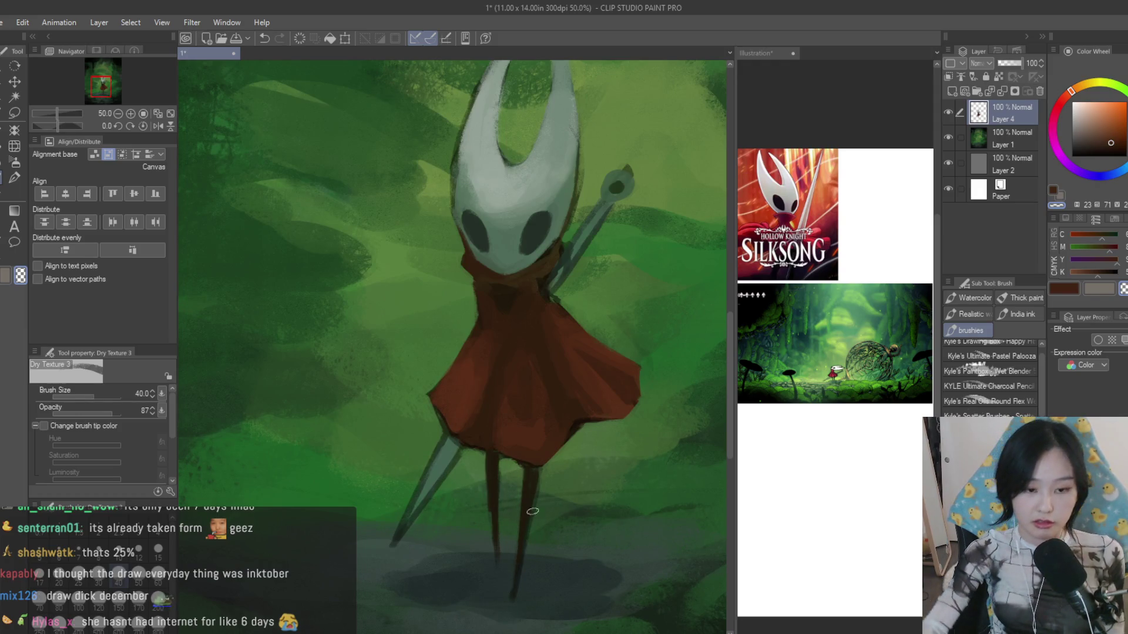
scroll(516, 473, down, 2)
scroll(516, 474, down, 3)
scroll(516, 474, up, 2)
scroll(452, 376, up, 1)
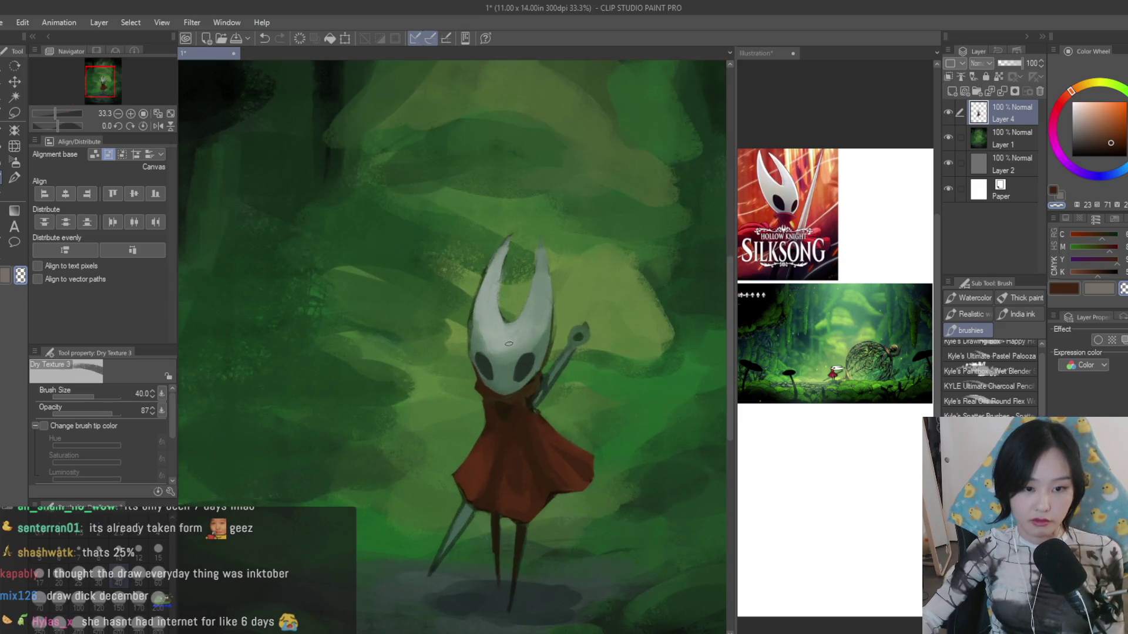
scroll(452, 375, up, 2)
scroll(451, 376, up, 1)
- Deepen the left eye socket shadow, then load forest green on a larger brush
click(1087, 148)
scroll(535, 395, up, 1)
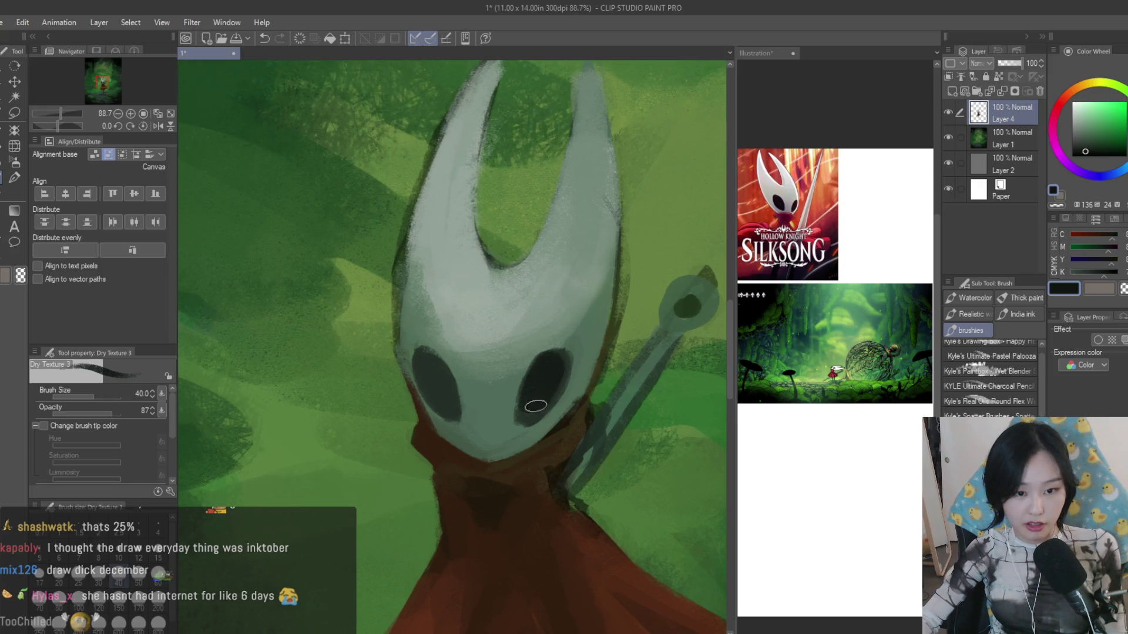
drag(431, 368, 448, 404)
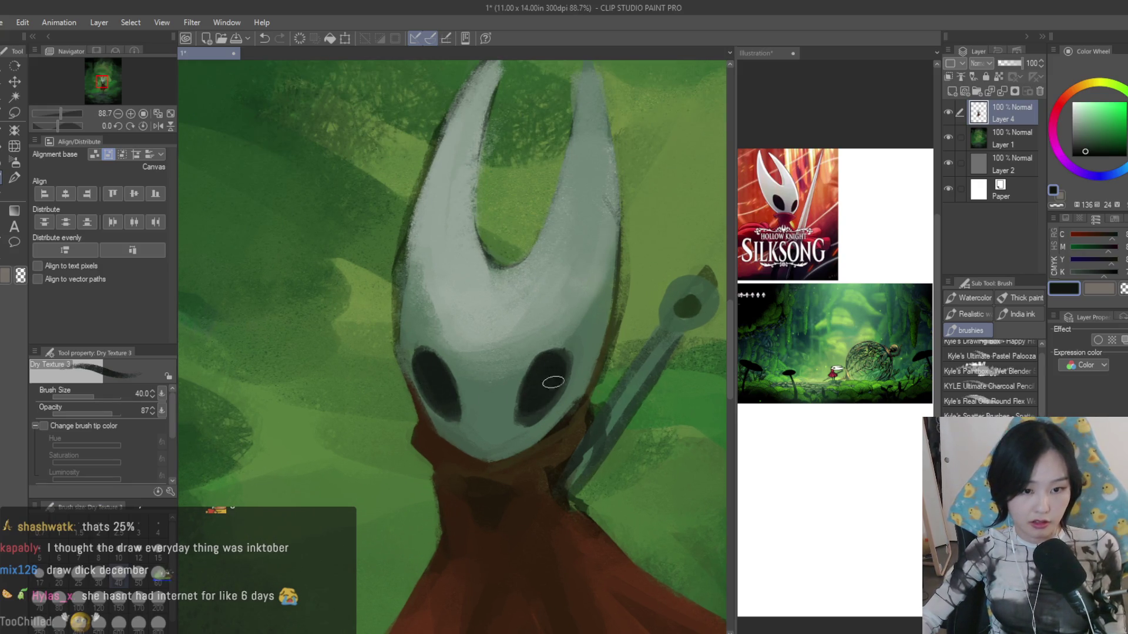
scroll(552, 382, down, 5)
scroll(615, 418, down, 2)
scroll(615, 417, up, 2)
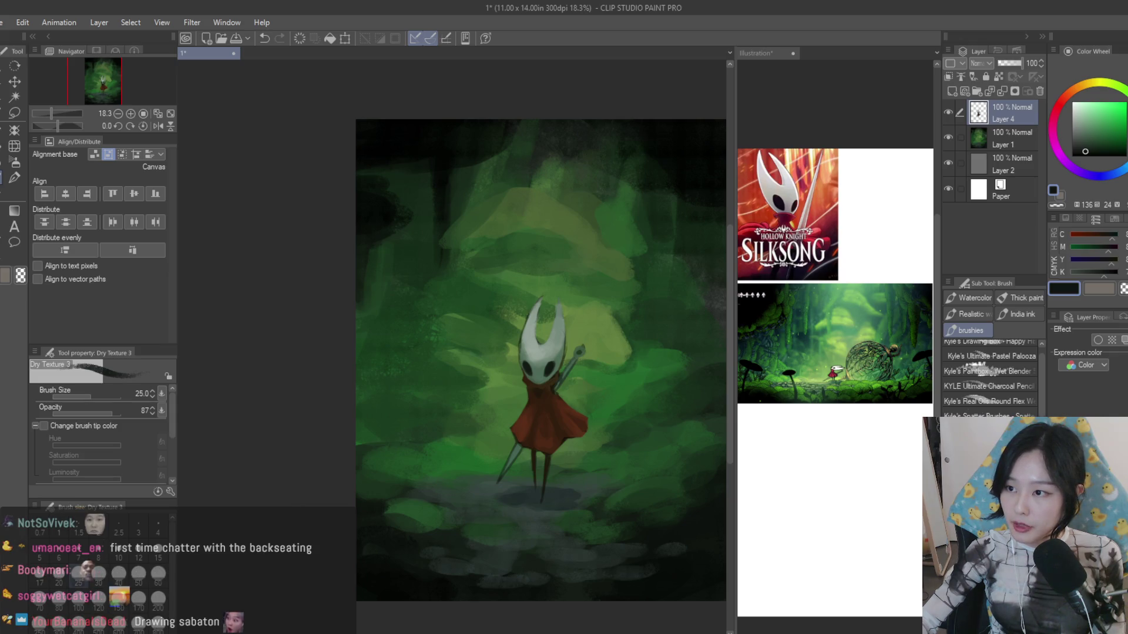
scroll(656, 402, up, 1)
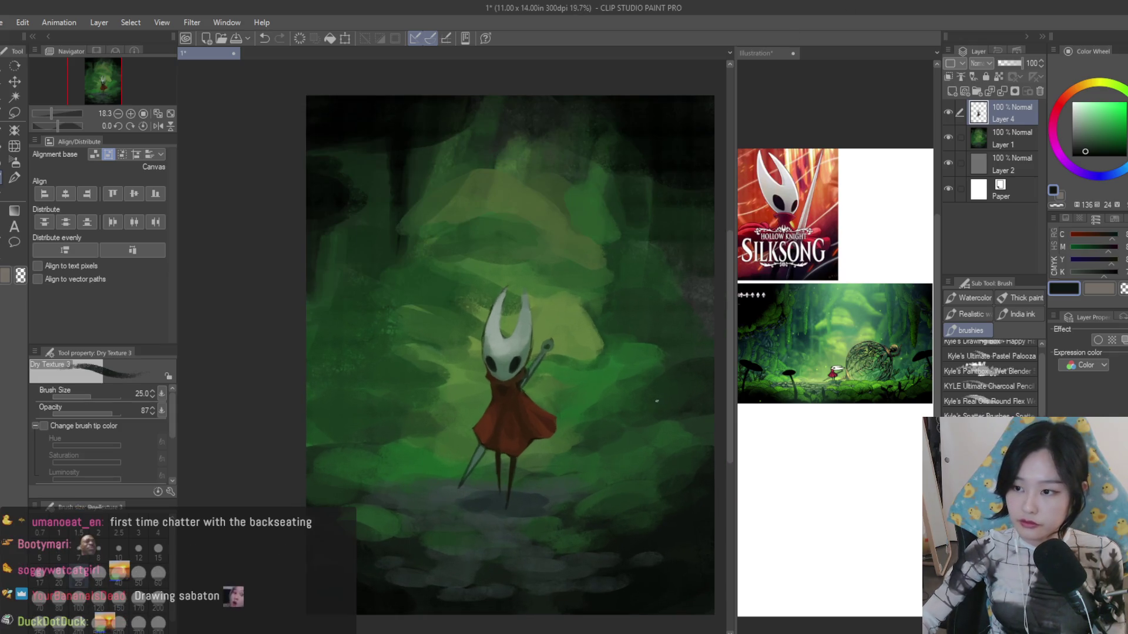
alt+click(492, 260)
key(bracketright)
key(bracketright)
key(bracketright)
key(bracketright)
key(bracketright)
key(bracketright)
key(ctrl+z)
- Paint a broad dark green stroke across the upper canopy and load a lighter green
key(ctrl+y)
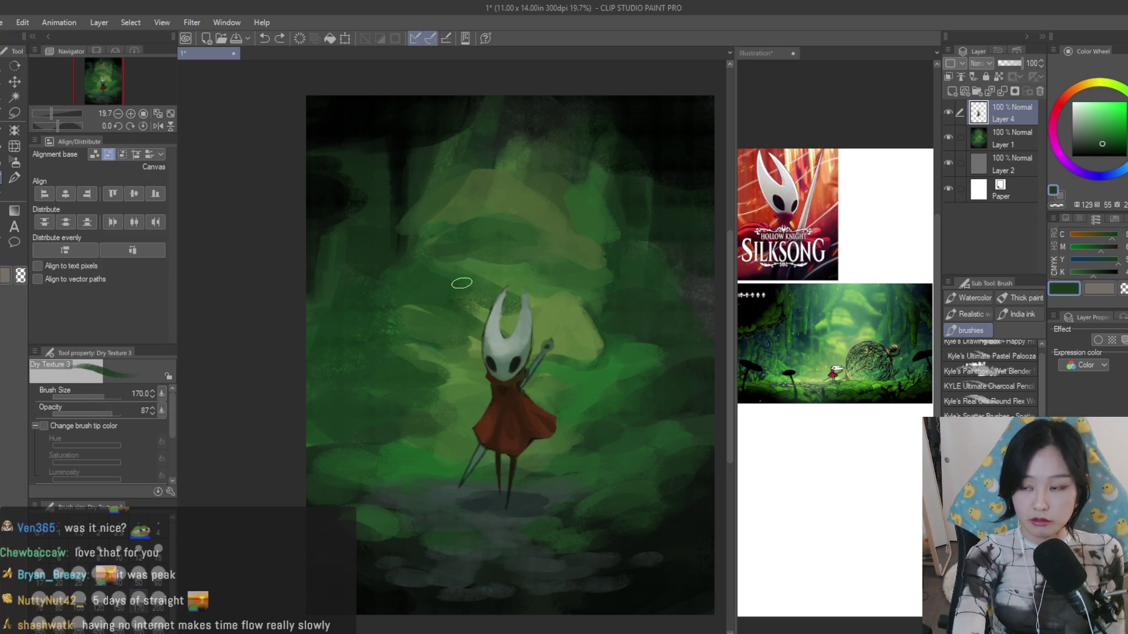
scroll(462, 283, up, 1)
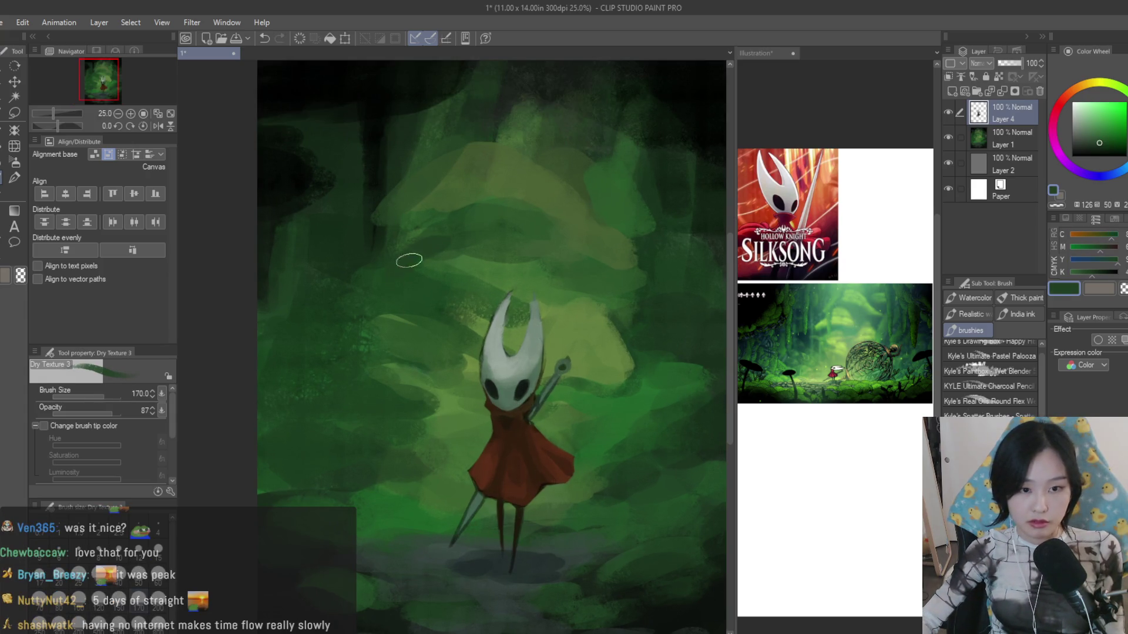
scroll(428, 238, down, 2)
scroll(439, 260, up, 2)
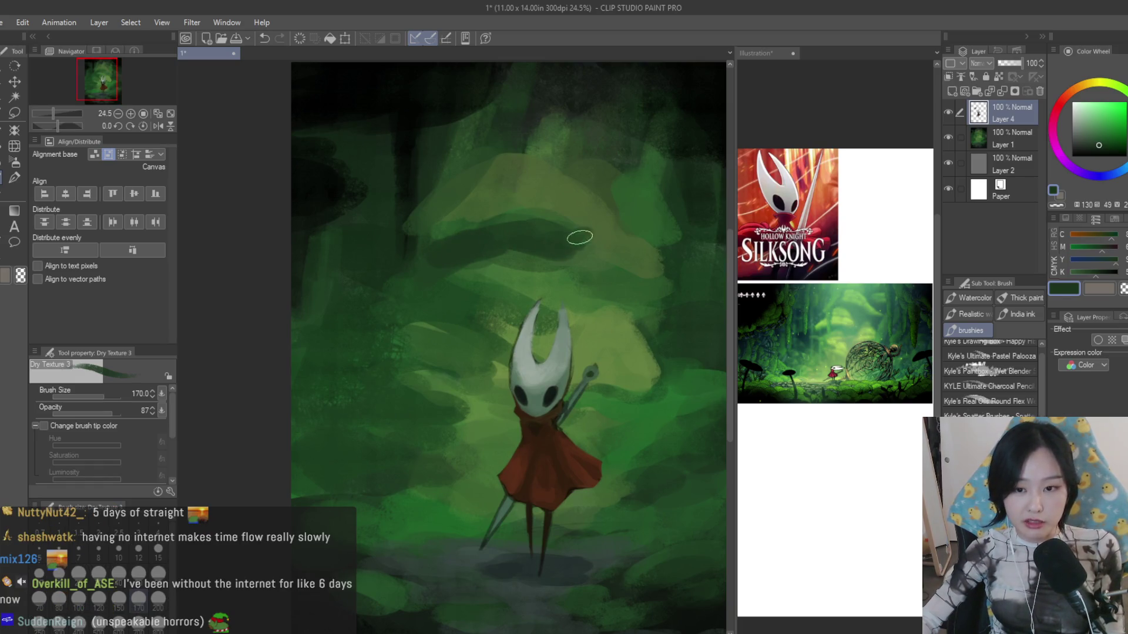
drag(568, 156, 621, 215)
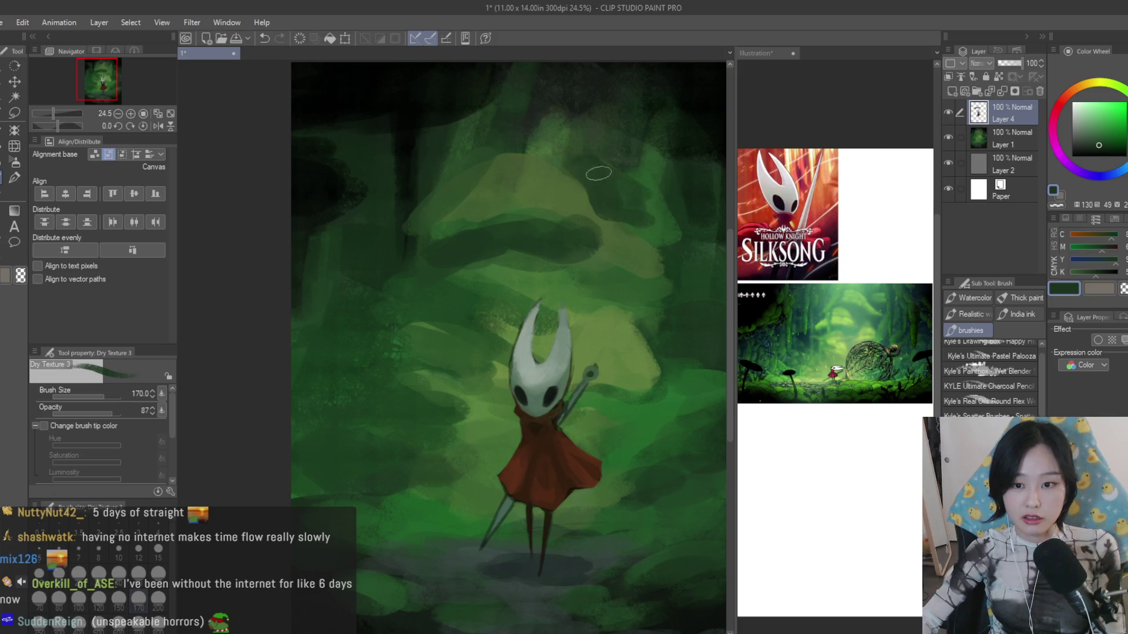
alt+click(664, 200)
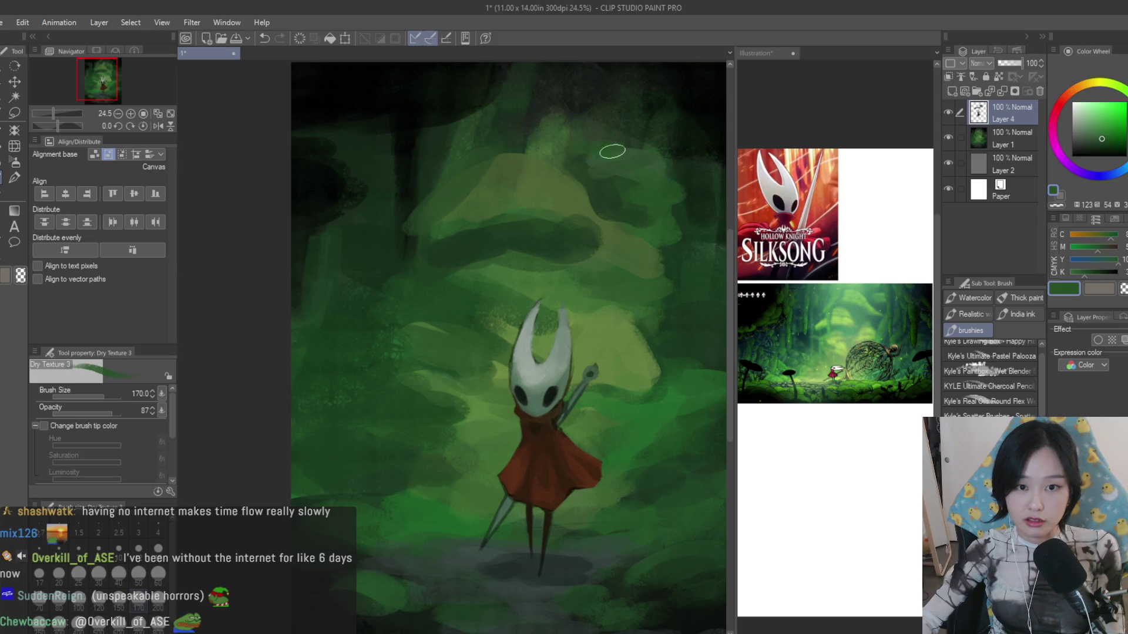
scroll(613, 151, down, 2)
scroll(574, 177, down, 2)
scroll(529, 177, up, 2)
key(m)
scroll(497, 171, up, 1)
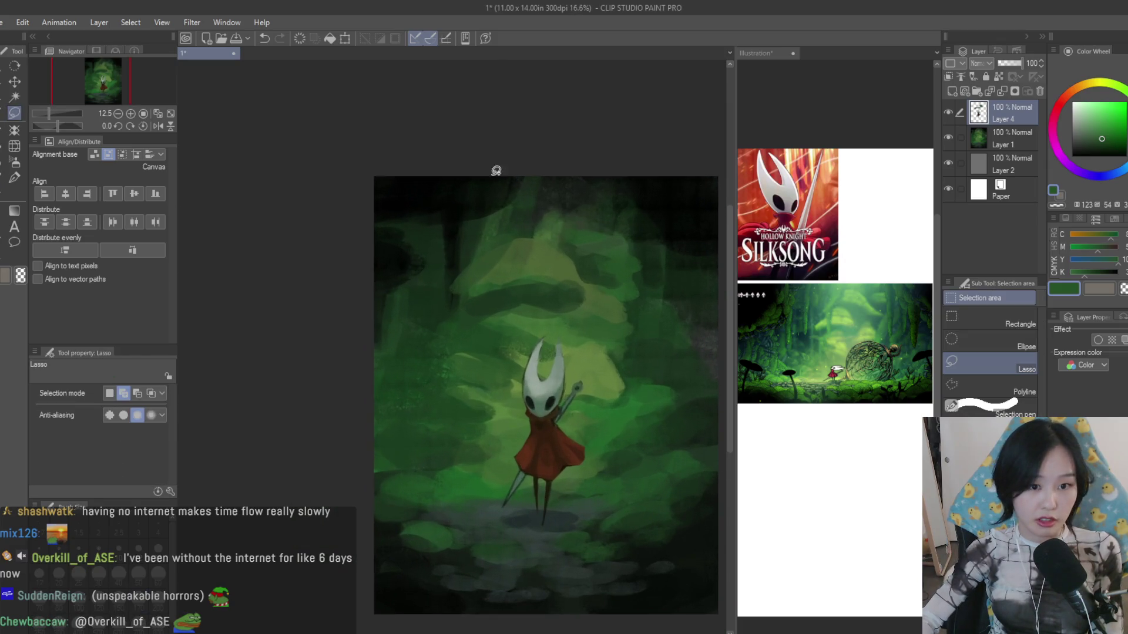
drag(468, 156, 636, 194)
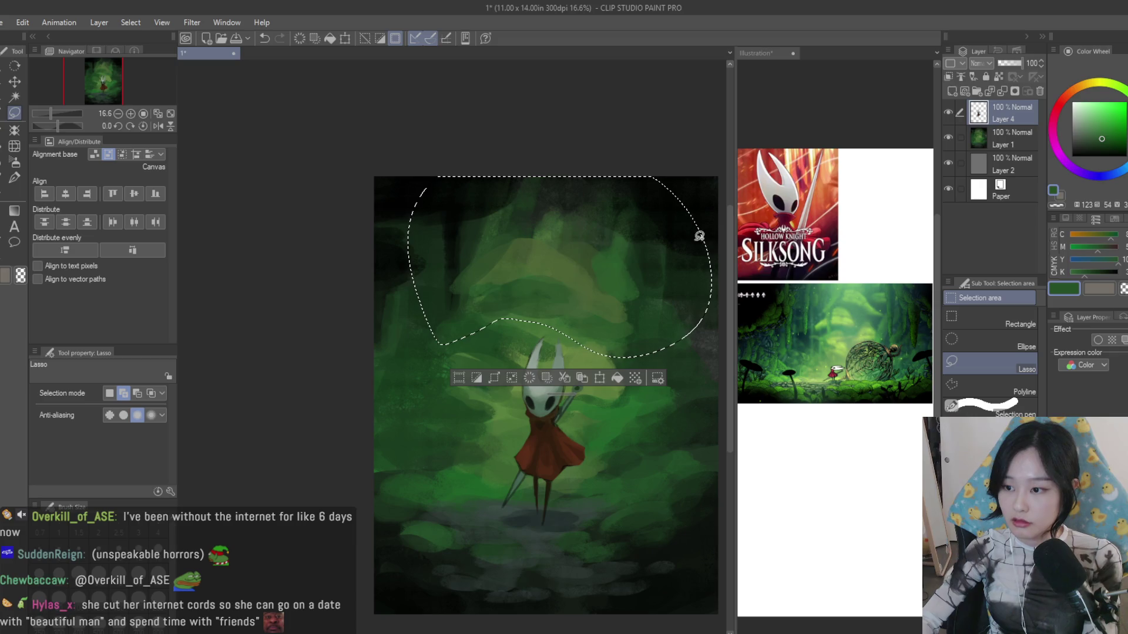
key(ctrl+c)
key(ctrl+v)
drag(948, 109, 957, 164)
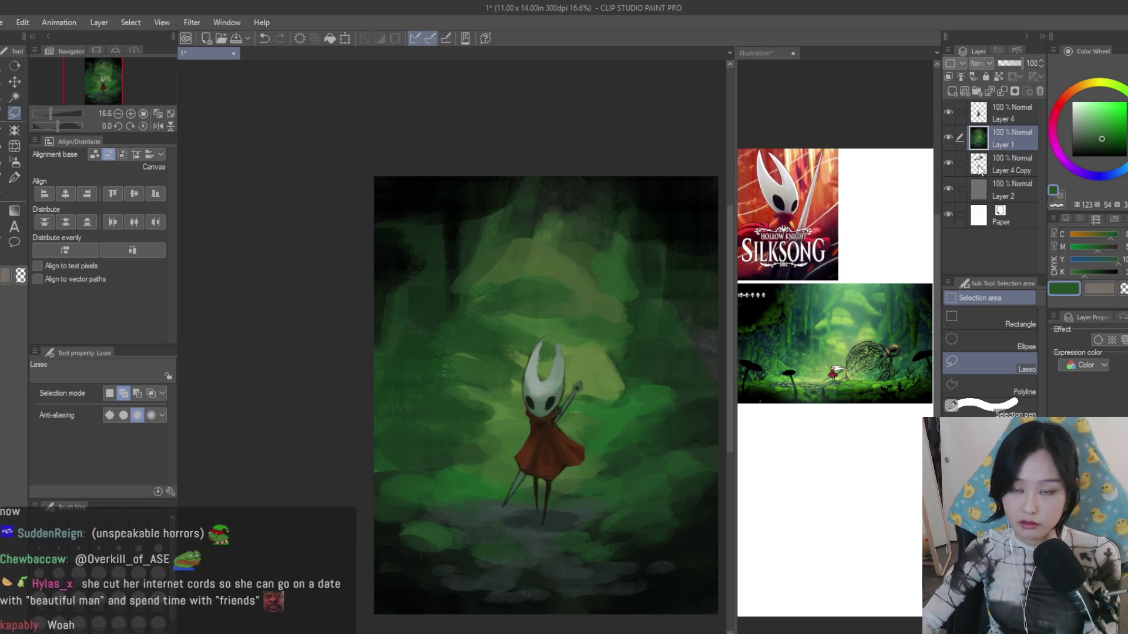
key(ctrl+z)
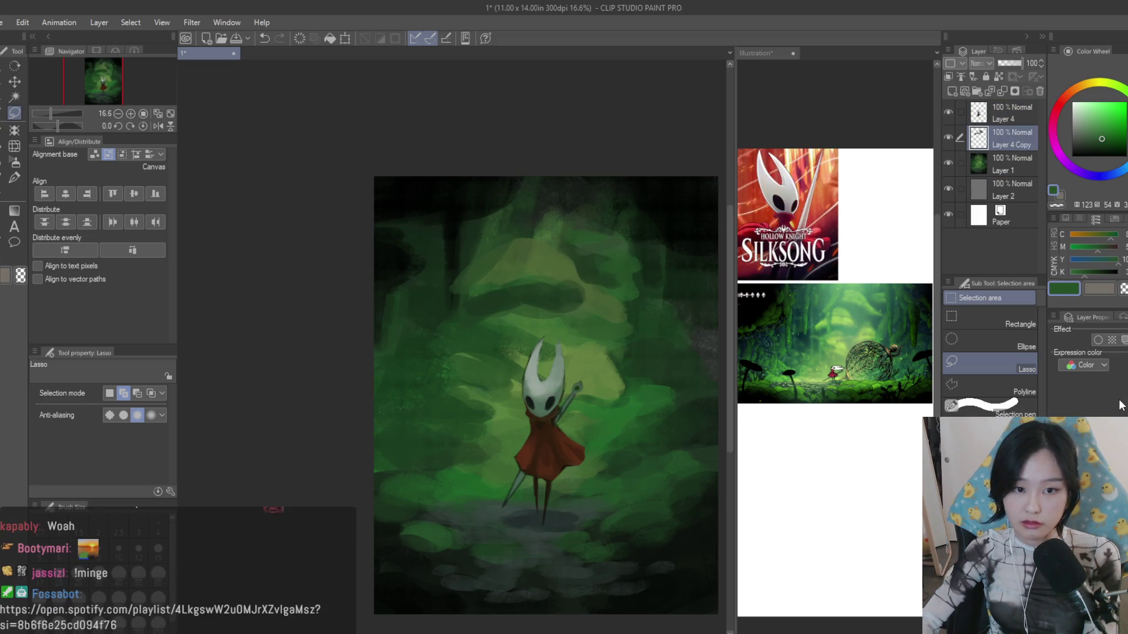
key(b)
scroll(563, 297, up, 1)
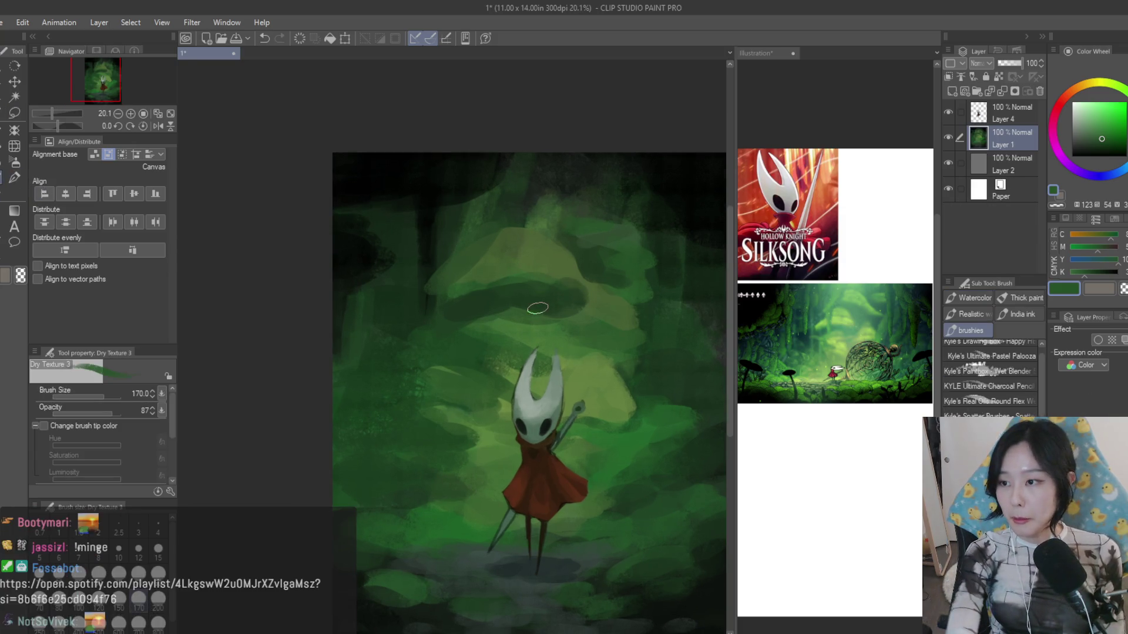
scroll(505, 323, down, 2)
scroll(479, 268, up, 2)
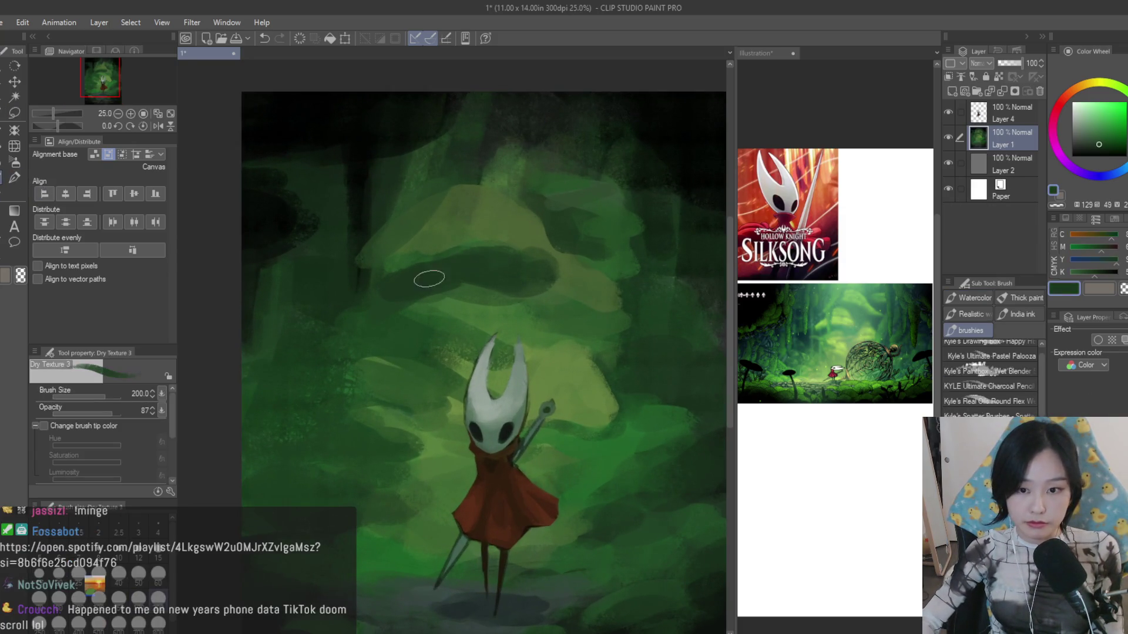
- Paint darker and lighter greens into the foliage beside the figure's head
alt+click(463, 308)
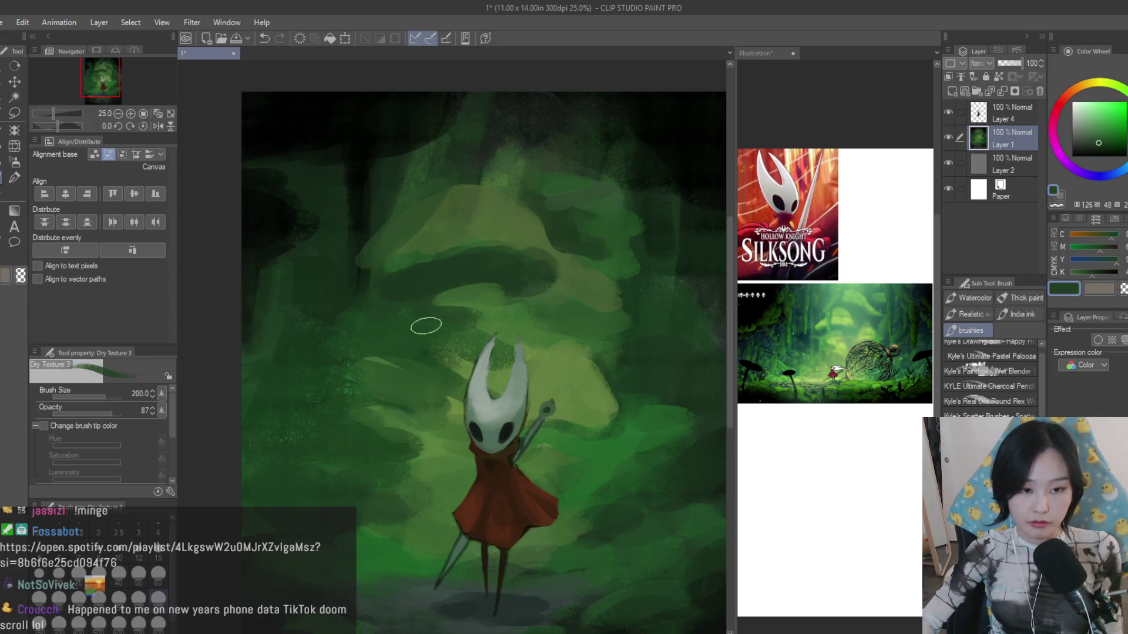
alt+click(443, 287)
alt+click(449, 319)
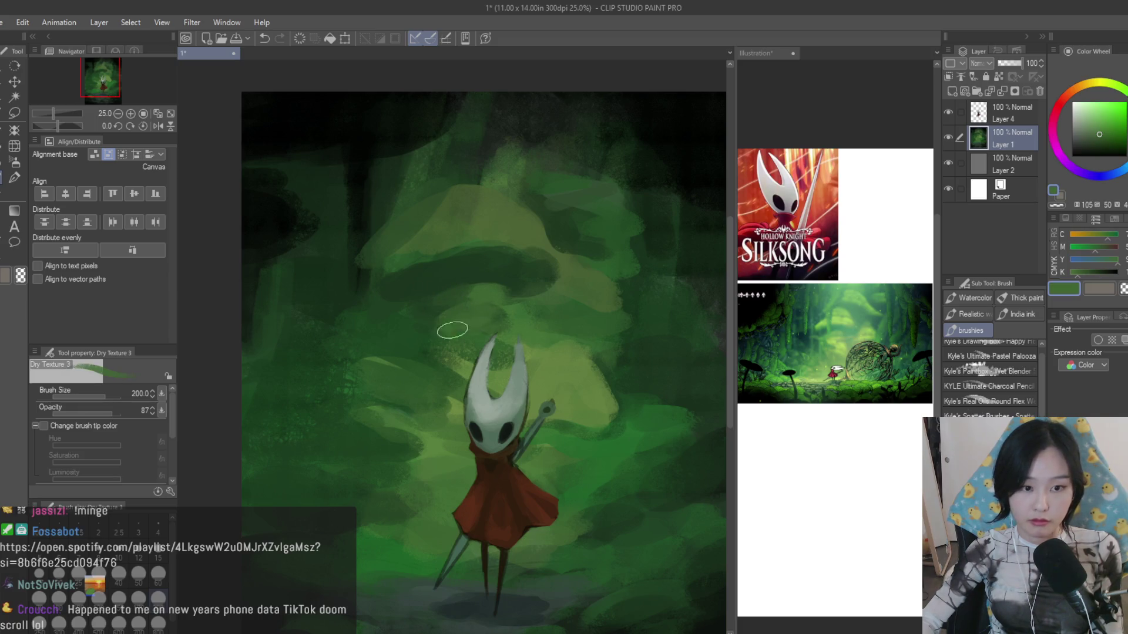
alt+click(411, 361)
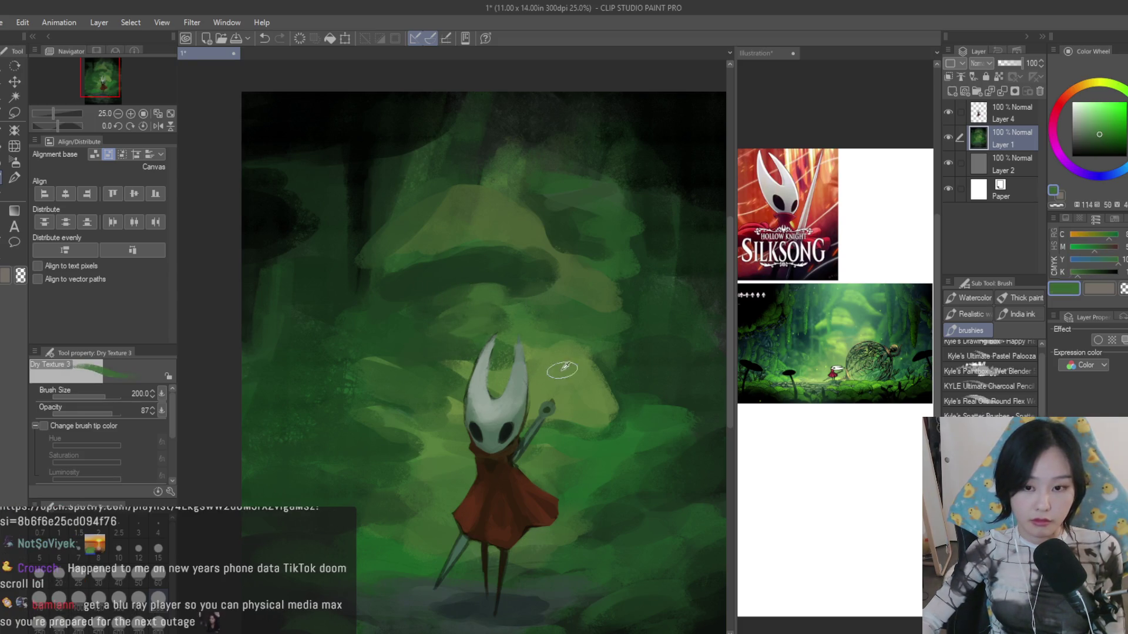
alt+click(626, 374)
drag(606, 376, 567, 343)
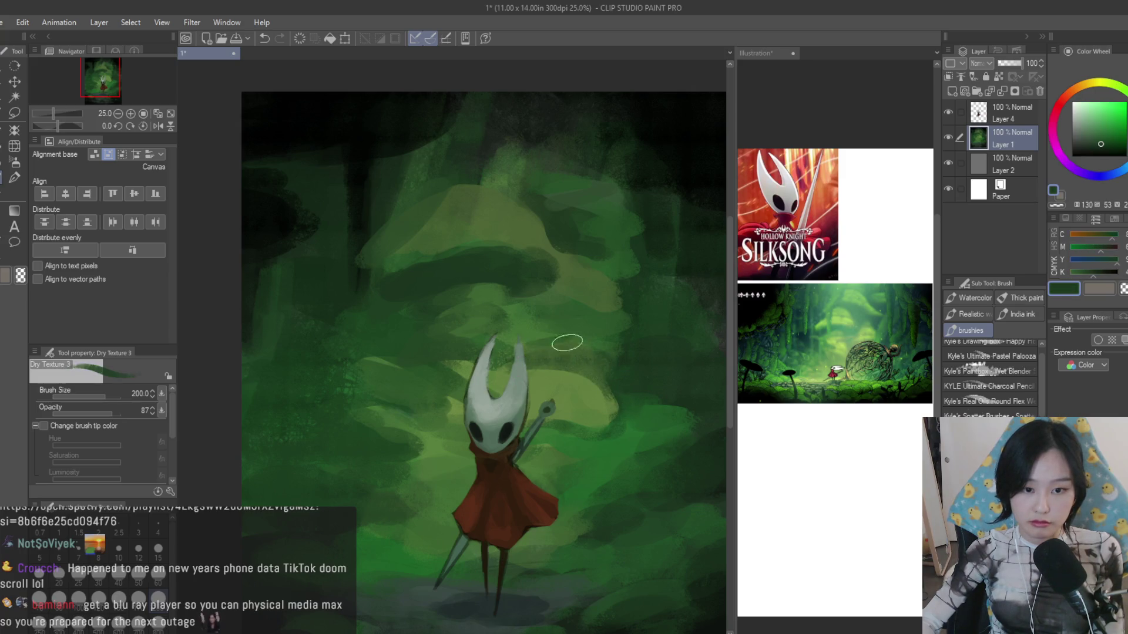
alt+click(554, 358)
alt+click(606, 380)
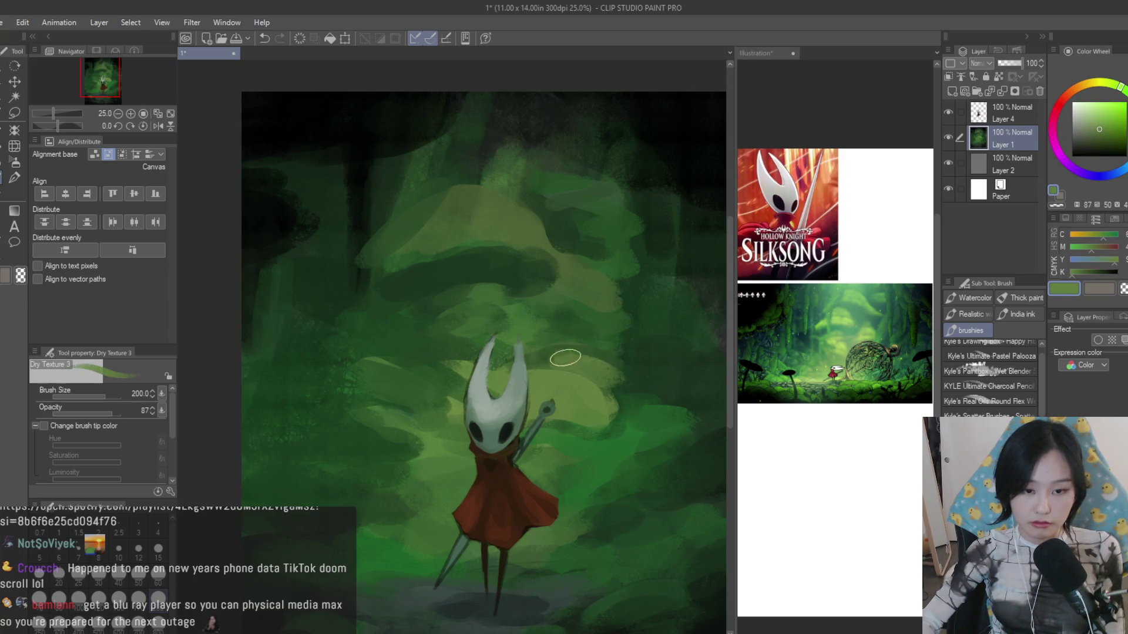
- Layer yellow-greens and muted darker greens through the surrounding foliage
alt+click(610, 353)
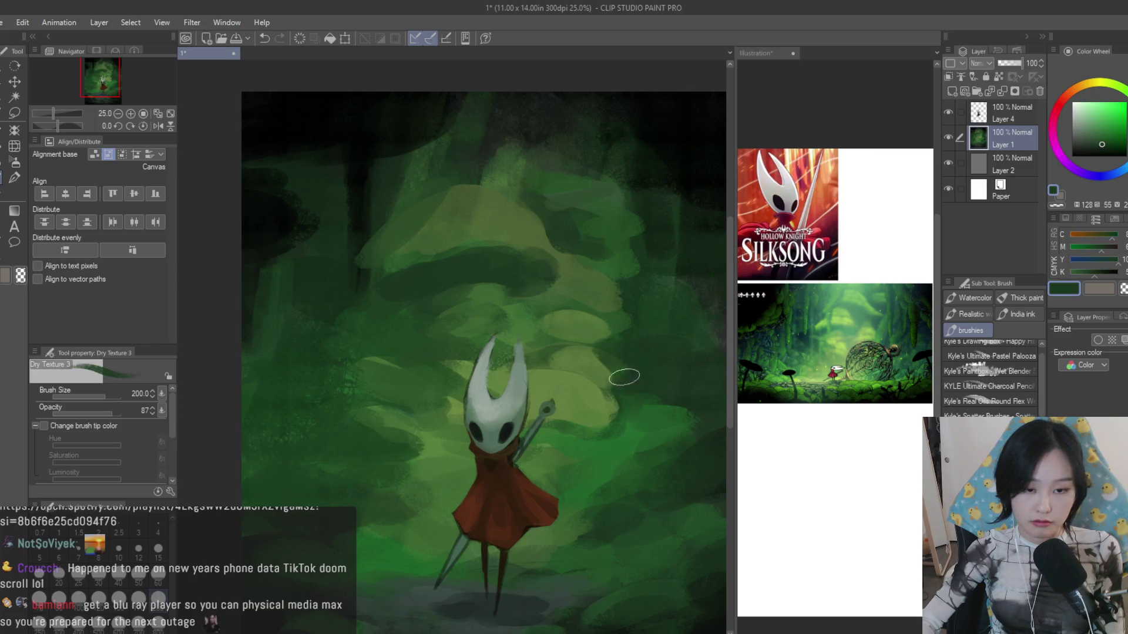
alt+click(579, 355)
alt+click(555, 350)
alt+click(617, 328)
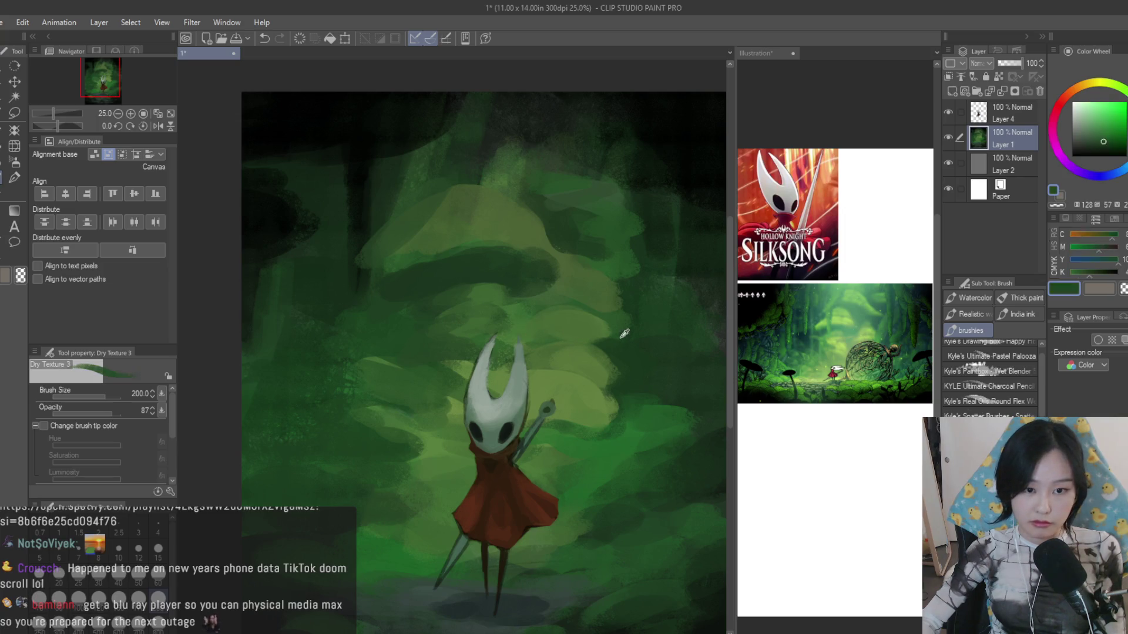
alt+click(574, 316)
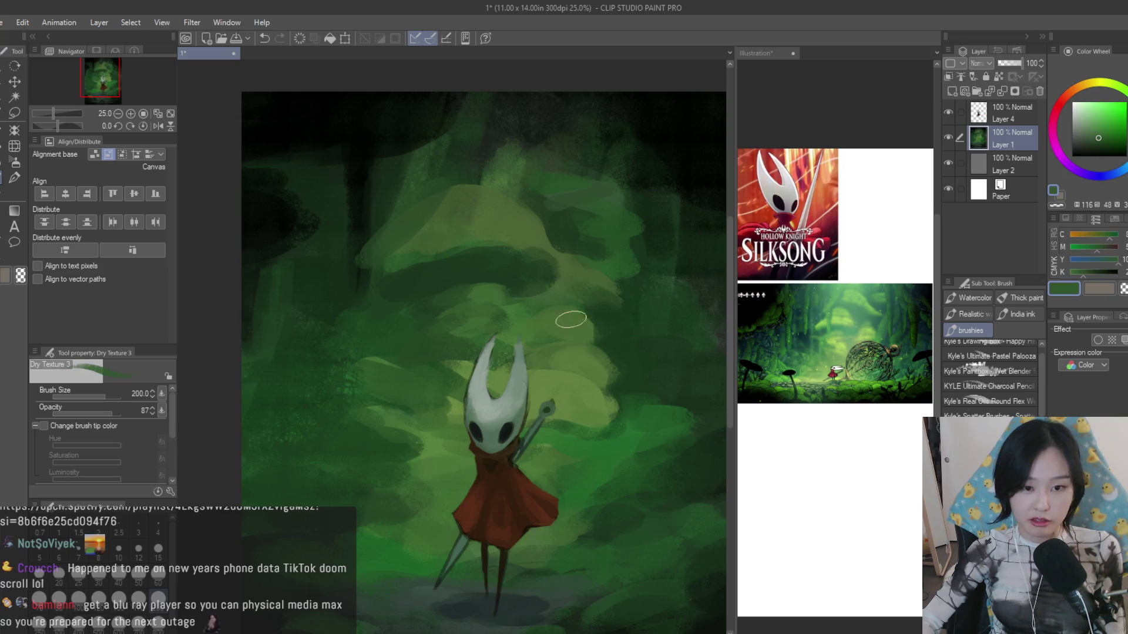
alt+click(592, 304)
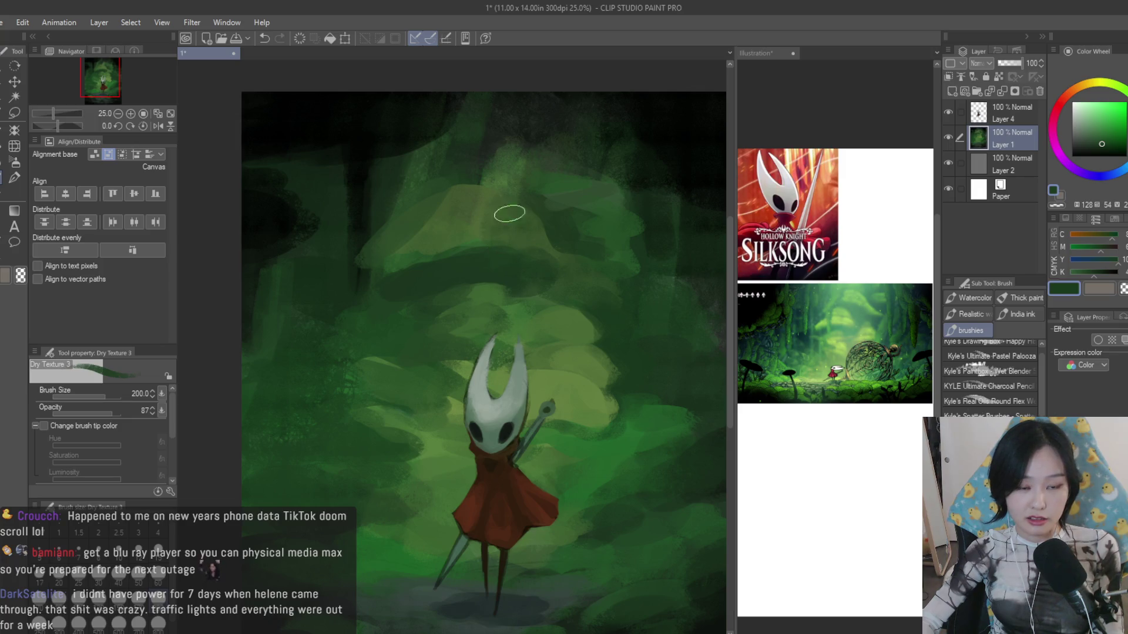
alt+click(475, 226)
alt+click(400, 215)
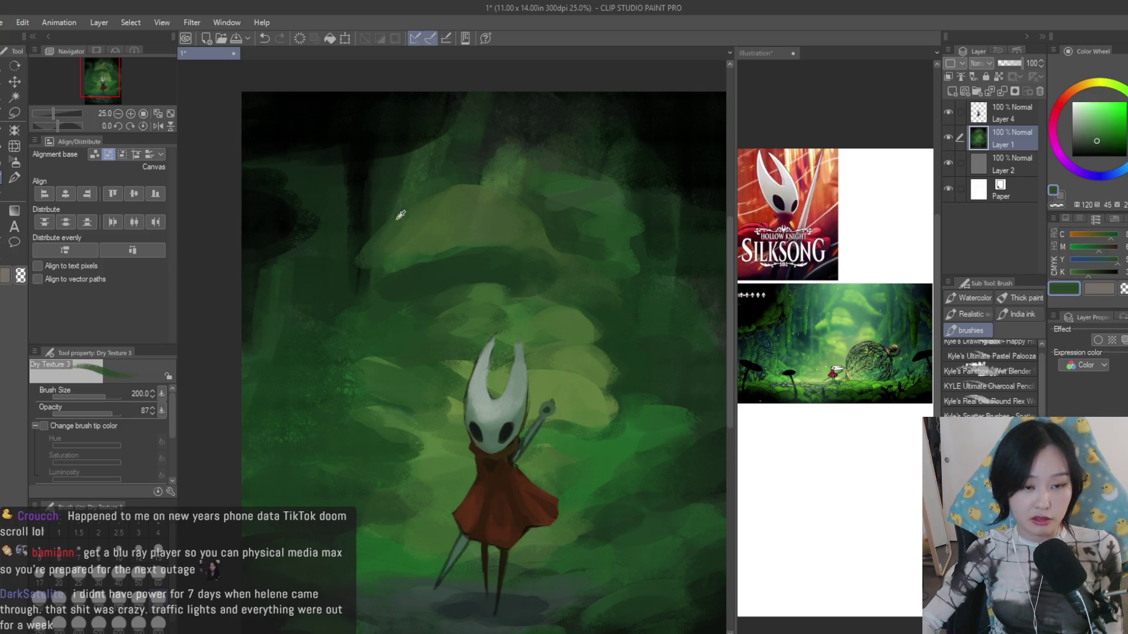
alt+click(538, 337)
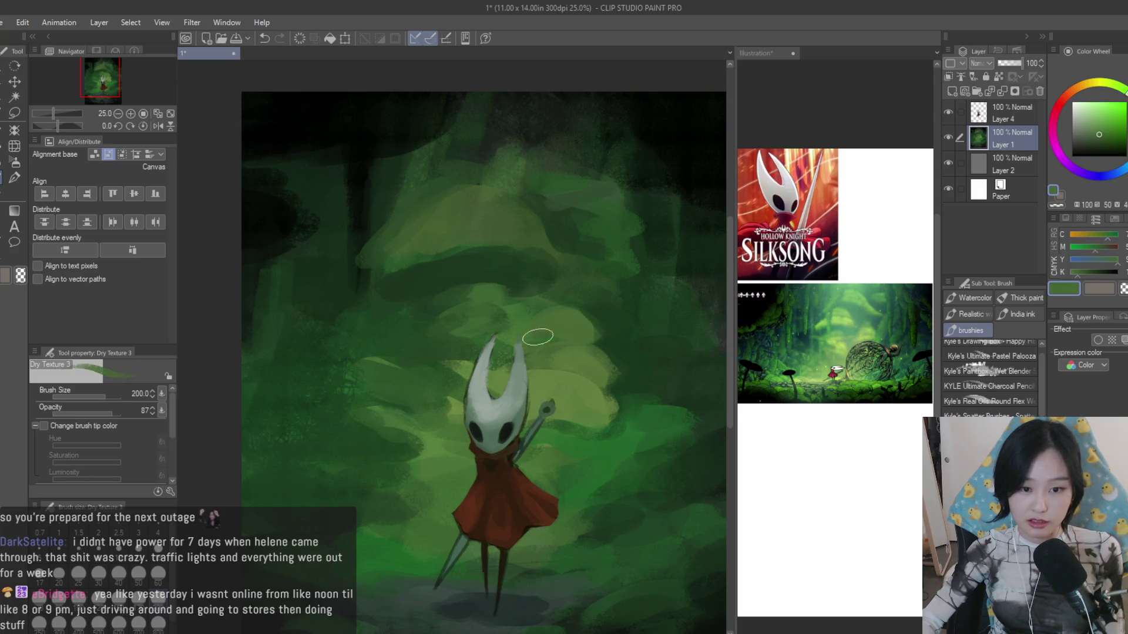
alt+click(586, 423)
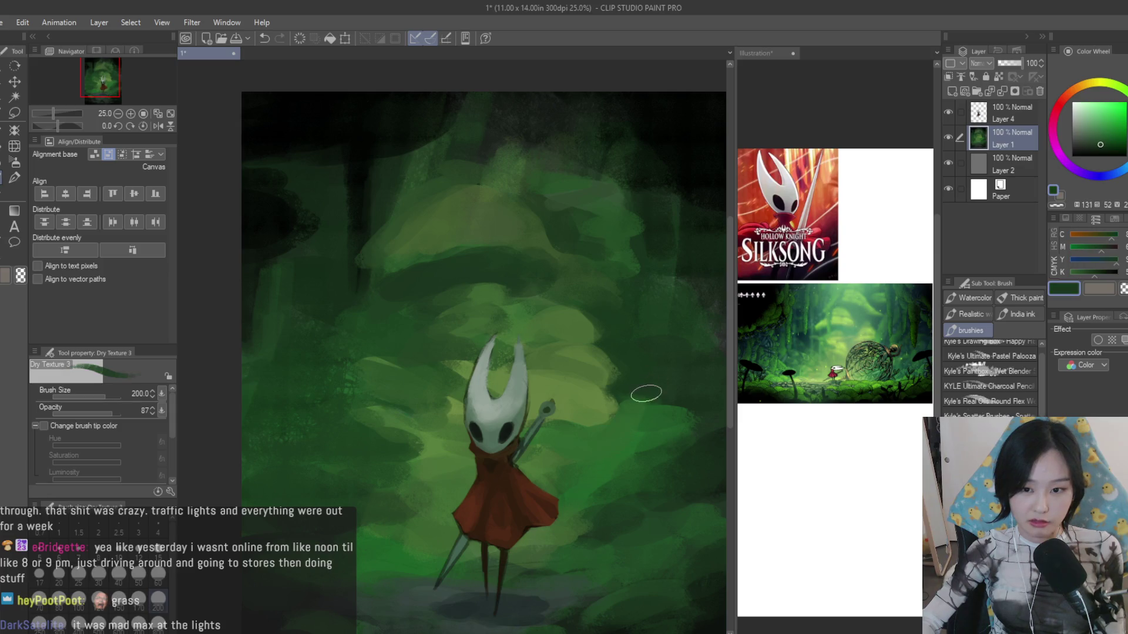
alt+click(593, 454)
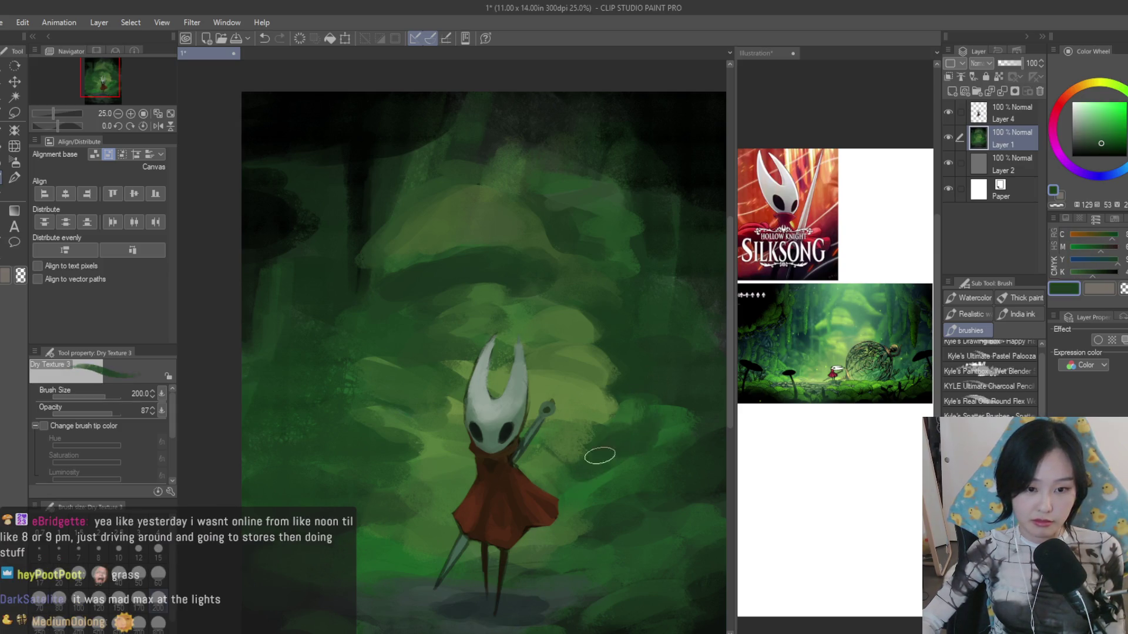
scroll(649, 414, down, 1)
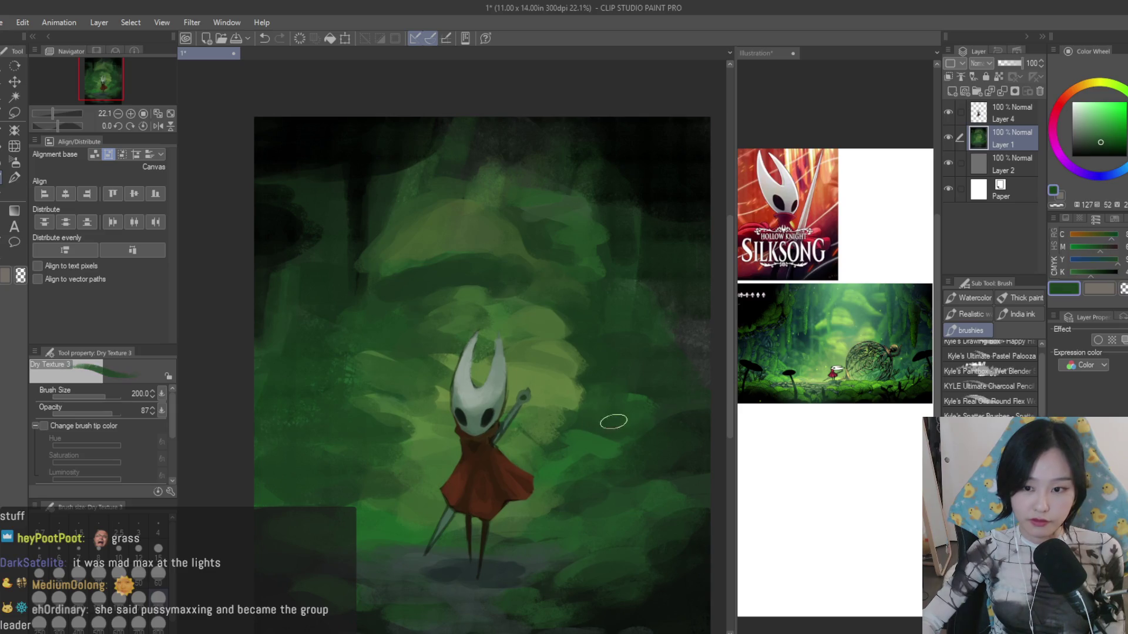
scroll(624, 404, up, 1)
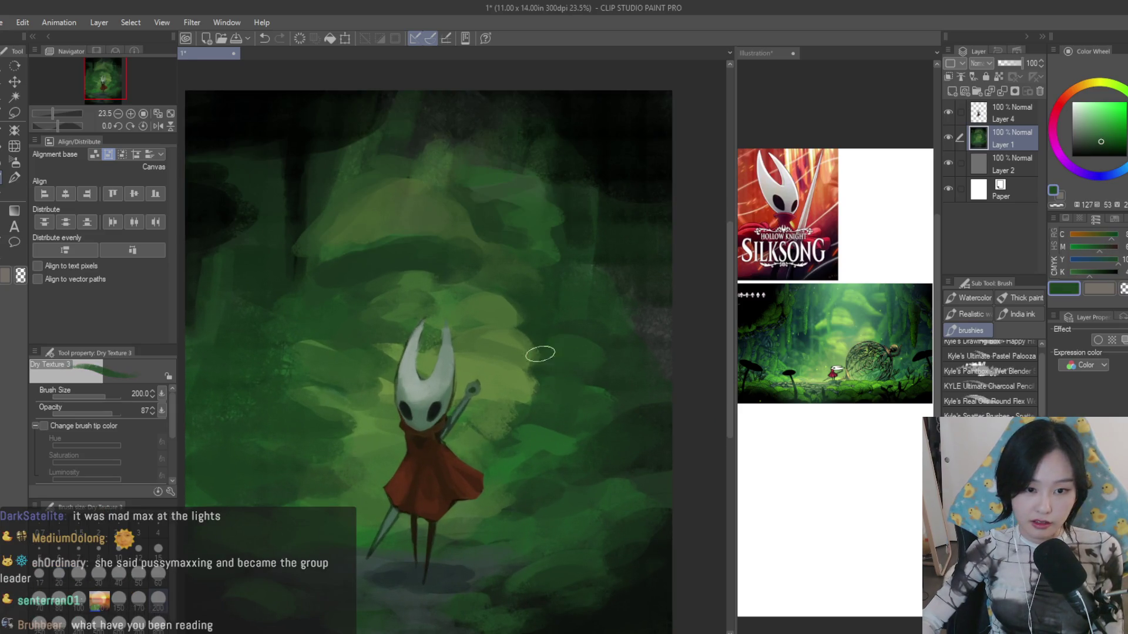
scroll(989, 379, down, 3)
scroll(989, 379, down, 3)
scroll(989, 380, down, 3)
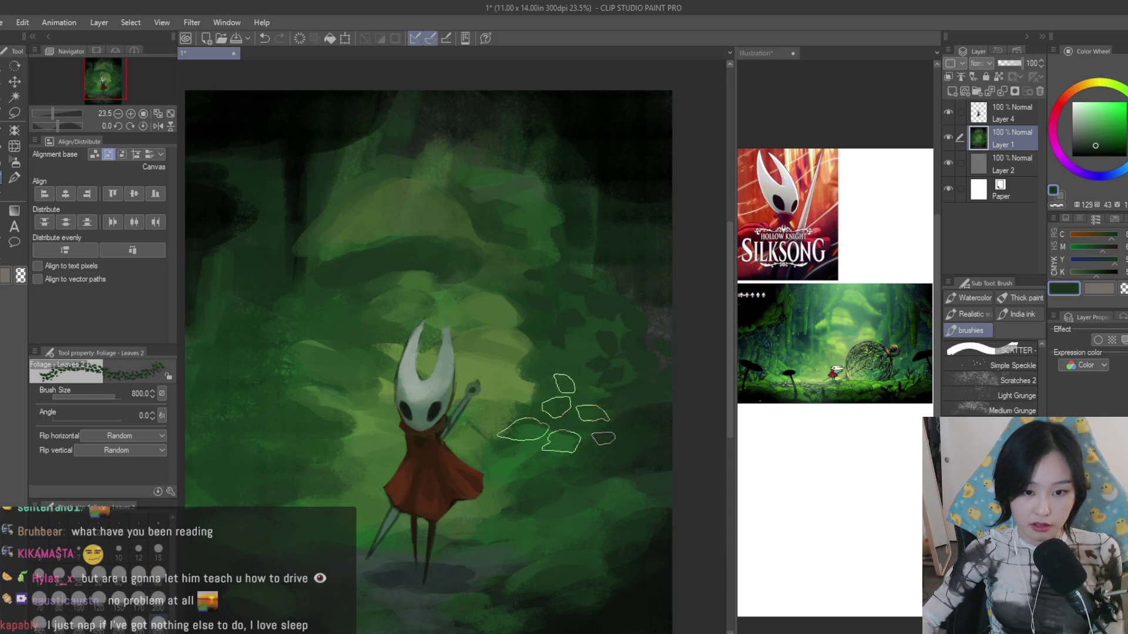
- Try dark leaf scatters right of the figure with a smaller brush, then start grass at its feet
click(551, 401)
key(ctrl+z)
key(bracketleft)
key(bracketleft)
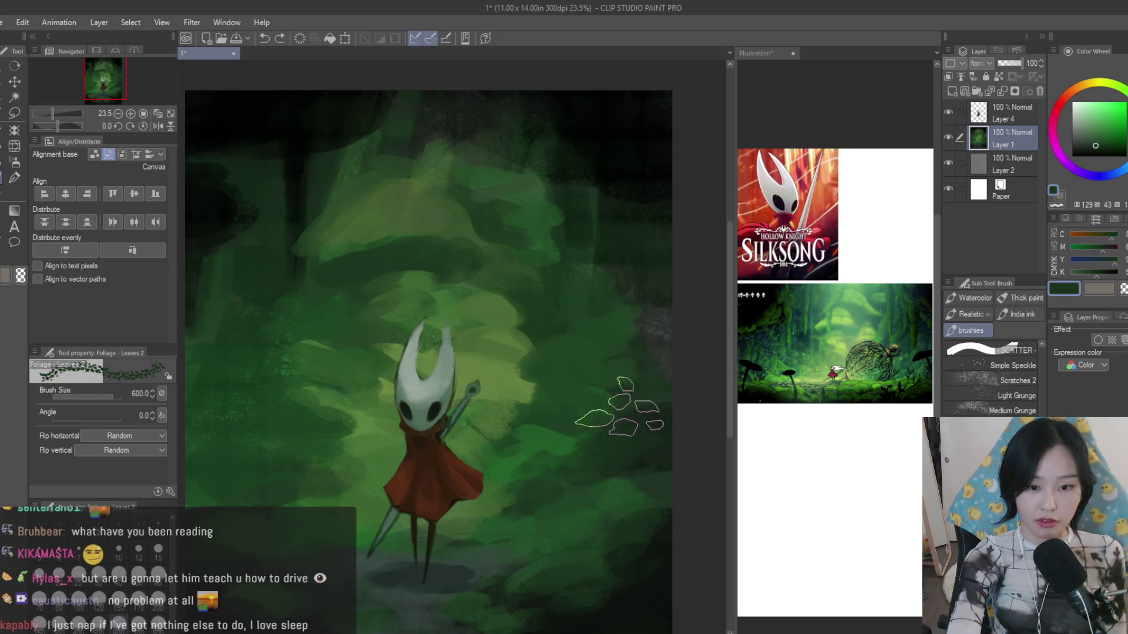
drag(579, 391, 578, 416)
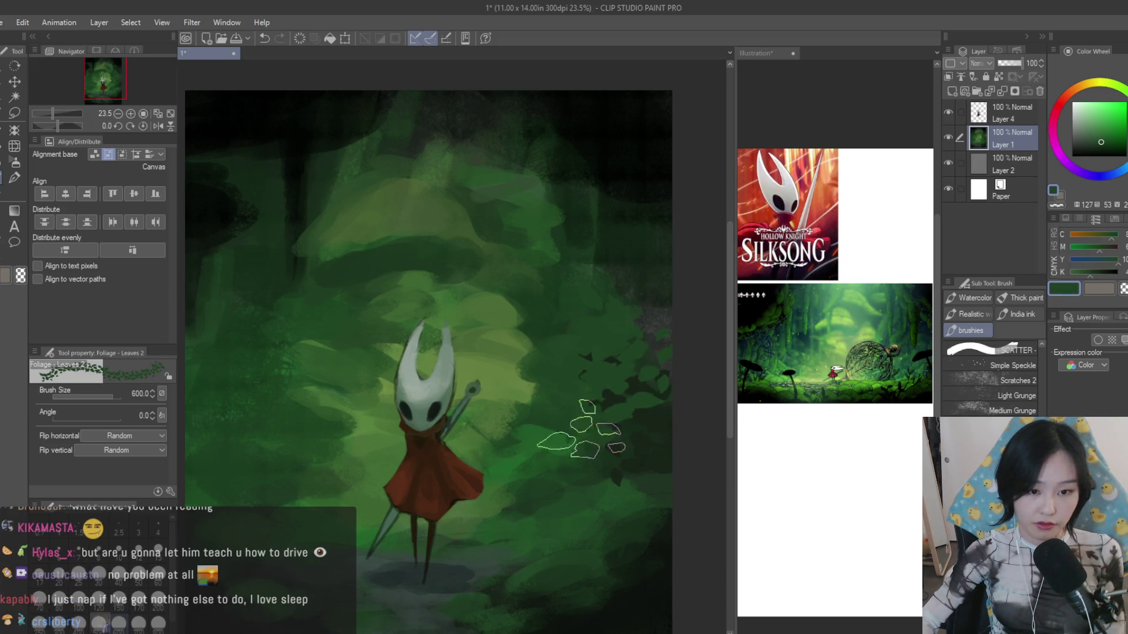
scroll(647, 307, up, 1)
key(ctrl+z)
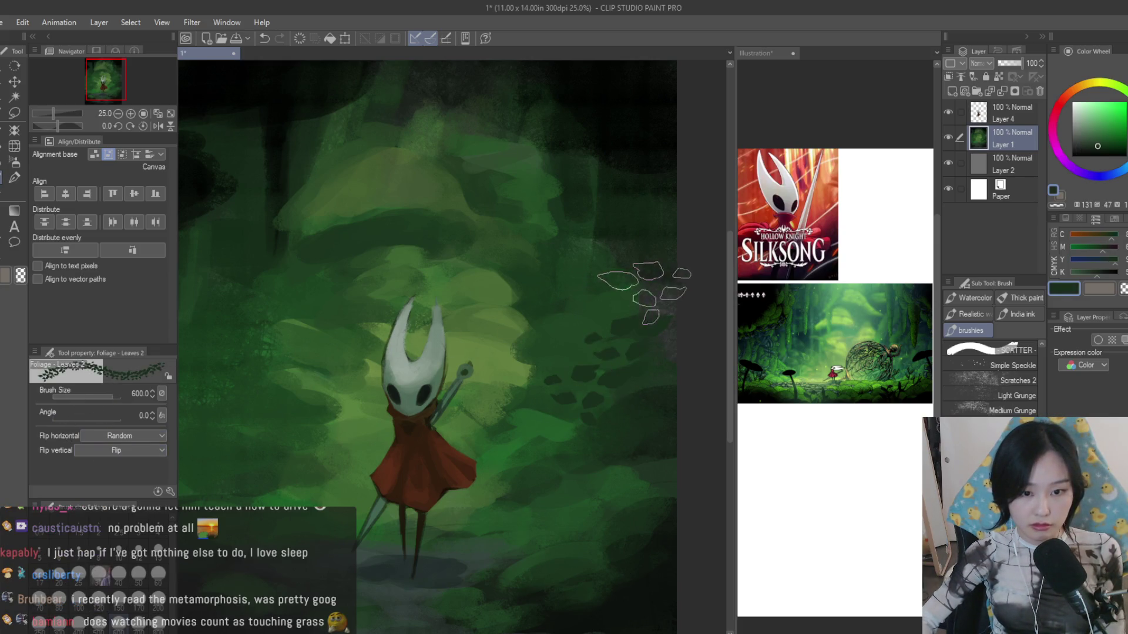
drag(661, 297, 364, 421)
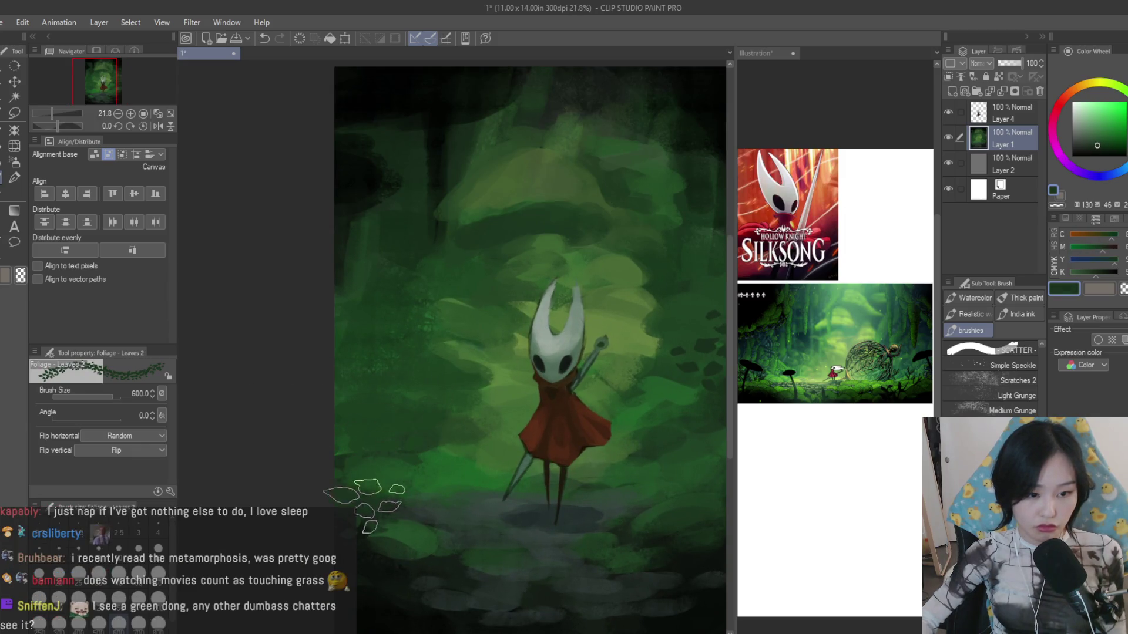
drag(371, 573, 605, 595)
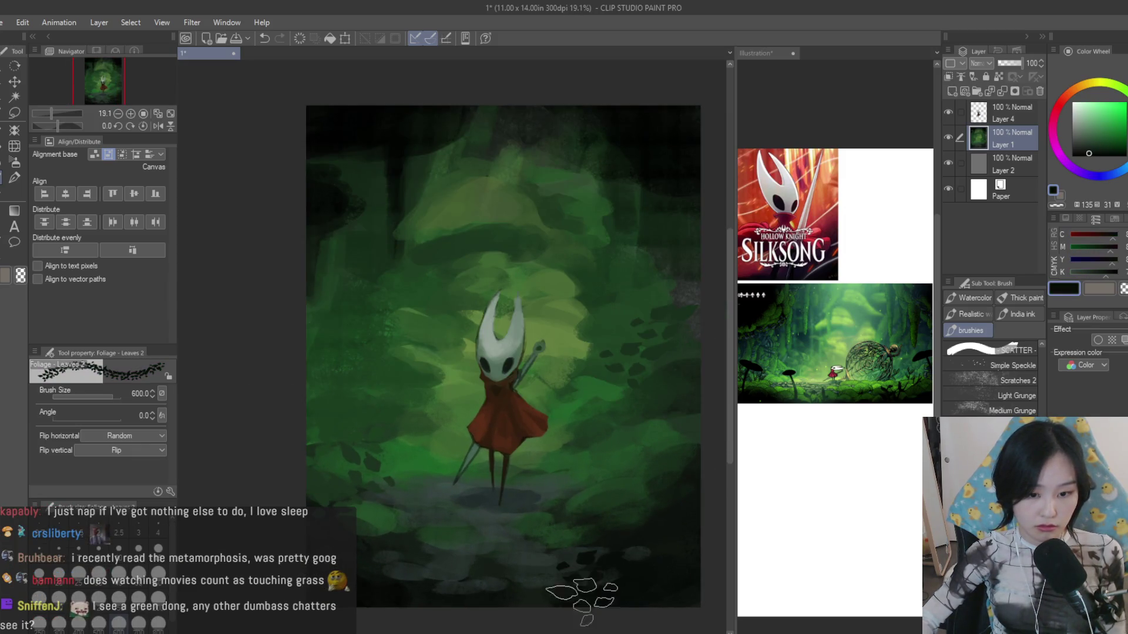
scroll(369, 265, up, 1)
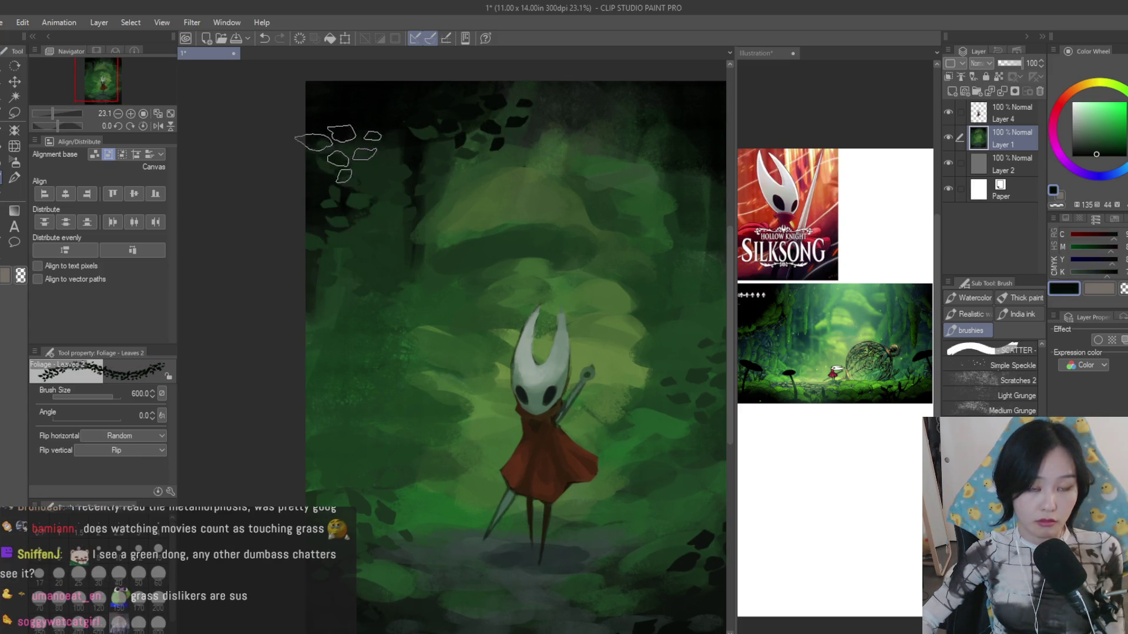
scroll(353, 141, down, 4)
scroll(573, 388, up, 2)
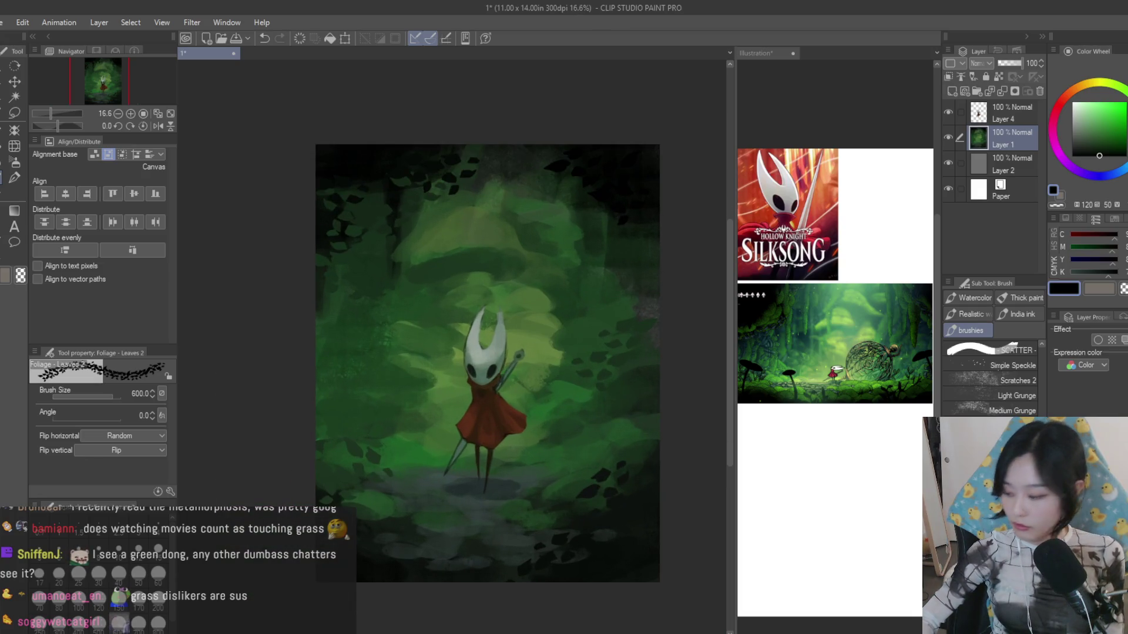
scroll(990, 379, down, 2)
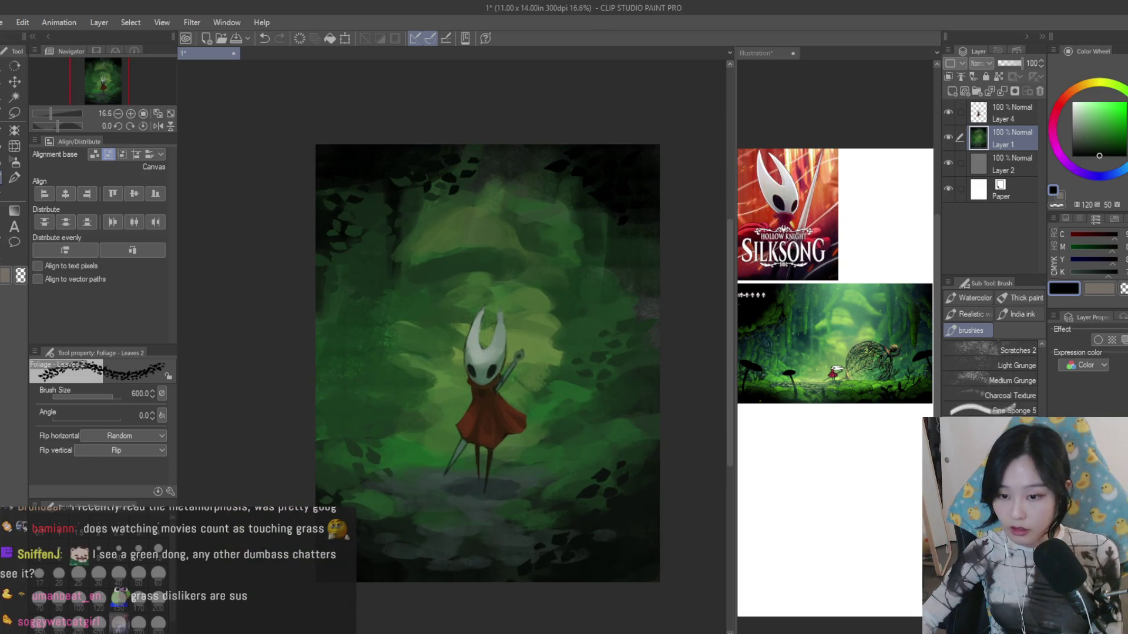
scroll(989, 379, down, 2)
scroll(554, 467, up, 2)
mouse_move(554, 466)
mouse_down()
mouse_move(449, 534)
mouse_move(538, 427)
mouse_up()
- Try grass tufts either side of the feet, then take Dry Texture 3 on Layer 4 and start Liquify
key(ctrl+z)
mouse_move(297, 398)
mouse_down()
mouse_move(402, 441)
mouse_move(301, 427)
mouse_move(303, 403)
mouse_up()
key(ctrl+z)
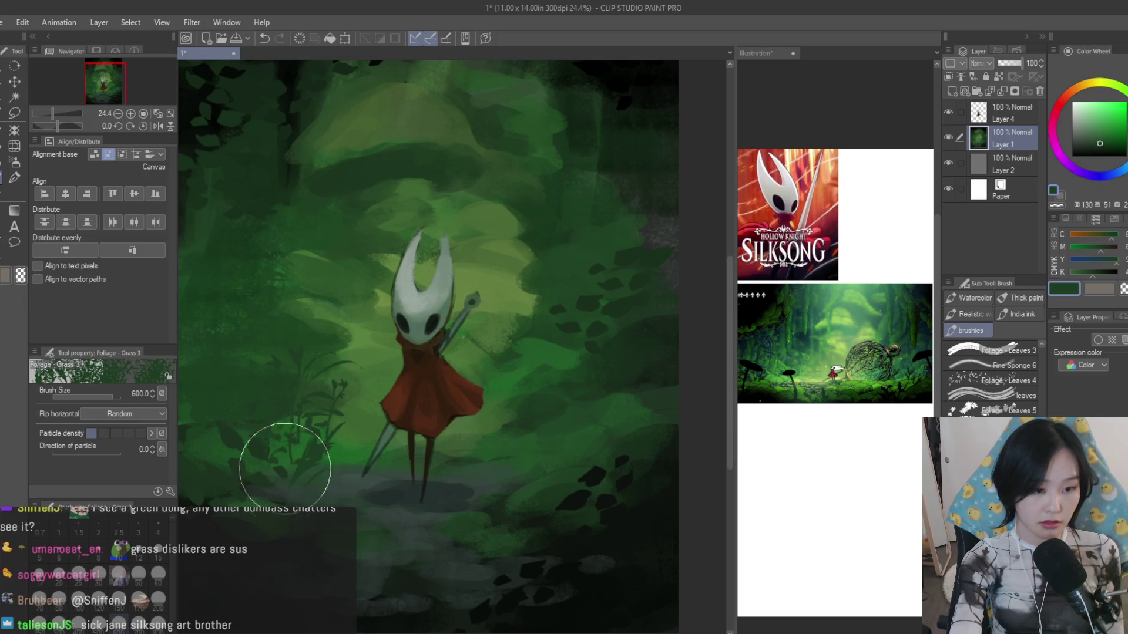
scroll(649, 396, down, 2)
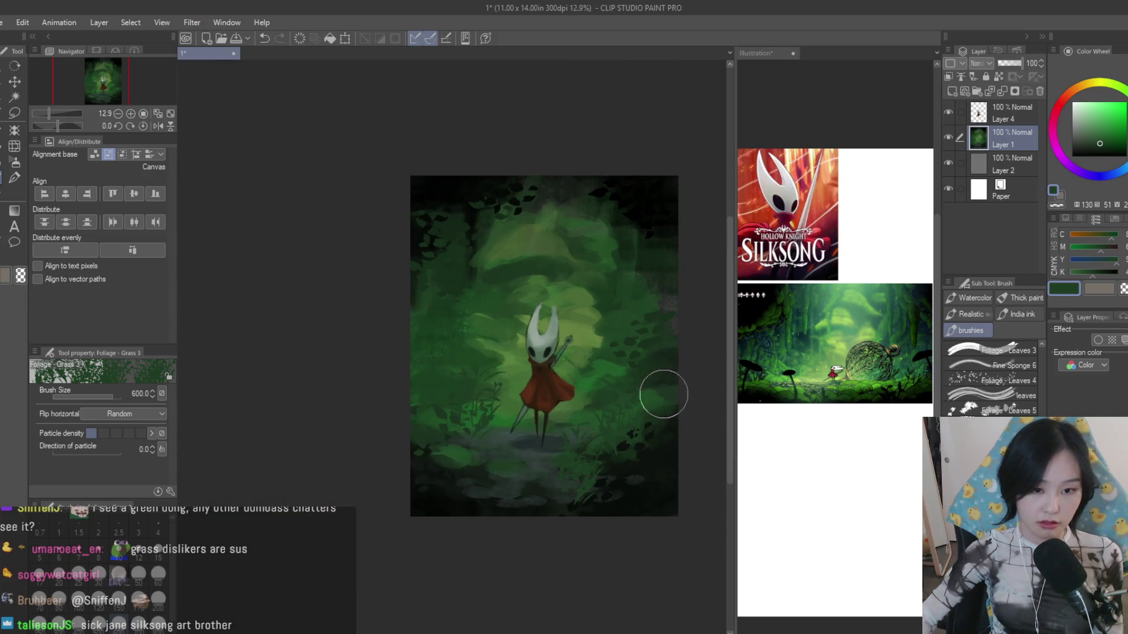
scroll(661, 390, up, 1)
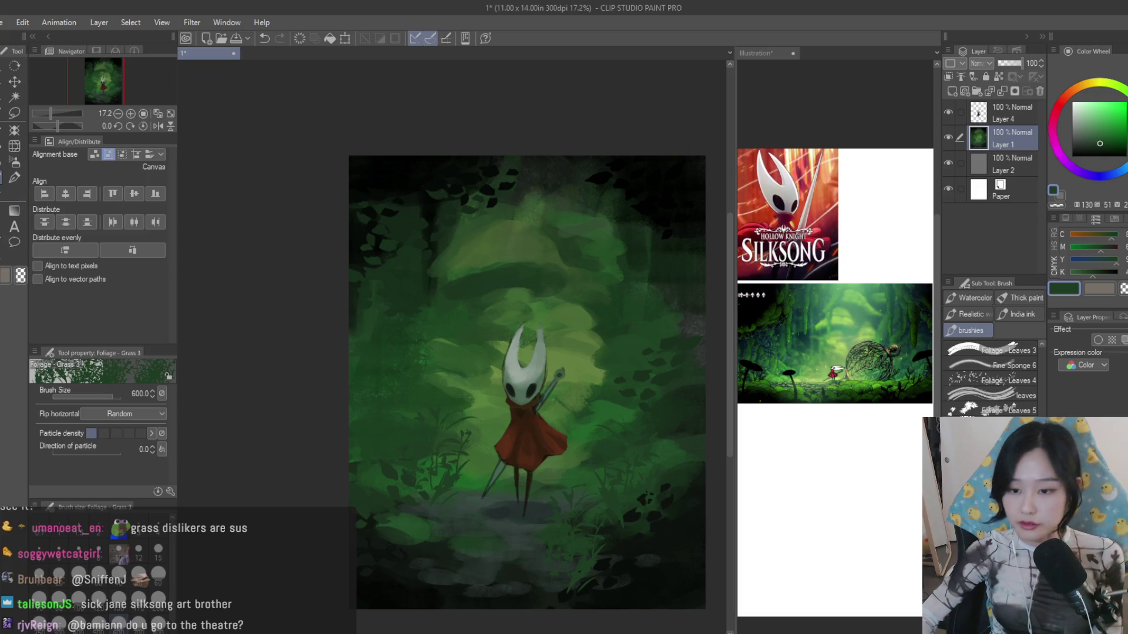
scroll(231, 234, up, 1)
scroll(987, 370, down, 2)
scroll(987, 371, down, 2)
scroll(987, 370, down, 2)
click(996, 366)
scroll(987, 370, up, 1)
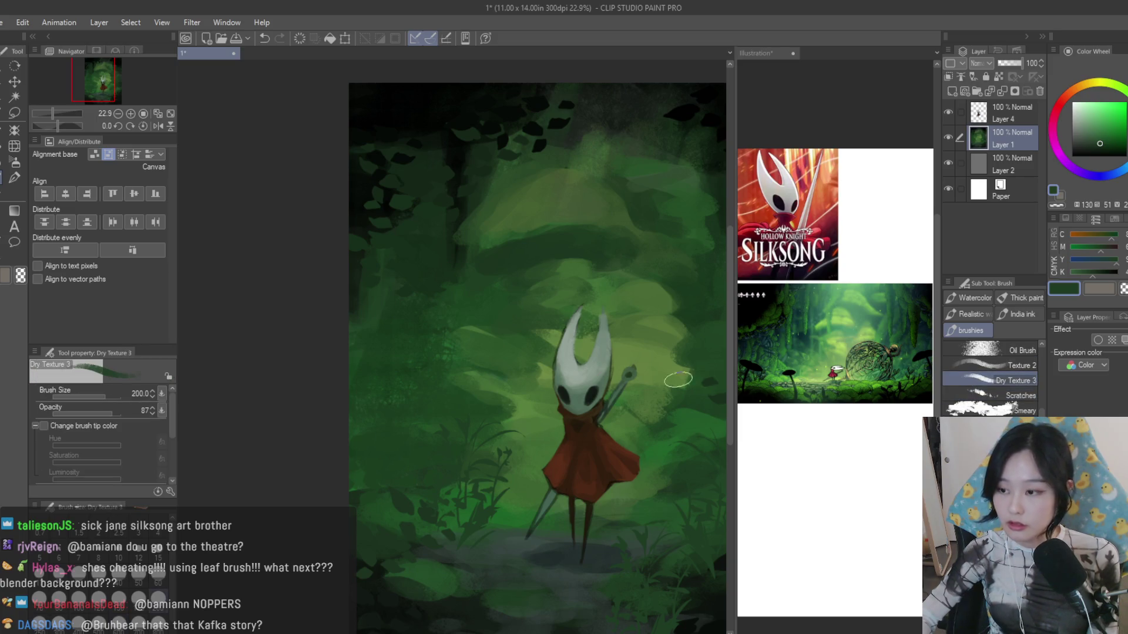
scroll(512, 388, up, 1)
scroll(516, 411, down, 2)
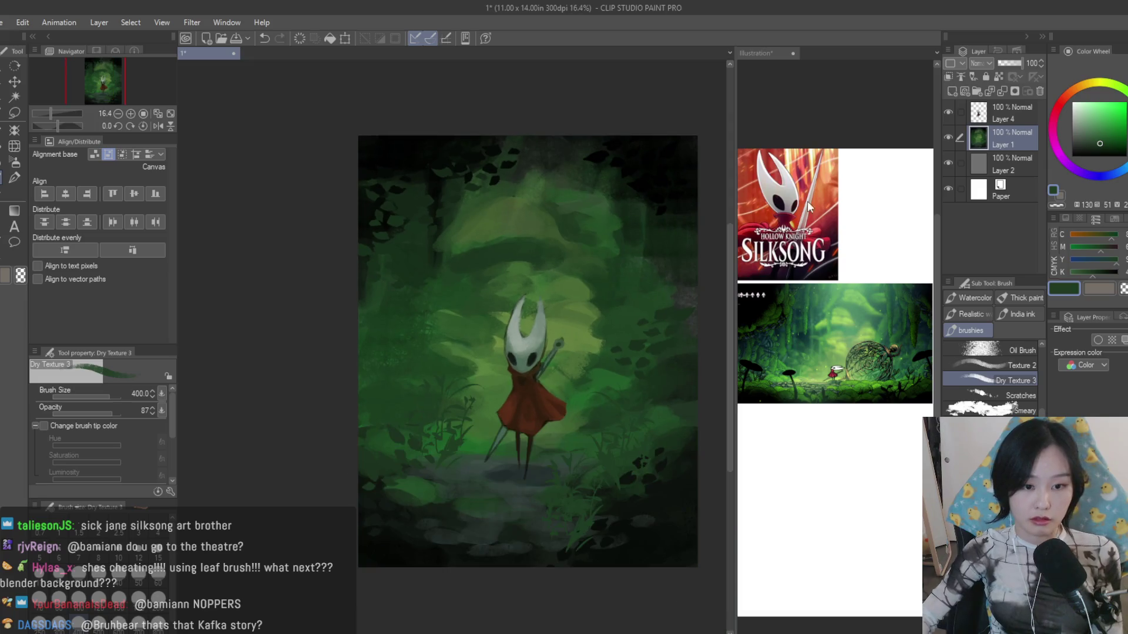
click(1005, 113)
scroll(505, 363, up, 4)
key(j)
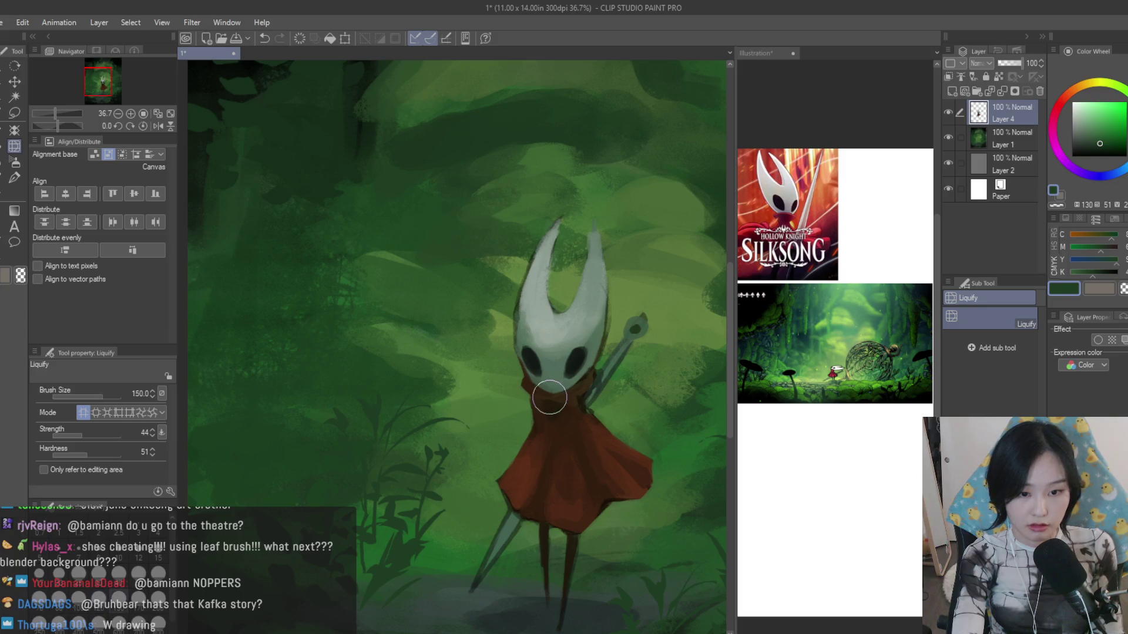
- Resize the Liquify brush to fit the head while warping the mask and cloak, then return to Dry Texture 3
key(bracketright)
key(bracketright)
key(bracketright)
key(bracketright)
key(bracketright)
key(bracketright)
key(bracketleft)
key(bracketleft)
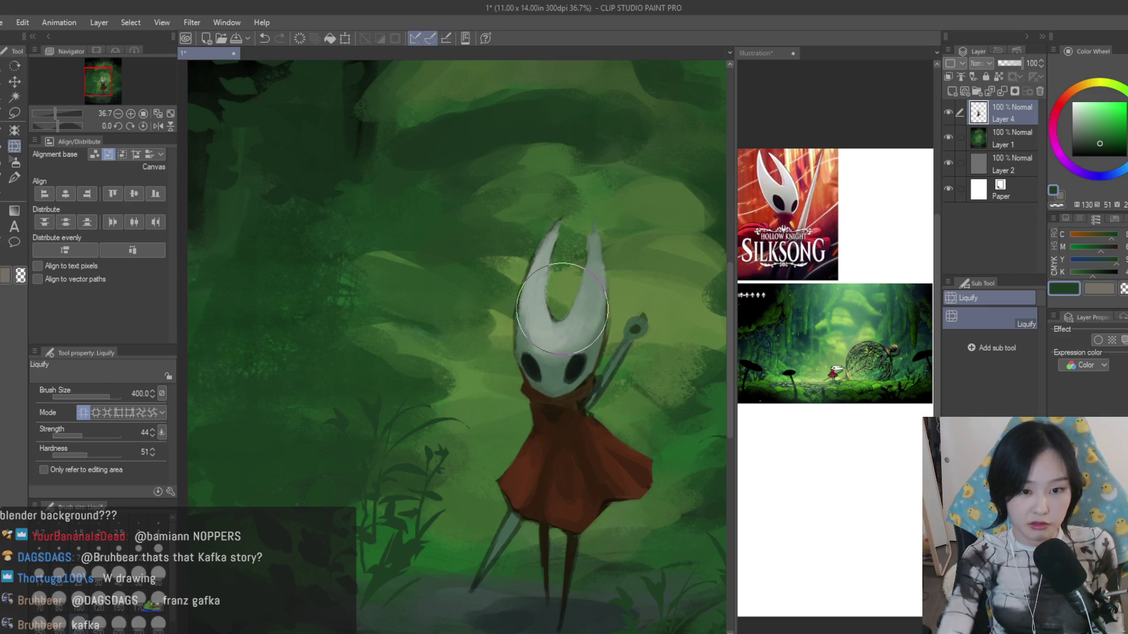
scroll(476, 379, down, 2)
scroll(527, 413, up, 1)
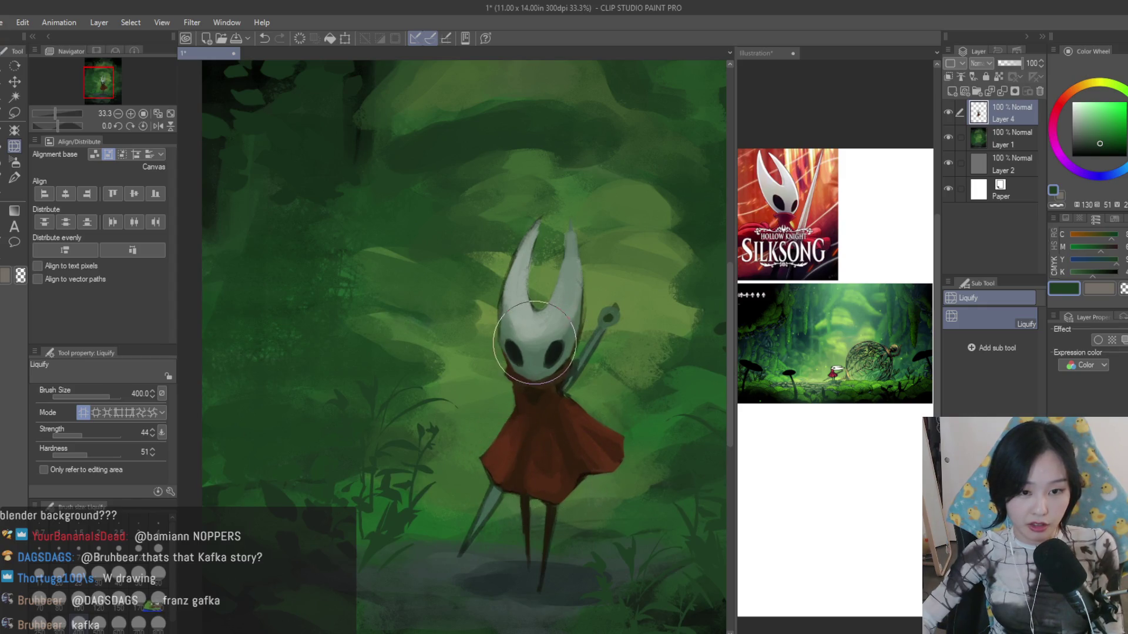
scroll(550, 256, down, 2)
scroll(559, 282, up, 1)
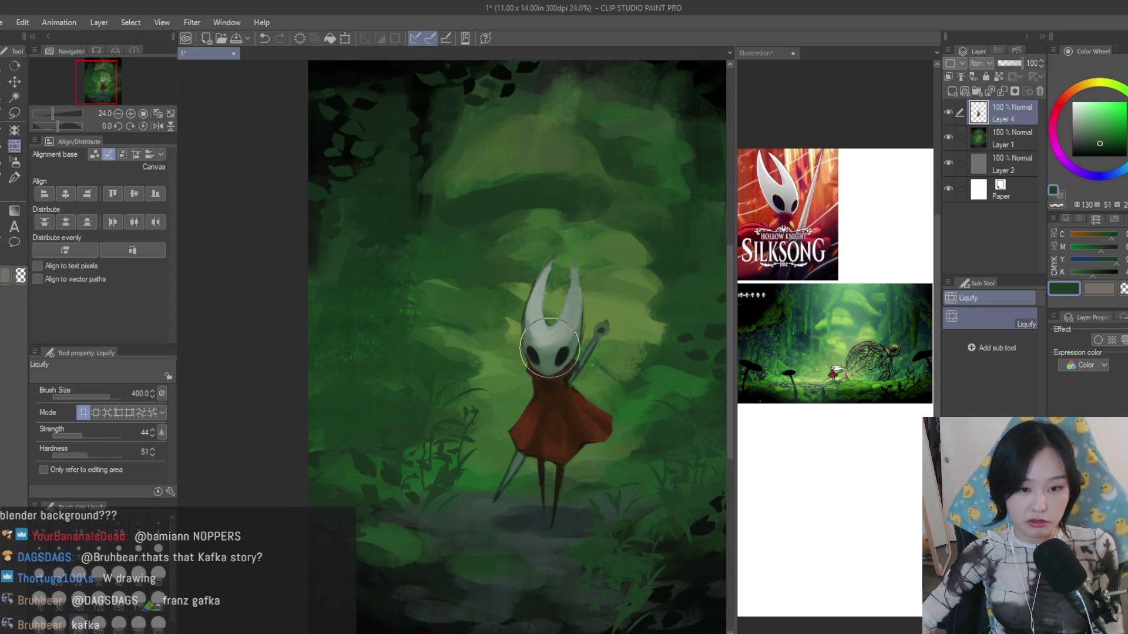
scroll(629, 491, down, 2)
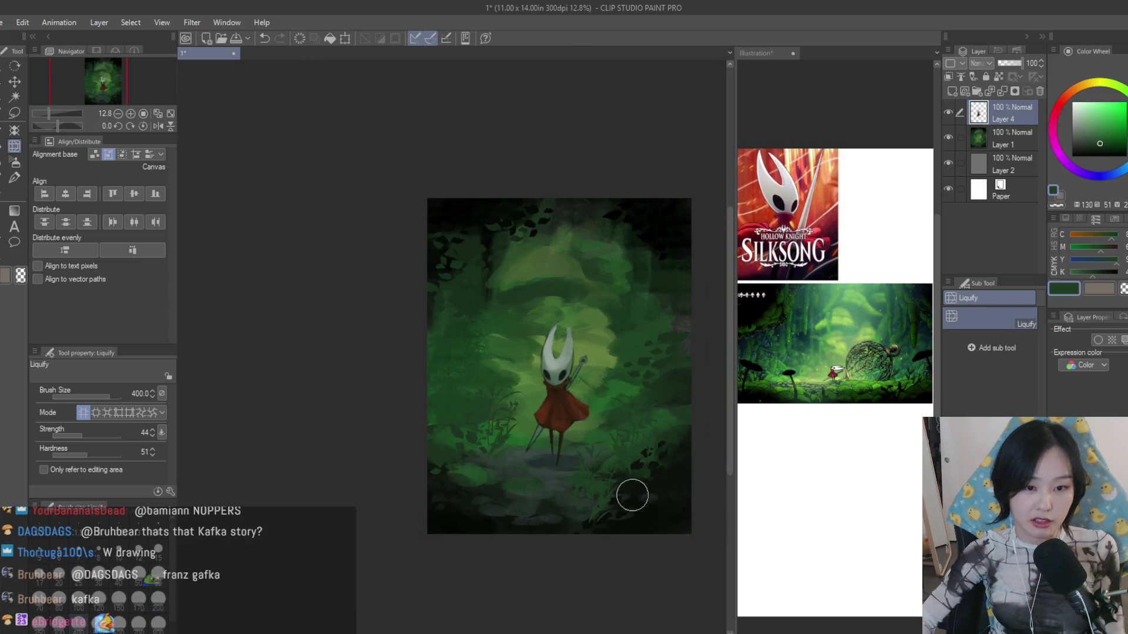
scroll(573, 423, up, 2)
scroll(591, 382, up, 1)
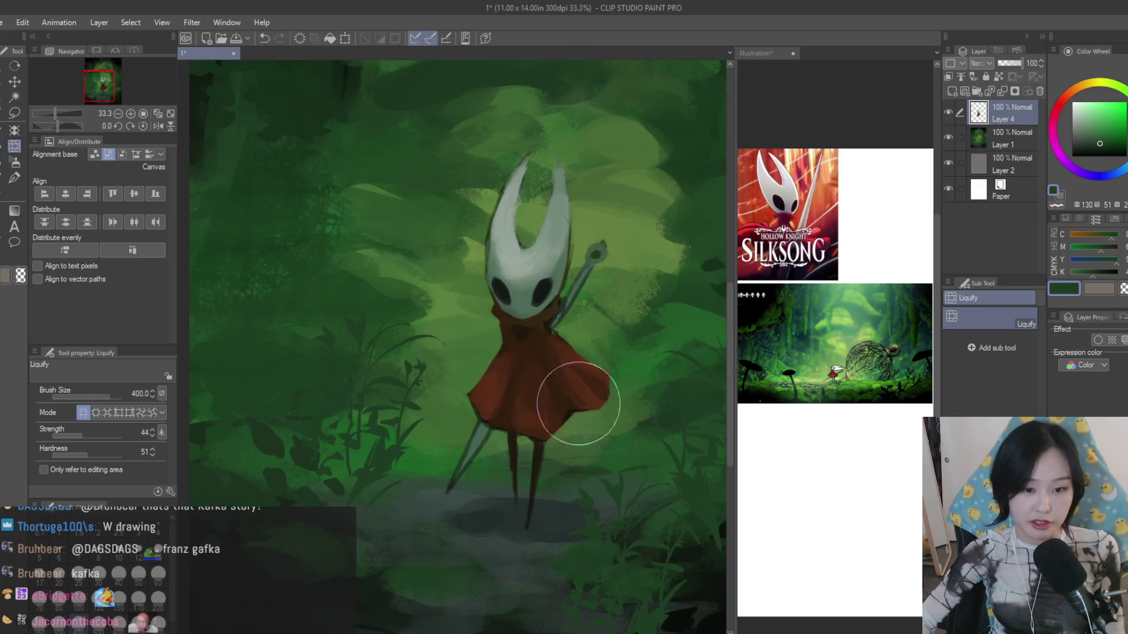
scroll(526, 493, down, 3)
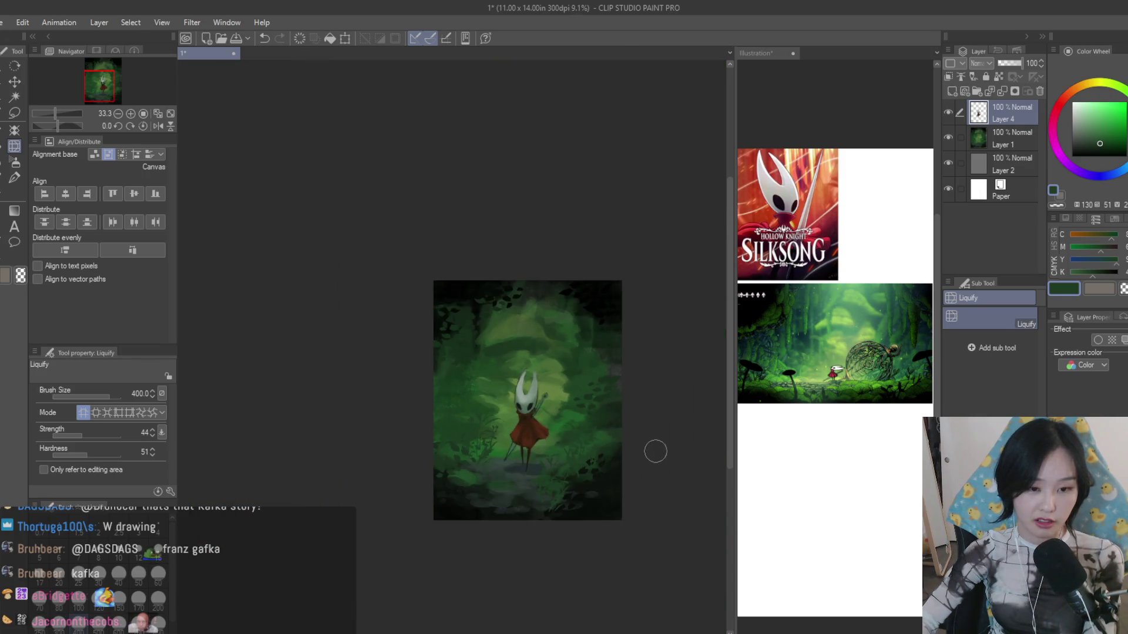
scroll(581, 460, up, 2)
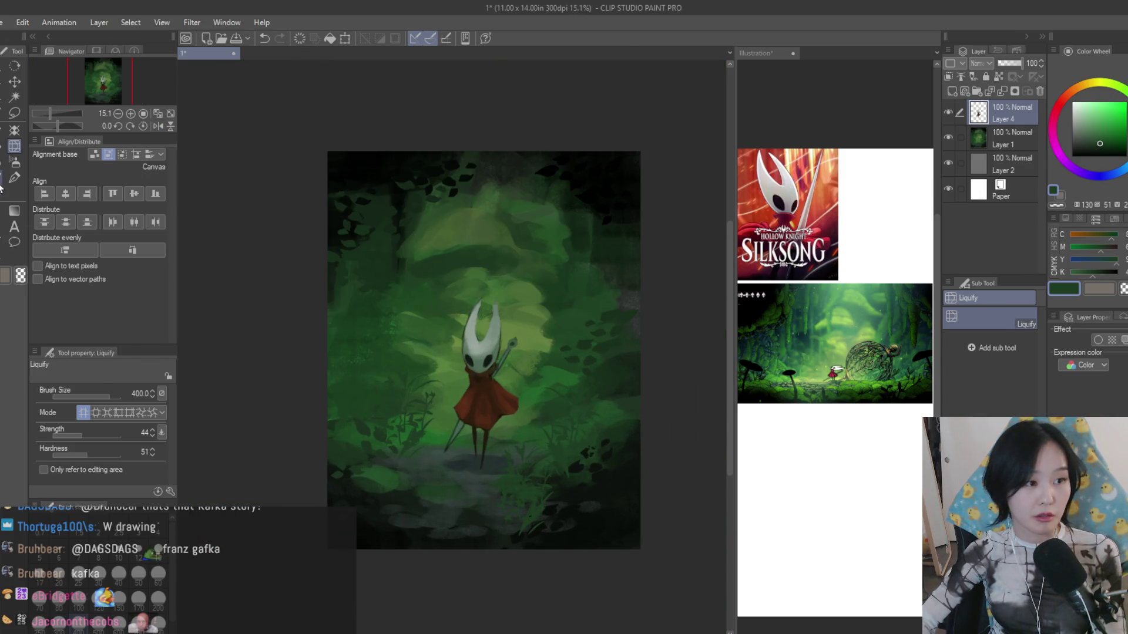
key(b)
scroll(406, 234, up, 1)
scroll(566, 491, up, 1)
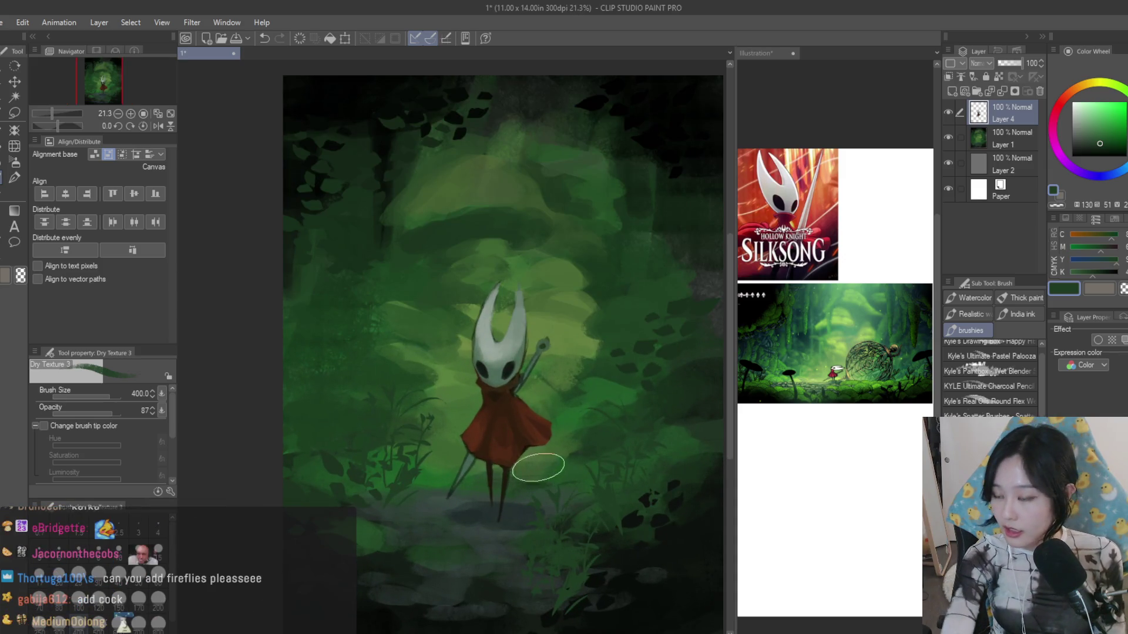
- Add a new layer, load yellow on a small brush and dab firefly dots through the forest
key(bracketleft)
key(bracketleft)
key(bracketleft)
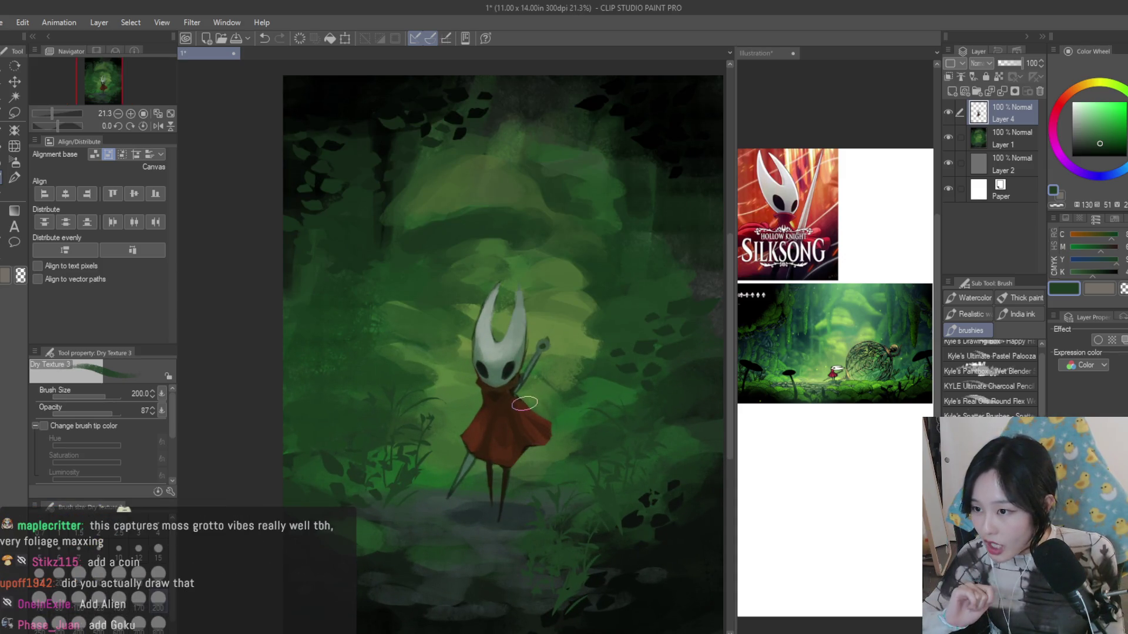
scroll(441, 260, down, 2)
click(963, 91)
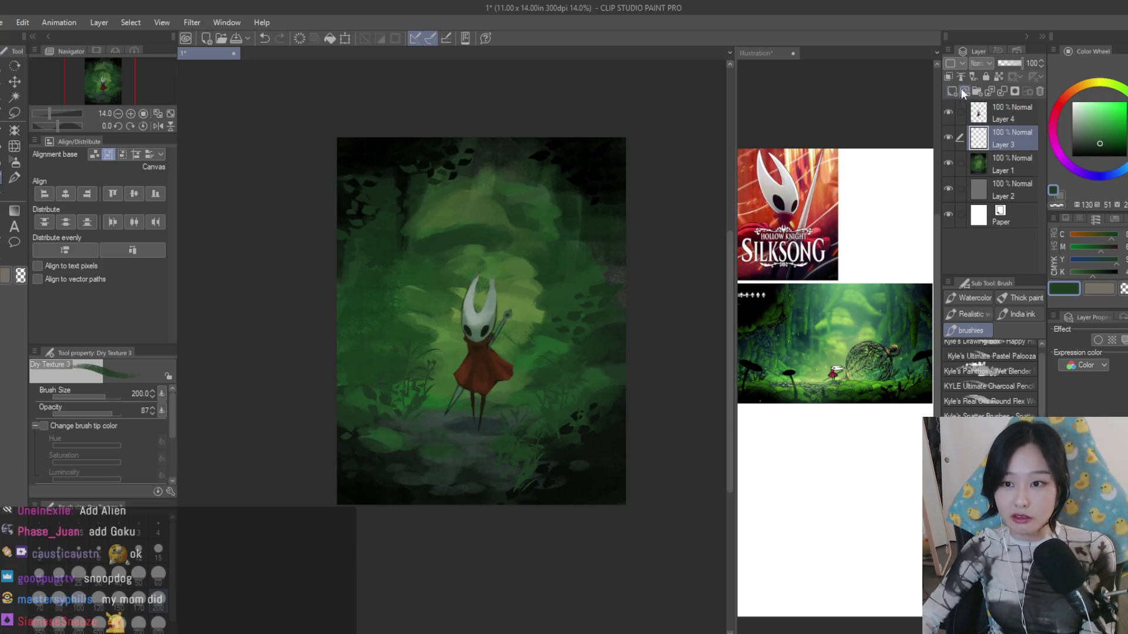
click(1093, 81)
scroll(367, 291, up, 2)
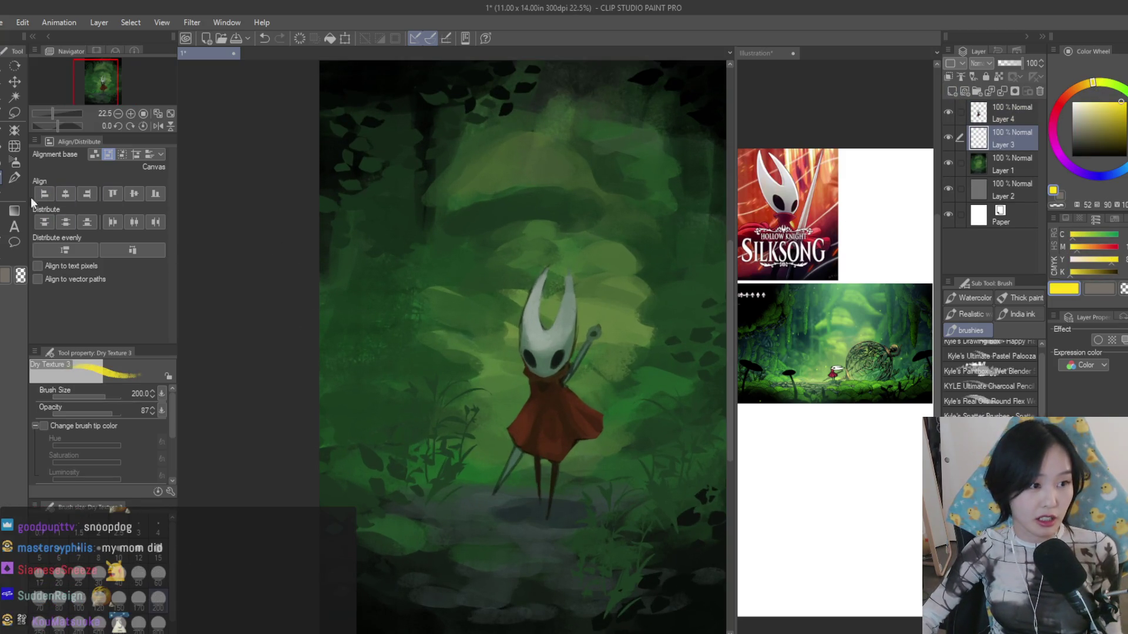
scroll(423, 431, down, 1)
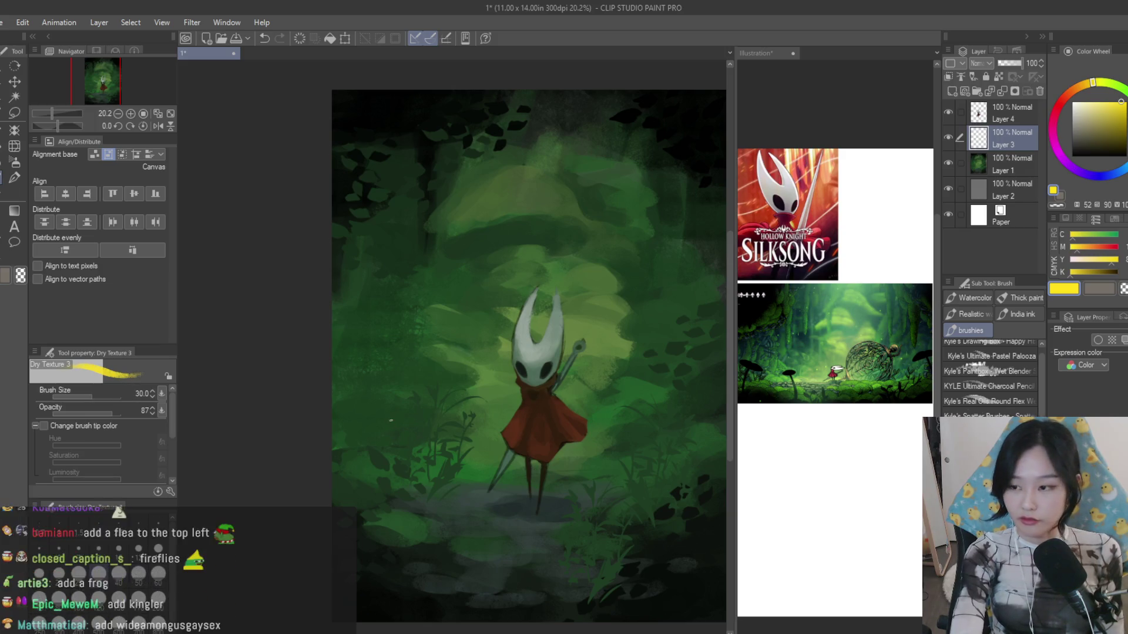
scroll(391, 420, up, 1)
scroll(390, 420, up, 1)
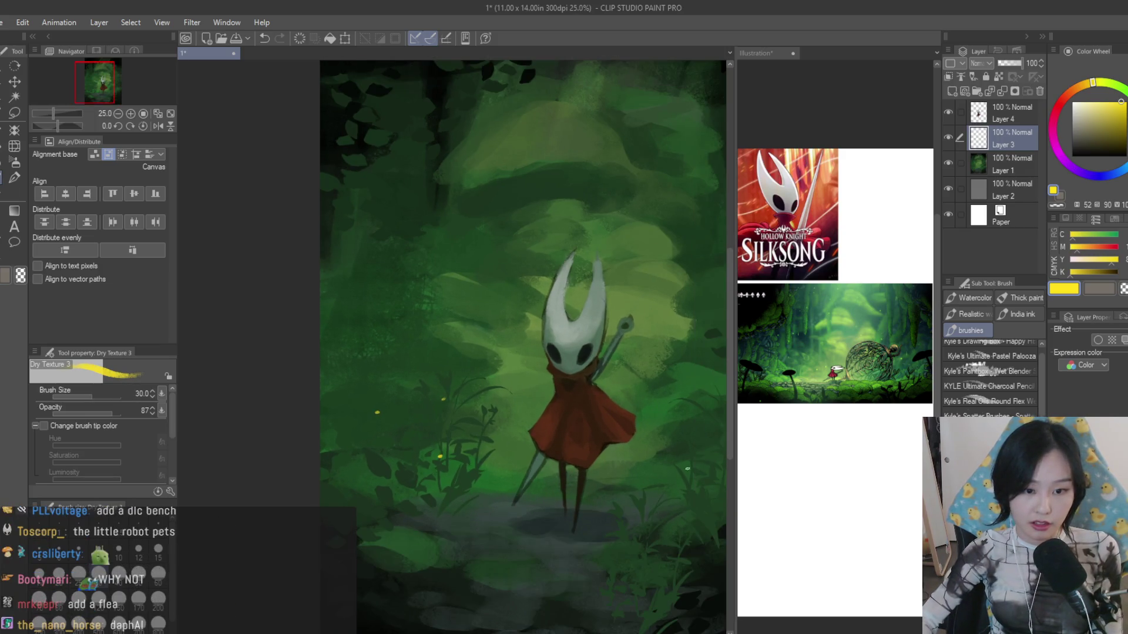
scroll(519, 344, up, 1)
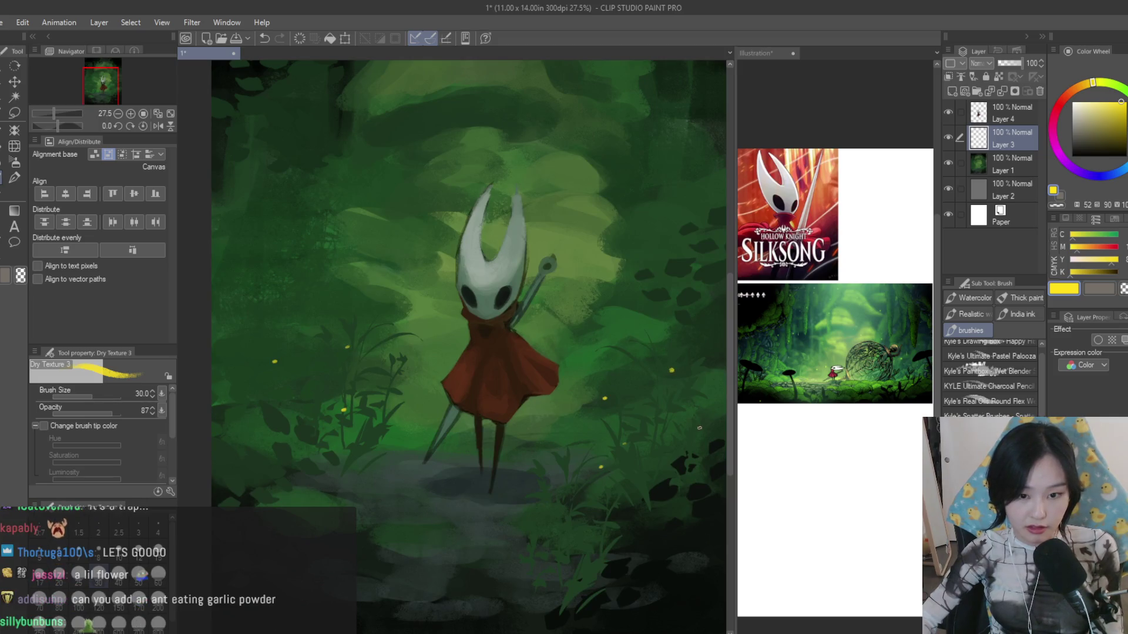
scroll(699, 429, down, 2)
scroll(421, 478, up, 1)
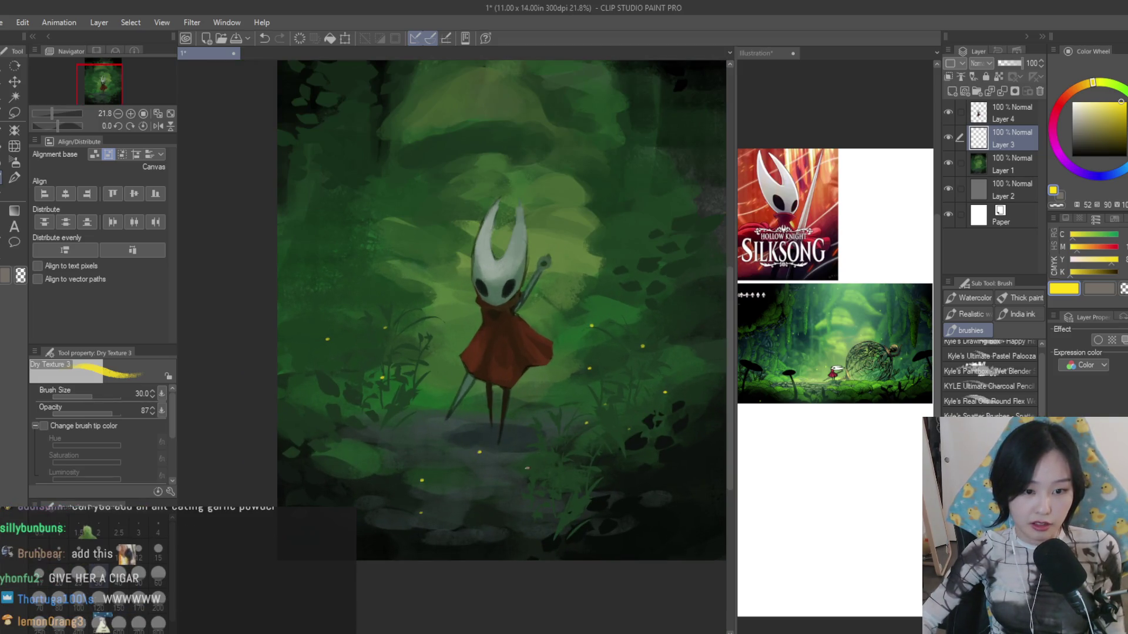
scroll(520, 344, up, 1)
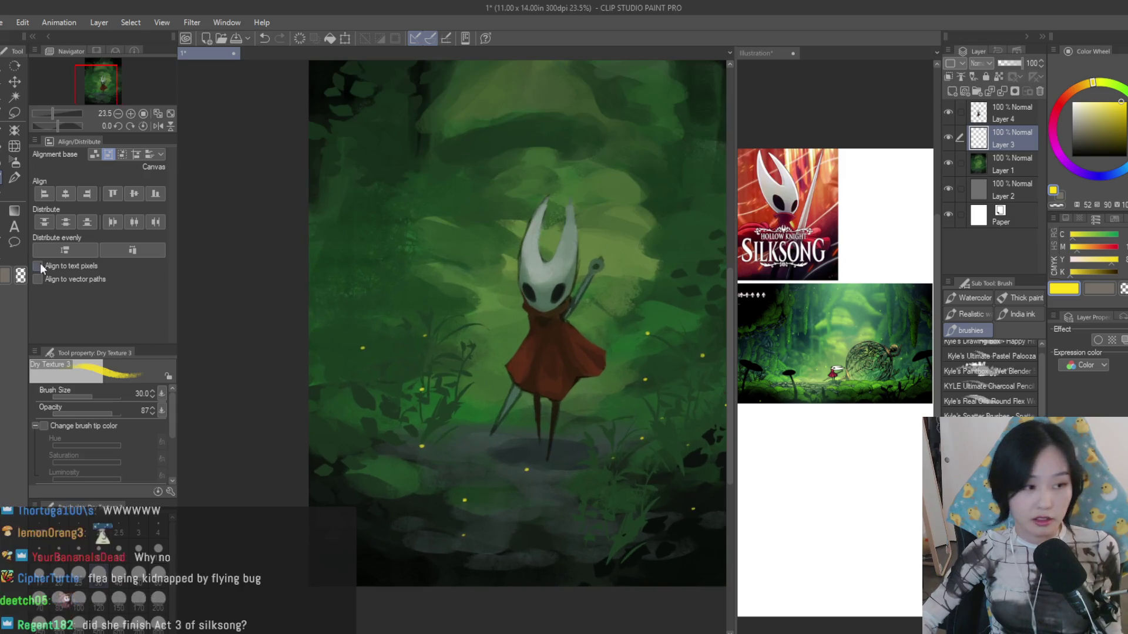
click(14, 162)
scroll(327, 415, up, 1)
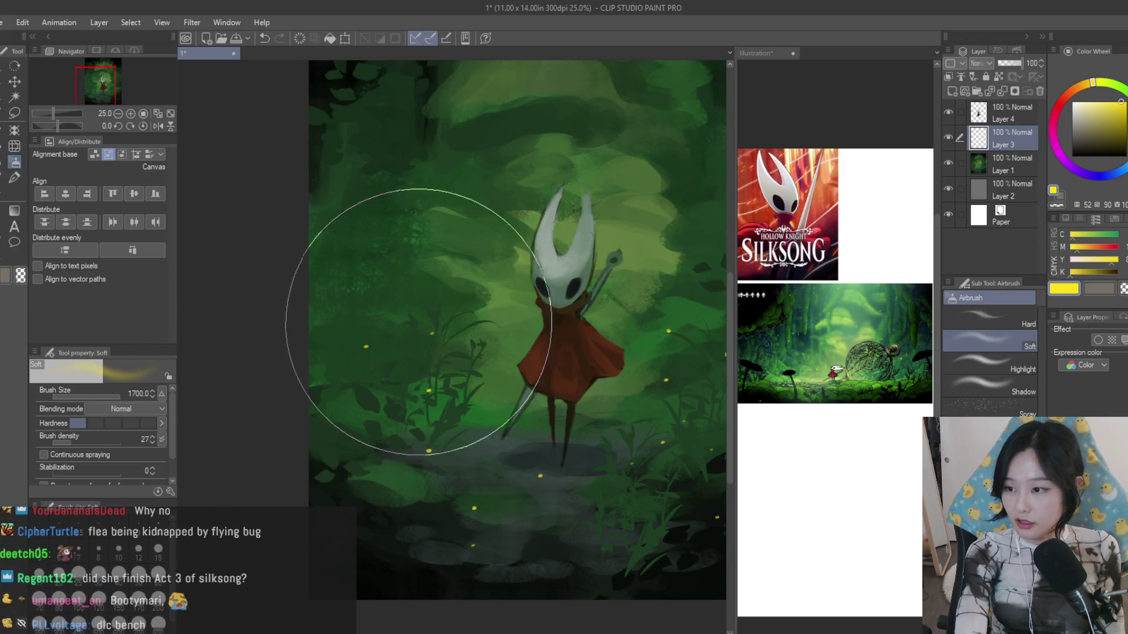
- Dab soft airbrush glows around several fireflies, alternating with the dry textured brush
drag(419, 322, 391, 351)
click(365, 346)
click(432, 333)
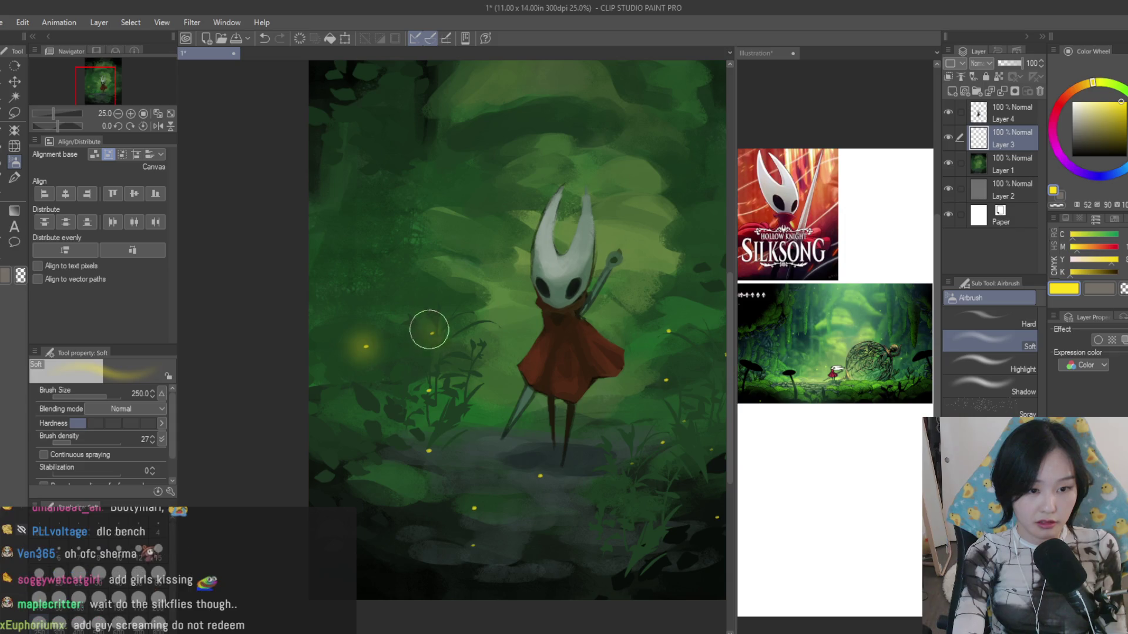
click(429, 451)
scroll(518, 482, down, 2)
scroll(615, 473, up, 1)
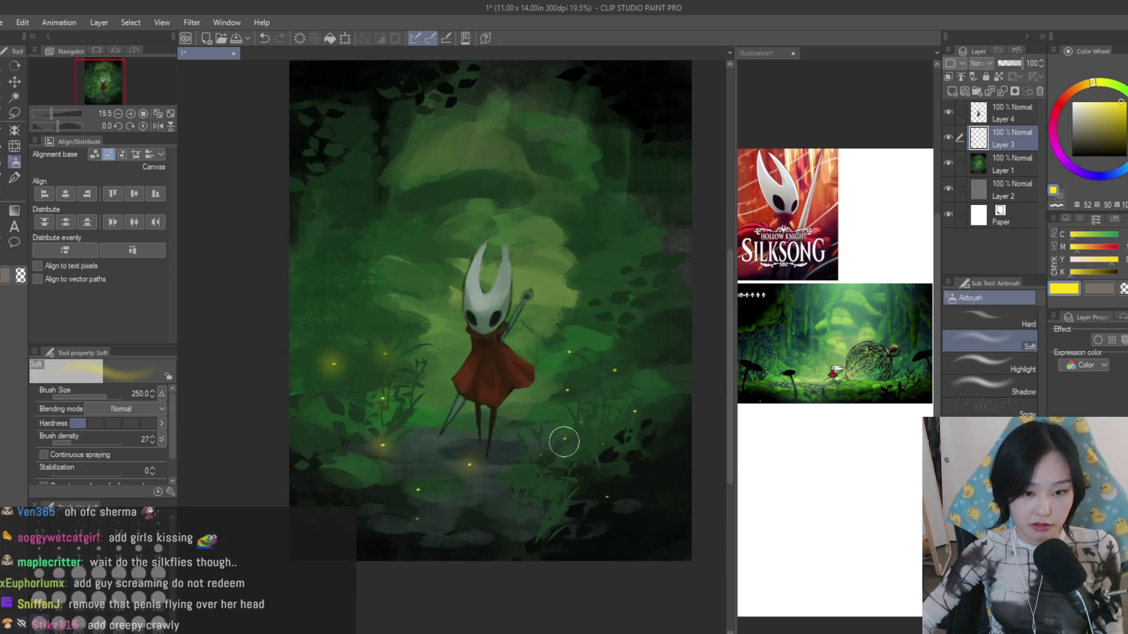
click(14, 181)
scroll(679, 323, up, 1)
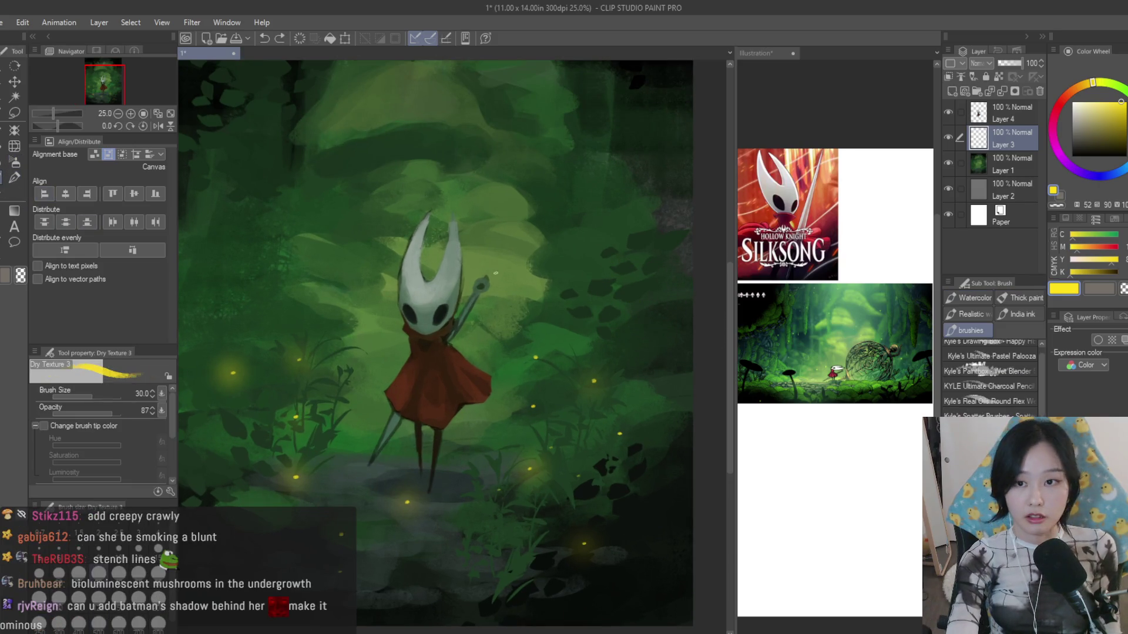
click(15, 161)
scroll(682, 317, up, 1)
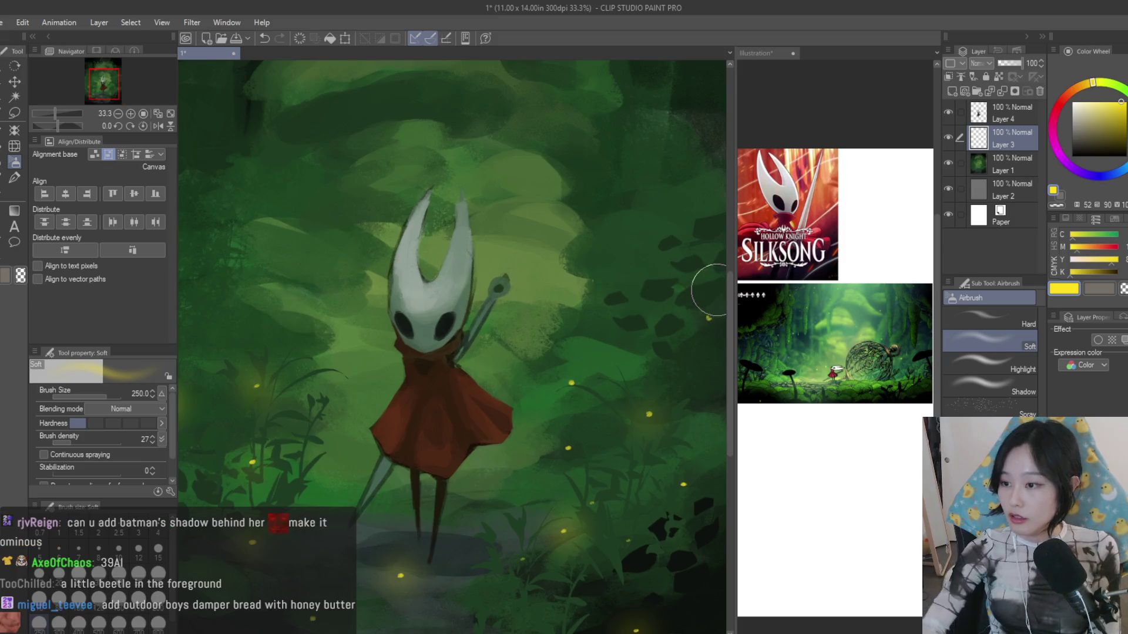
scroll(670, 317, down, 3)
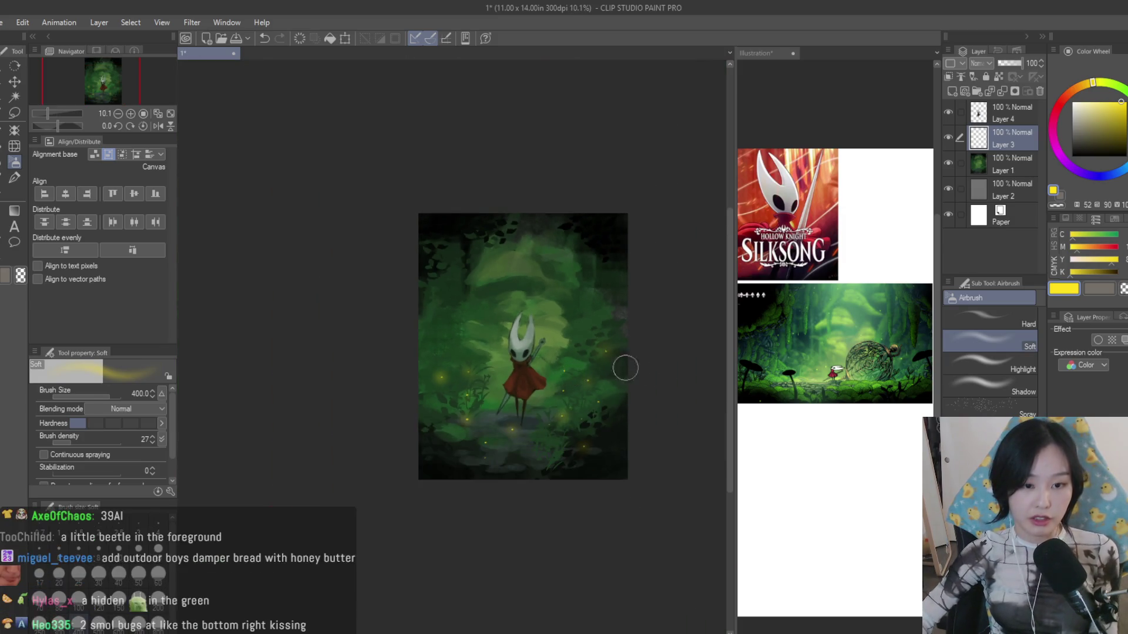
scroll(625, 364, up, 1)
scroll(564, 328, up, 1)
scroll(635, 318, down, 2)
scroll(652, 312, up, 1)
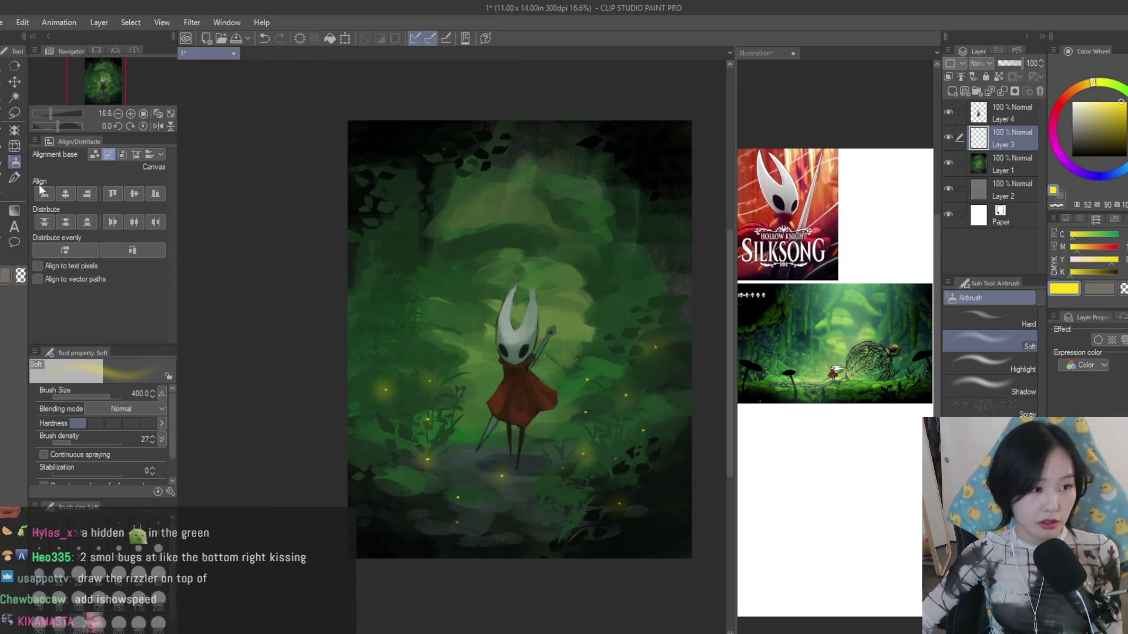
key(b)
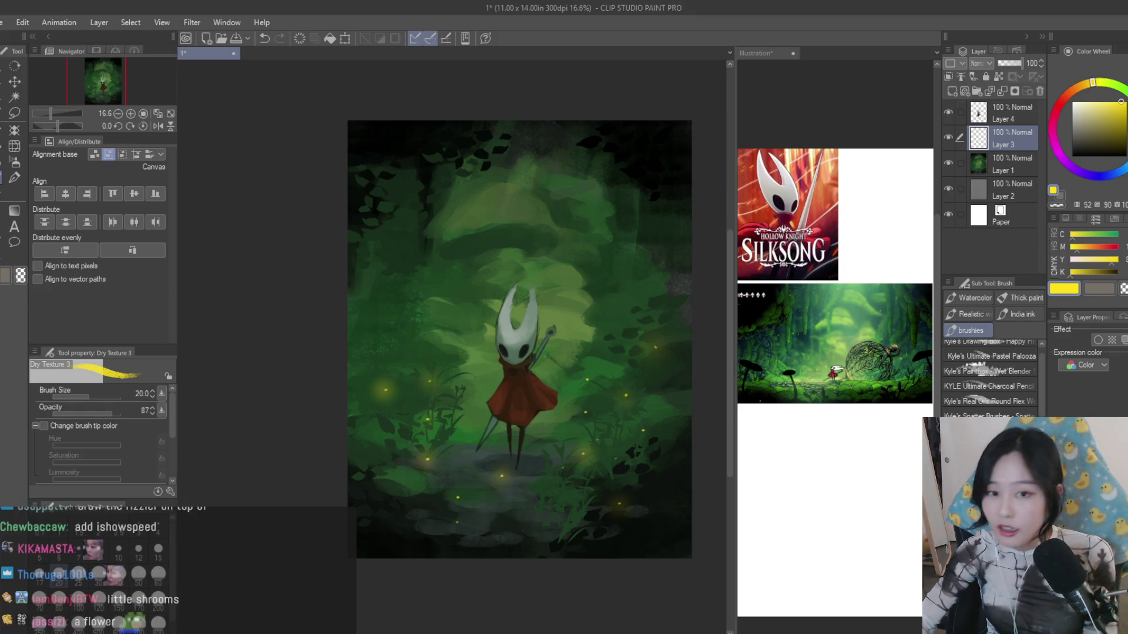
scroll(634, 396, down, 1)
scroll(634, 396, up, 1)
- Create a new empty Layer 5 on top and settle on a dark blue painting colour
key(ctrl+shift+n)
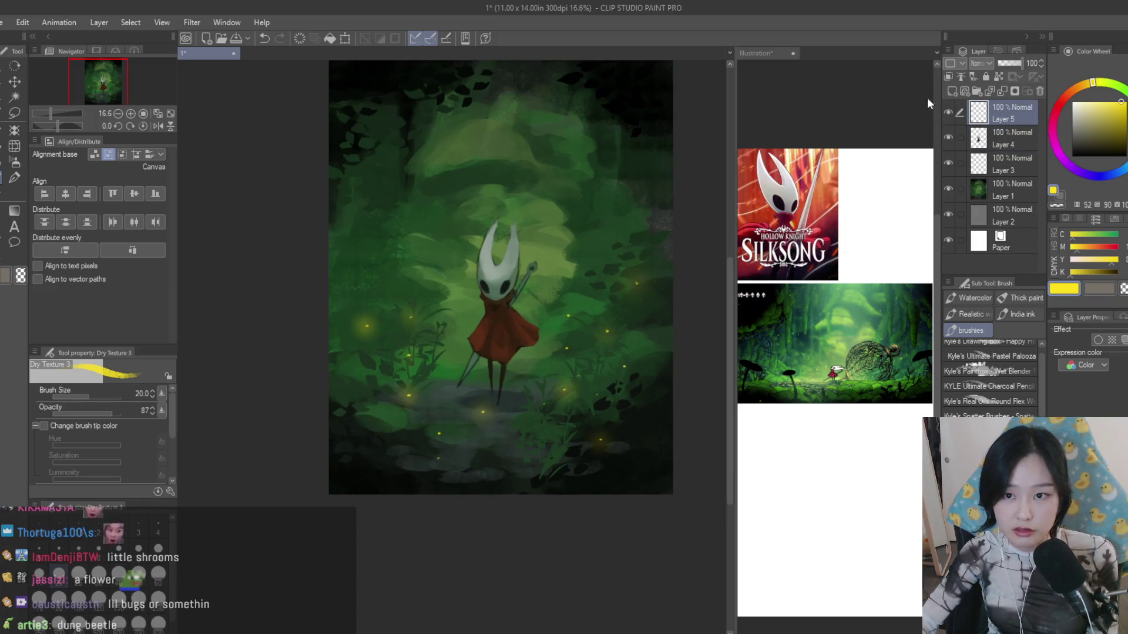
scroll(498, 397, up, 1)
click(1077, 138)
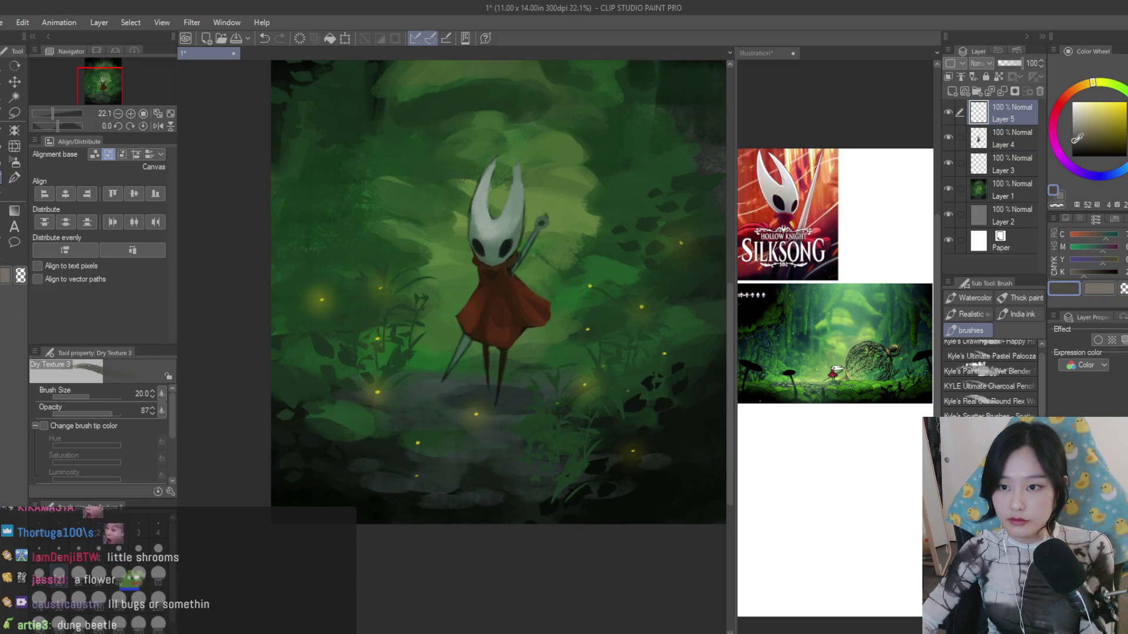
click(1121, 170)
click(1105, 140)
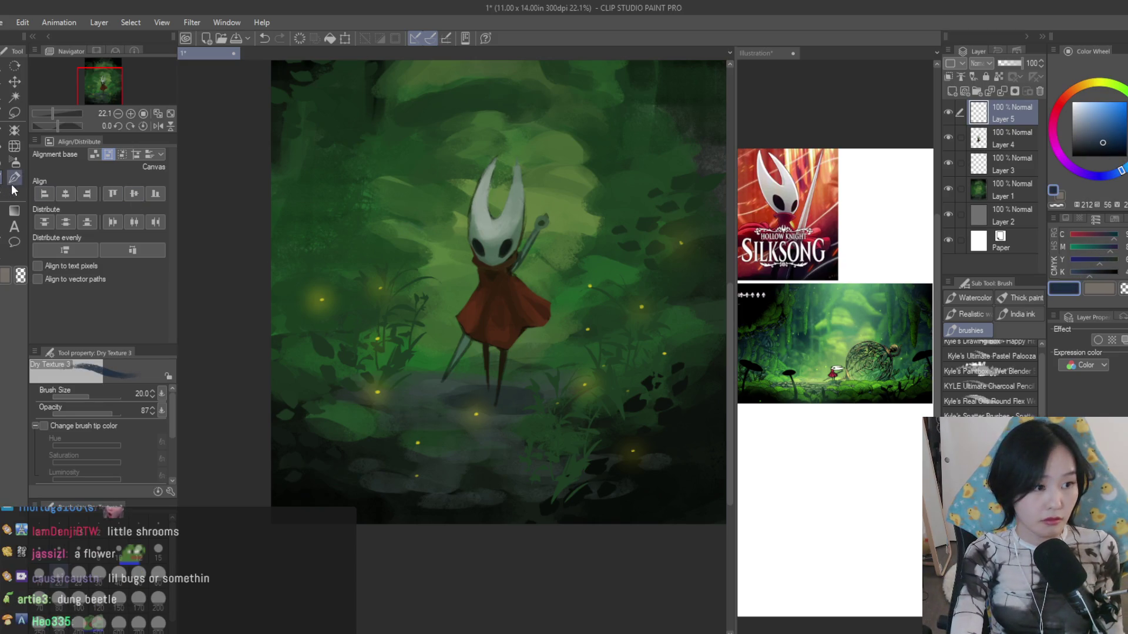
- Paint a dark U-shaped plant silhouette in the lower-left foreground and fill it in
key(bracketright)
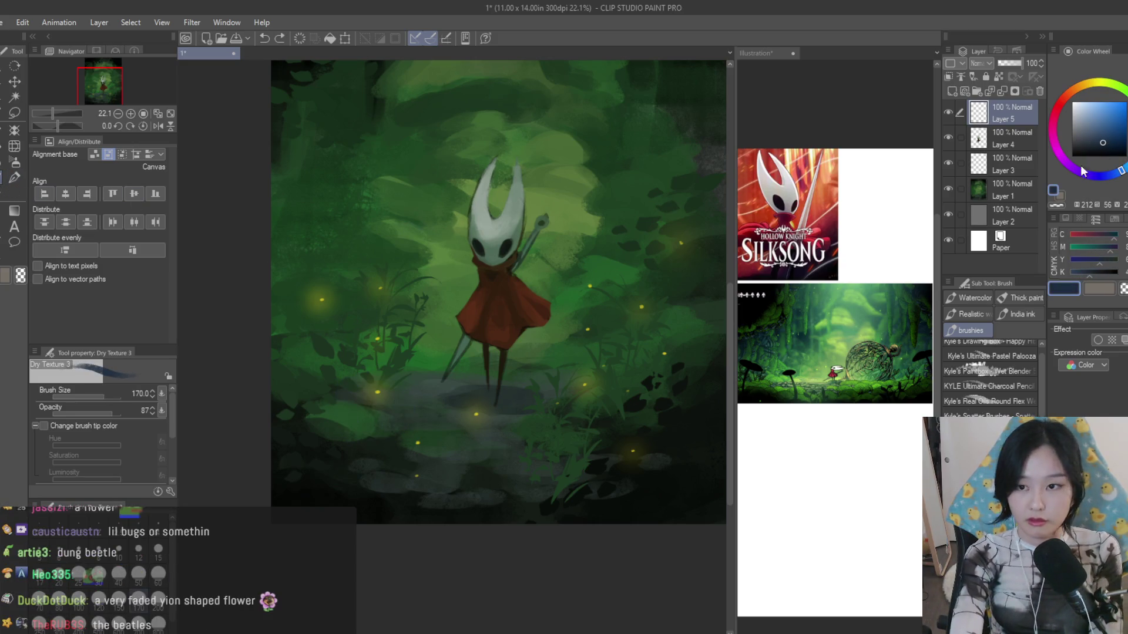
mouse_move(394, 403)
mouse_down()
mouse_move(373, 456)
mouse_move(345, 394)
mouse_move(401, 407)
mouse_up()
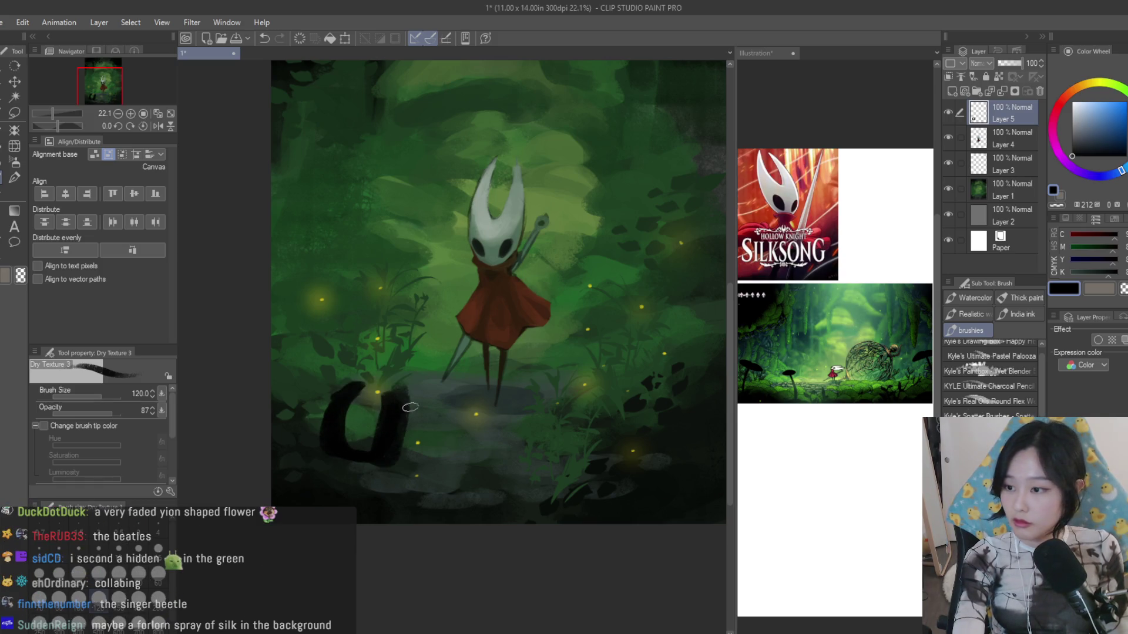
scroll(388, 431, up, 2)
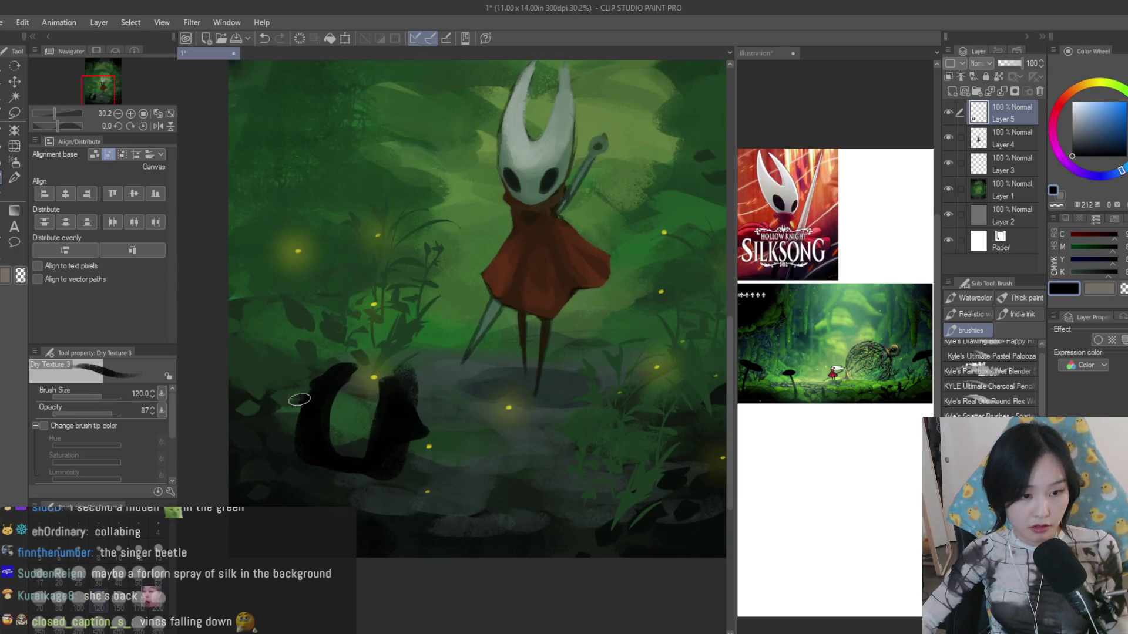
scroll(511, 443, up, 1)
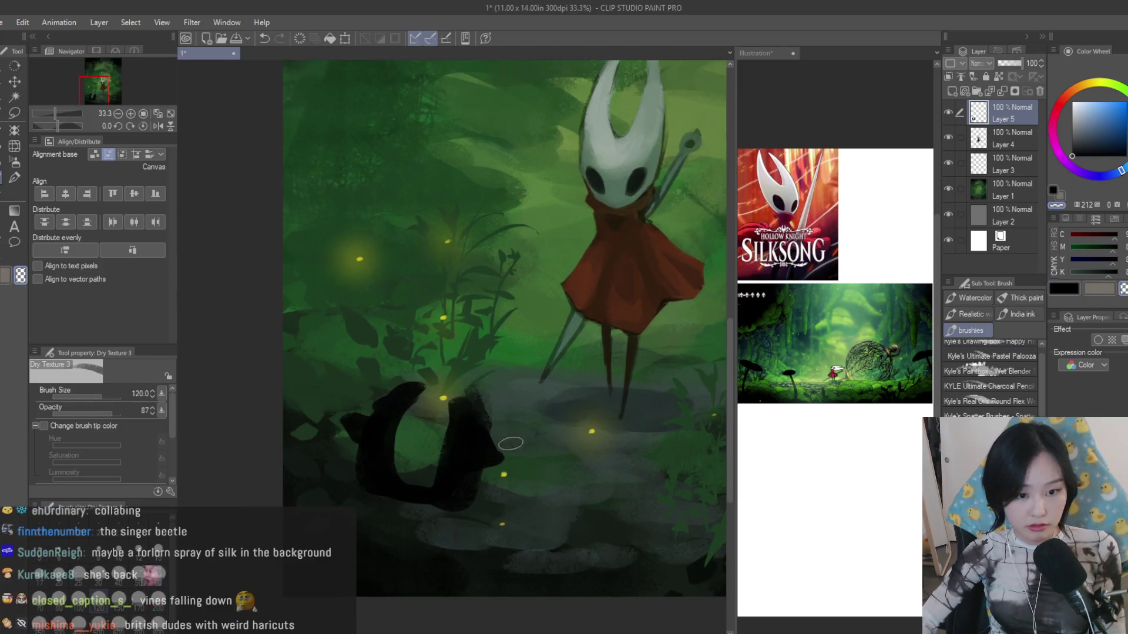
drag(510, 444, 417, 464)
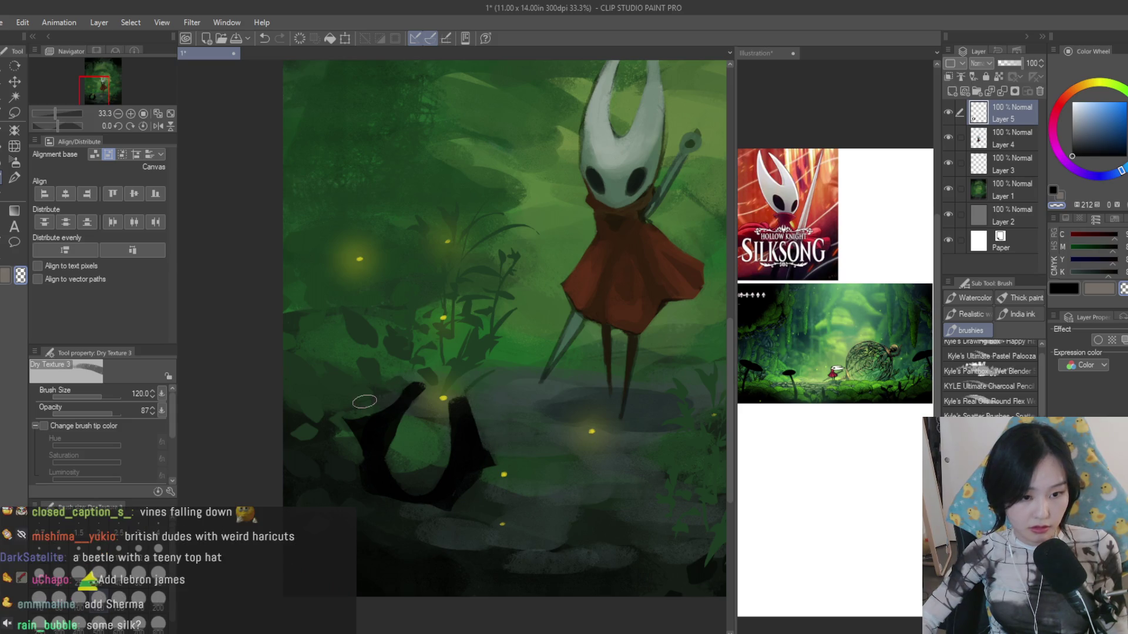
scroll(490, 420, down, 2)
scroll(515, 330, up, 1)
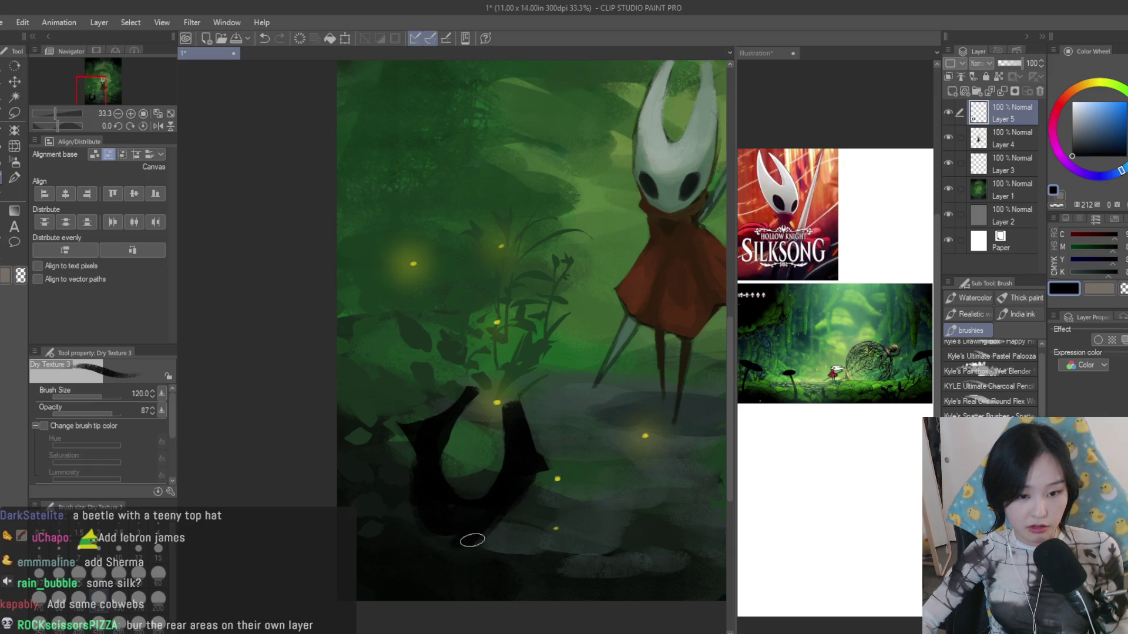
scroll(457, 540, down, 3)
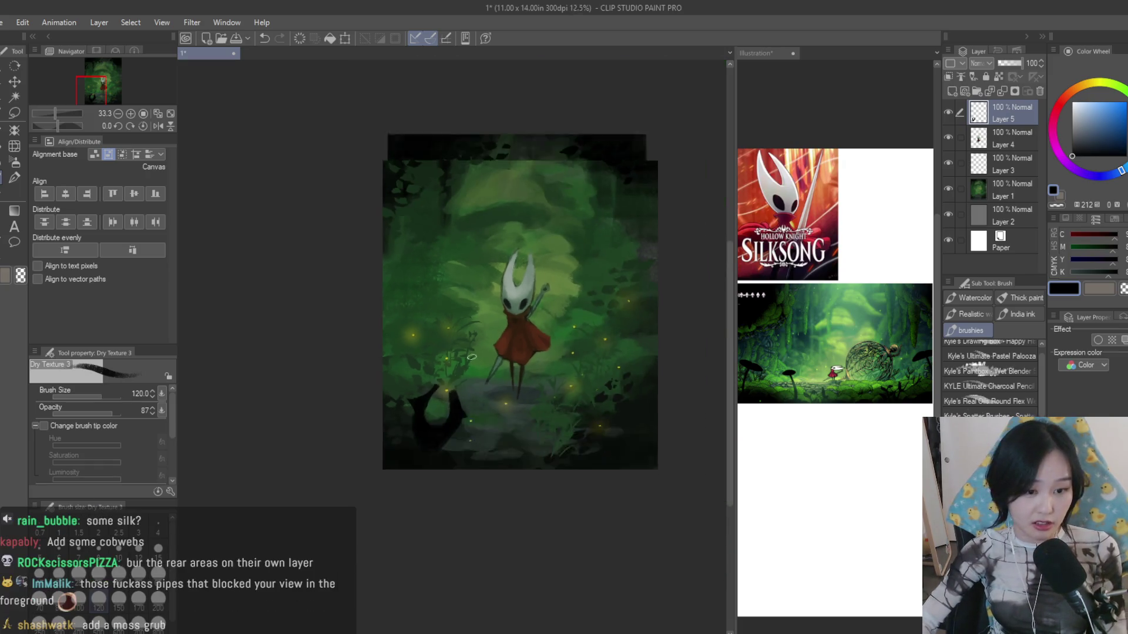
scroll(452, 471, up, 2)
- Transform Layer 5 to shrink and tilt the silhouette, then return to black paint
key(ctrl+t)
mouse_move(498, 504)
mouse_down()
mouse_move(486, 494)
mouse_move(503, 480)
mouse_up()
key(Return)
scroll(457, 474, up, 1)
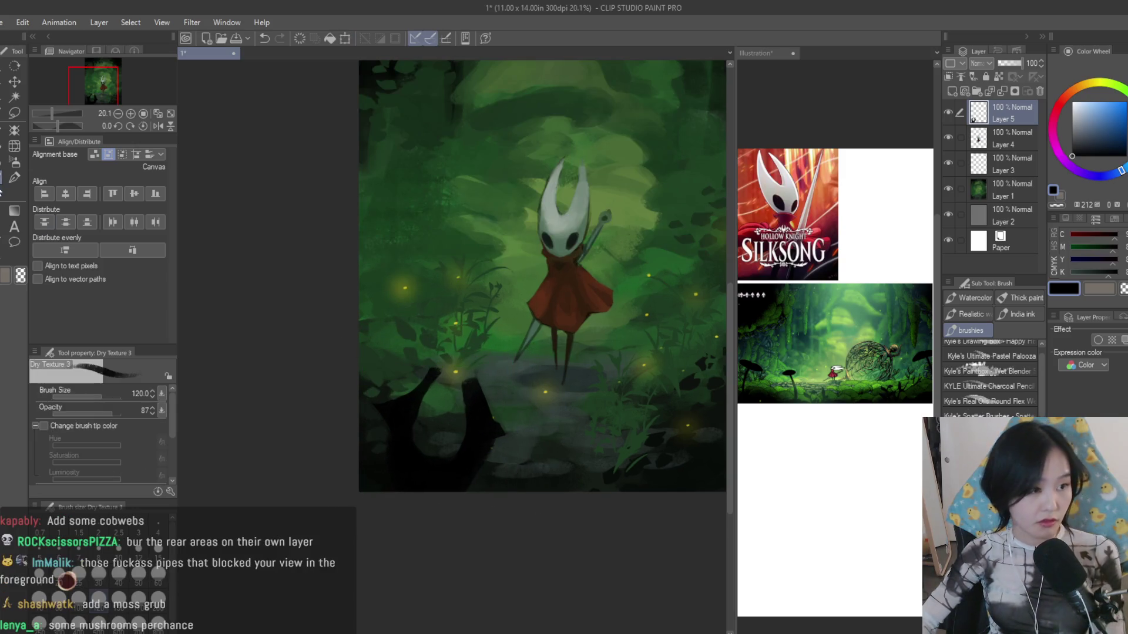
scroll(467, 375, up, 3)
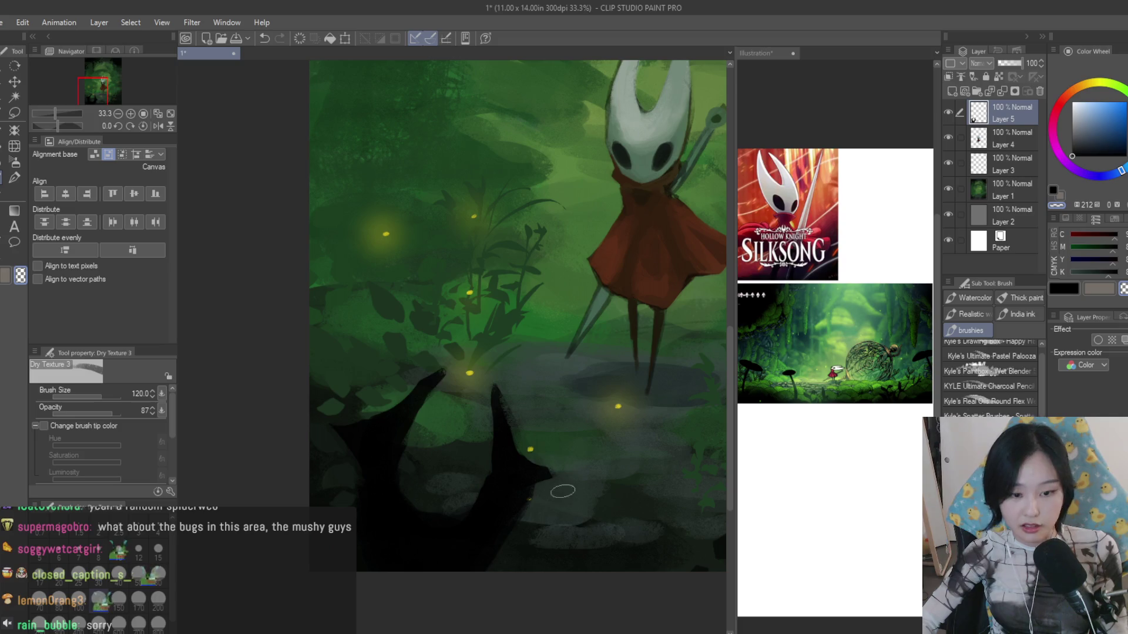
key(c)
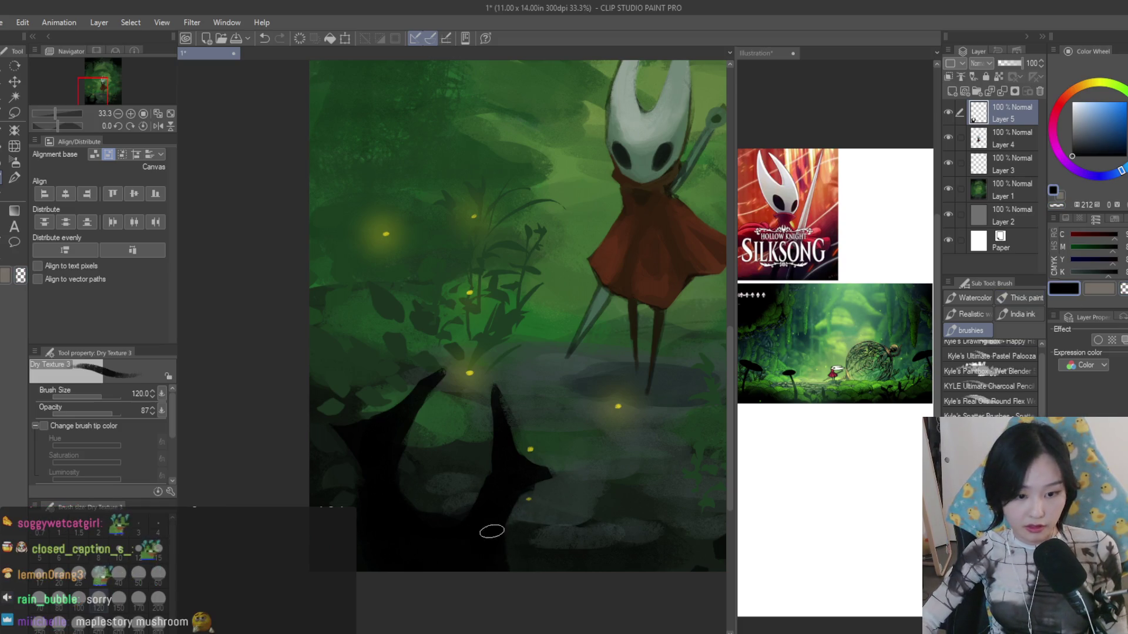
mouse_move(54, 113)
mouse_down()
mouse_move(41, 104)
mouse_move(53, 112)
mouse_up()
- Try another transform on the silhouettes, cancel it and return to the dry texture brush
key(ctrl+t)
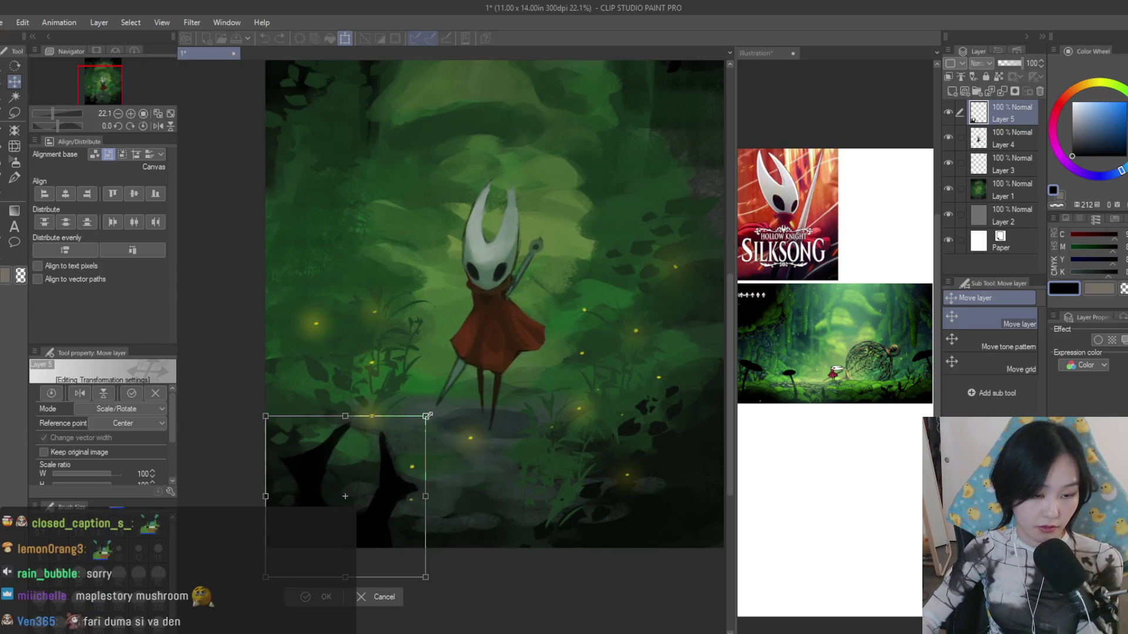
key(Escape)
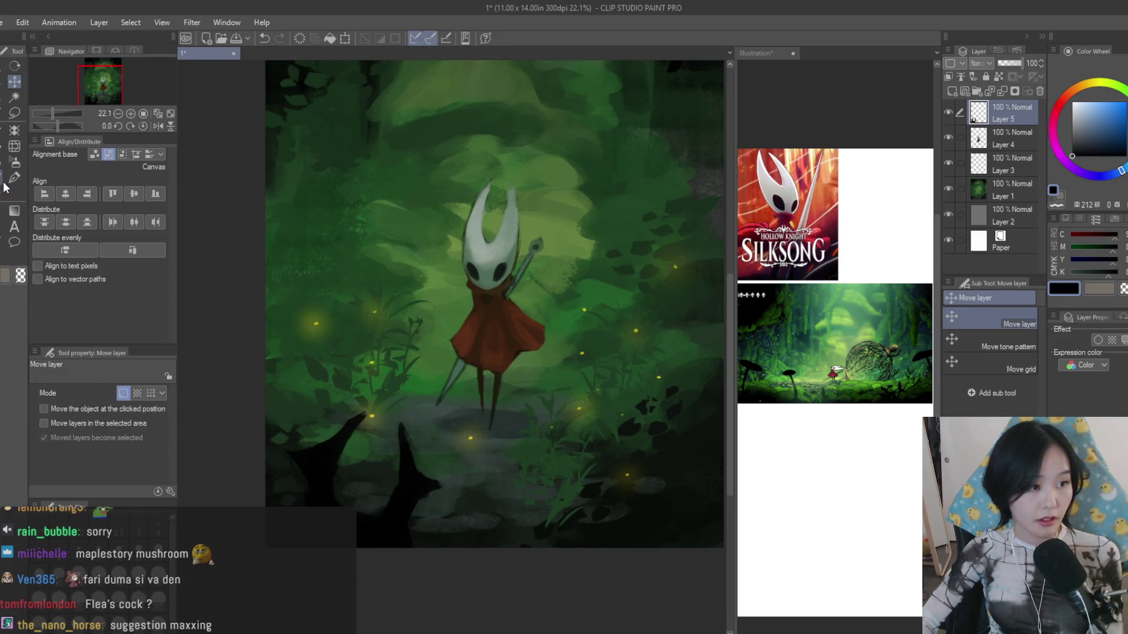
click(14, 178)
scroll(494, 290, down, 2)
scroll(494, 292, up, 2)
- Paint mushroom-cap silhouettes at the left edge and lower right, undoing strokes that miss
drag(671, 370, 589, 414)
key(ctrl+z)
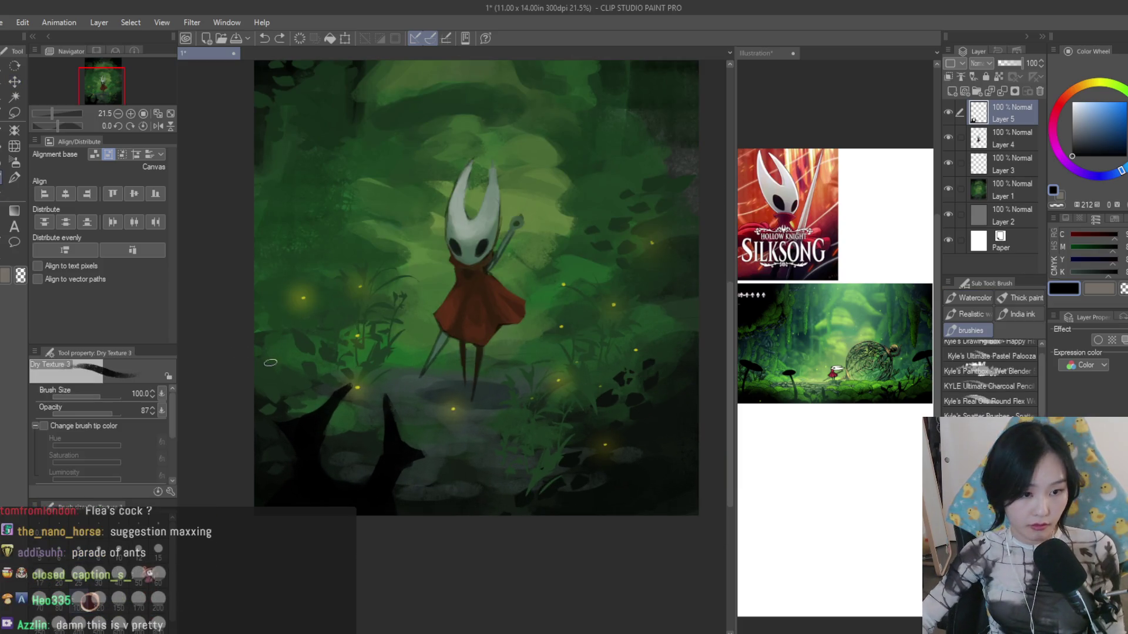
drag(300, 354, 238, 326)
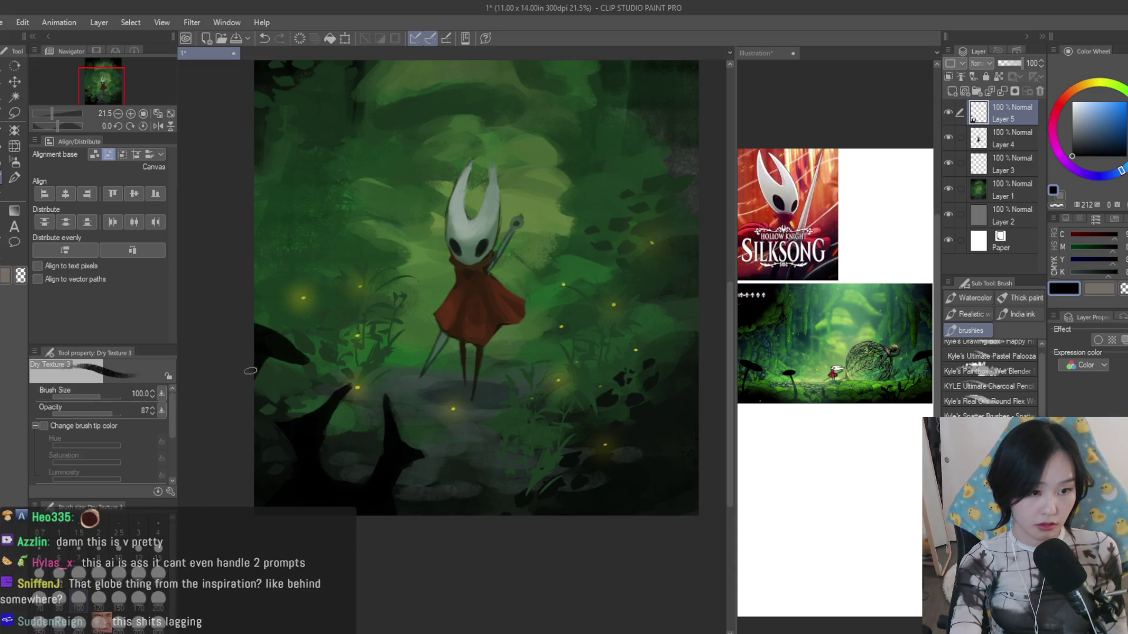
key(ctrl+z)
drag(581, 432, 547, 456)
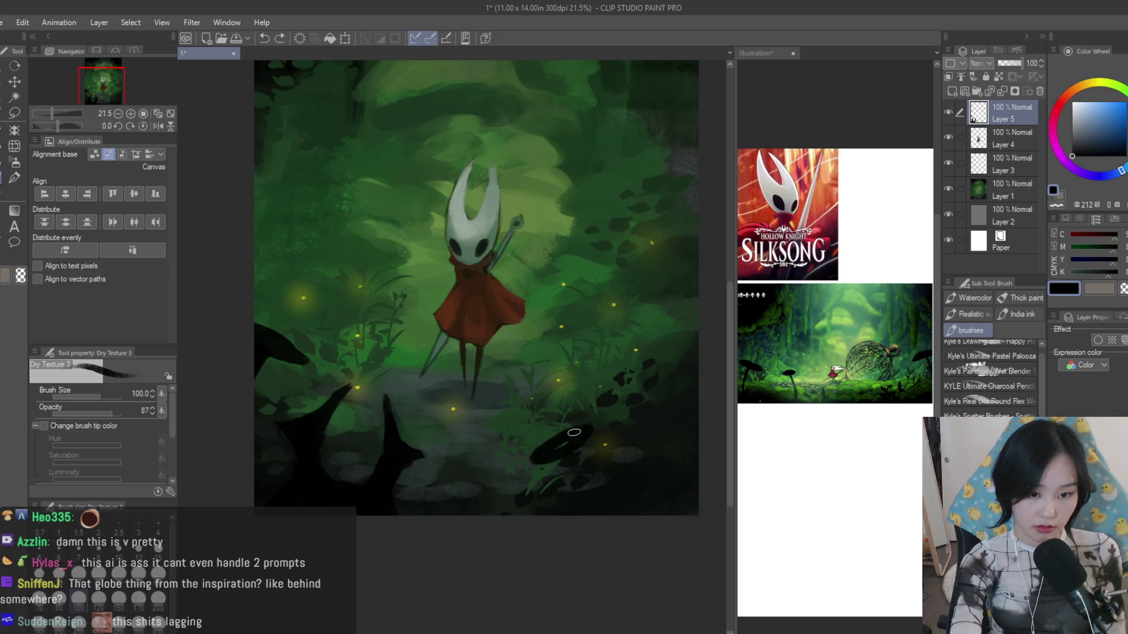
key(ctrl+z)
- Resize the brush and paint a dark mushroom cap on the right side of the painting
key(bracketleft)
key(bracketleft)
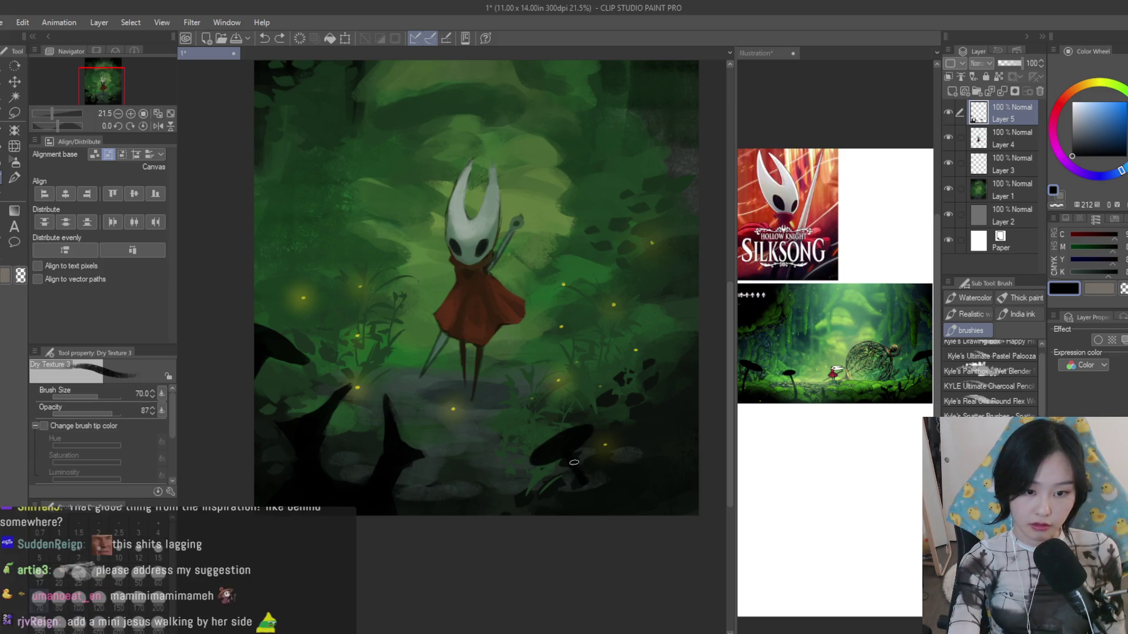
key(bracketright)
key(bracketright)
drag(697, 307, 650, 323)
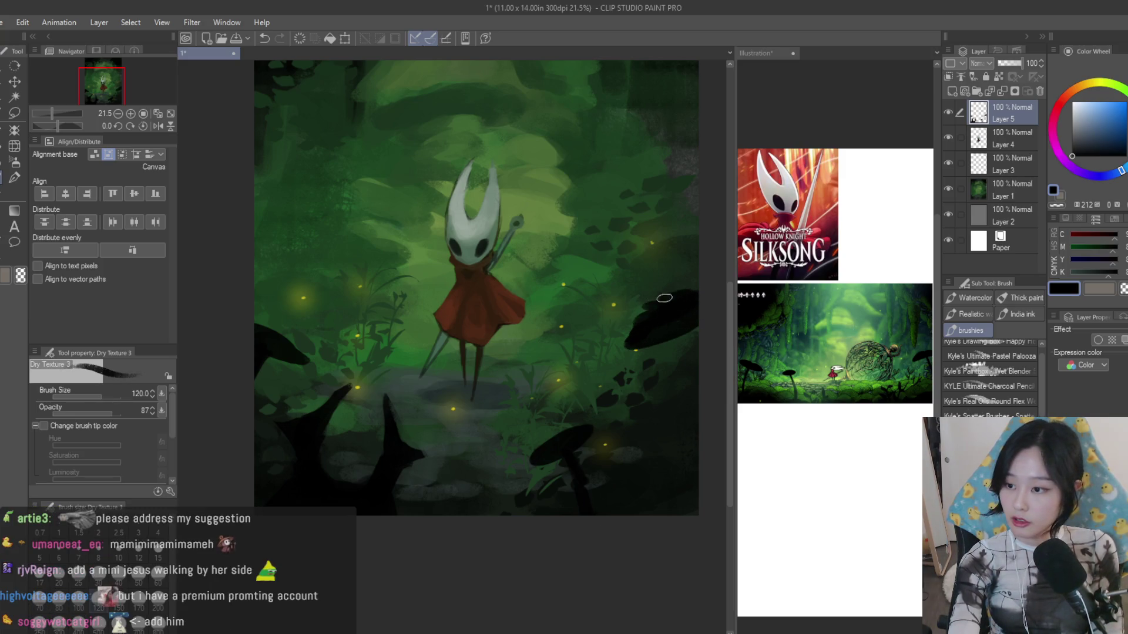
key(bracketleft)
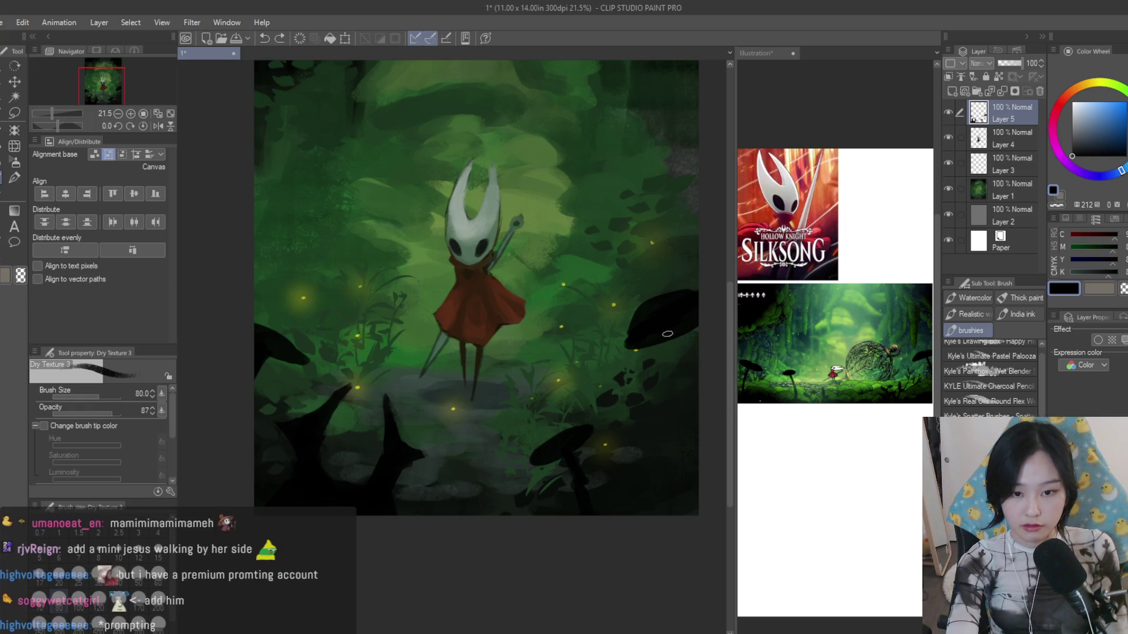
mouse_move(667, 334)
mouse_down()
mouse_move(388, 382)
mouse_move(655, 447)
mouse_up()
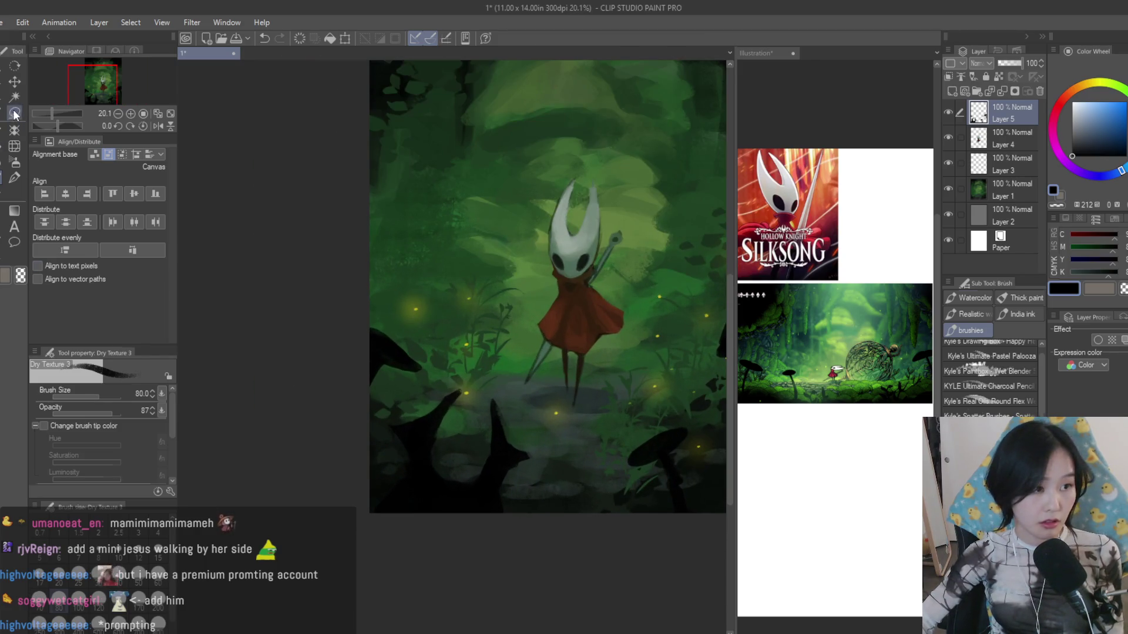
- Lasso the lower-left silhouettes, scale them down to about 80%, confirm and deselect
click(14, 115)
drag(395, 395, 512, 335)
key(ctrl+t)
mouse_move(567, 388)
mouse_down()
mouse_move(537, 366)
mouse_move(523, 373)
mouse_up()
key(Return)
scroll(560, 403, down, 1)
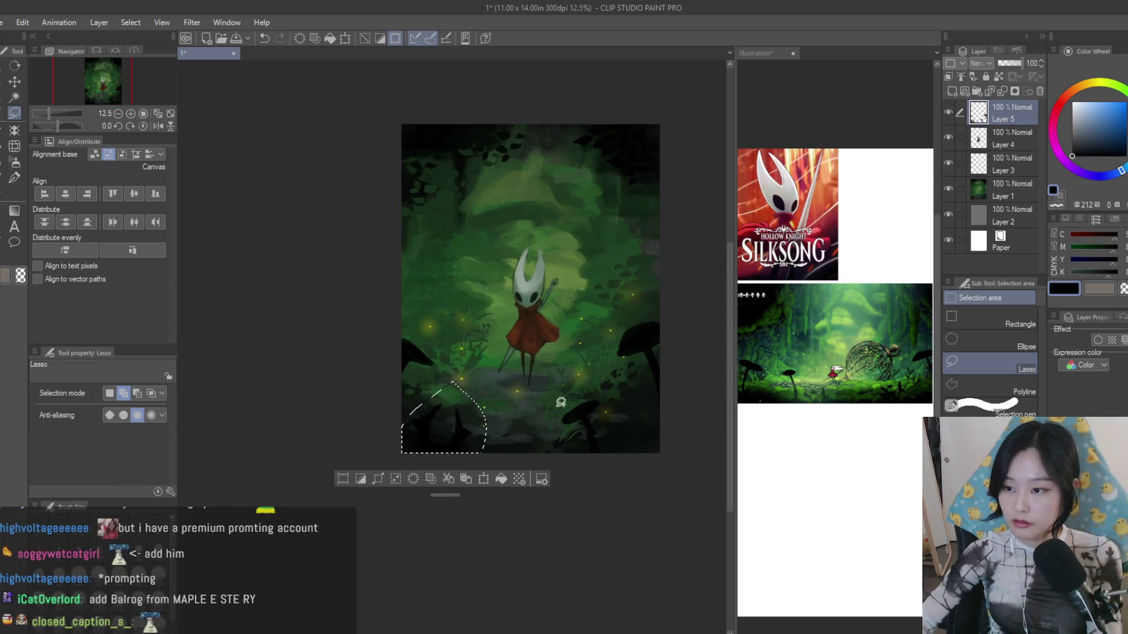
scroll(561, 403, down, 1)
key(ctrl+d)
scroll(479, 361, up, 1)
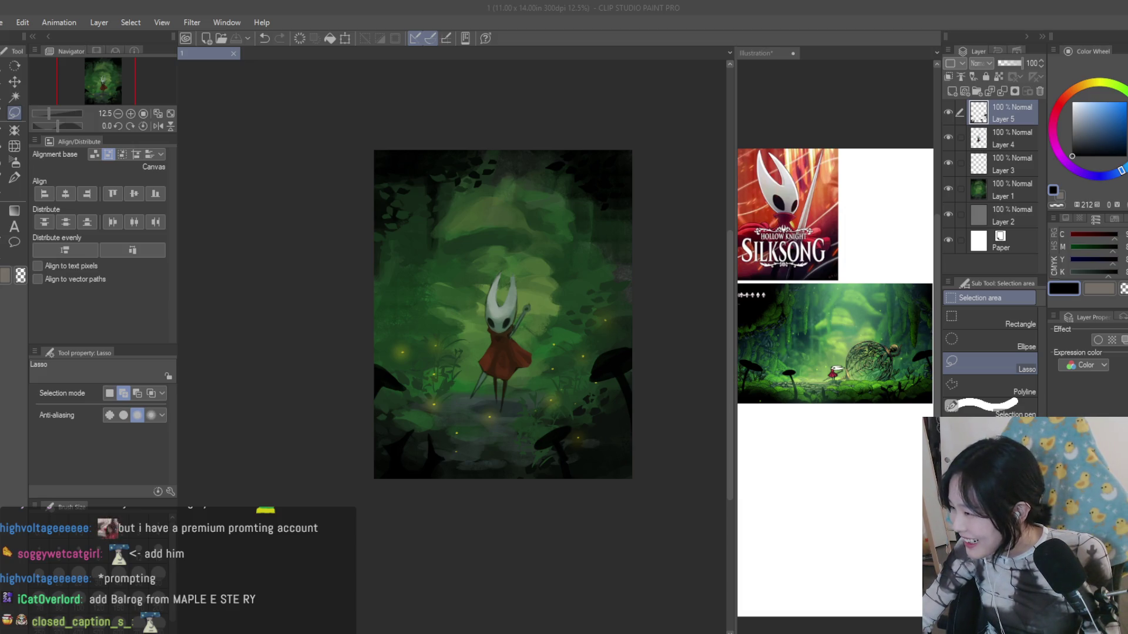
click(577, 42)
- Paste the winged creature as Layer 6 and move it to the upper right of the forest
click(14, 81)
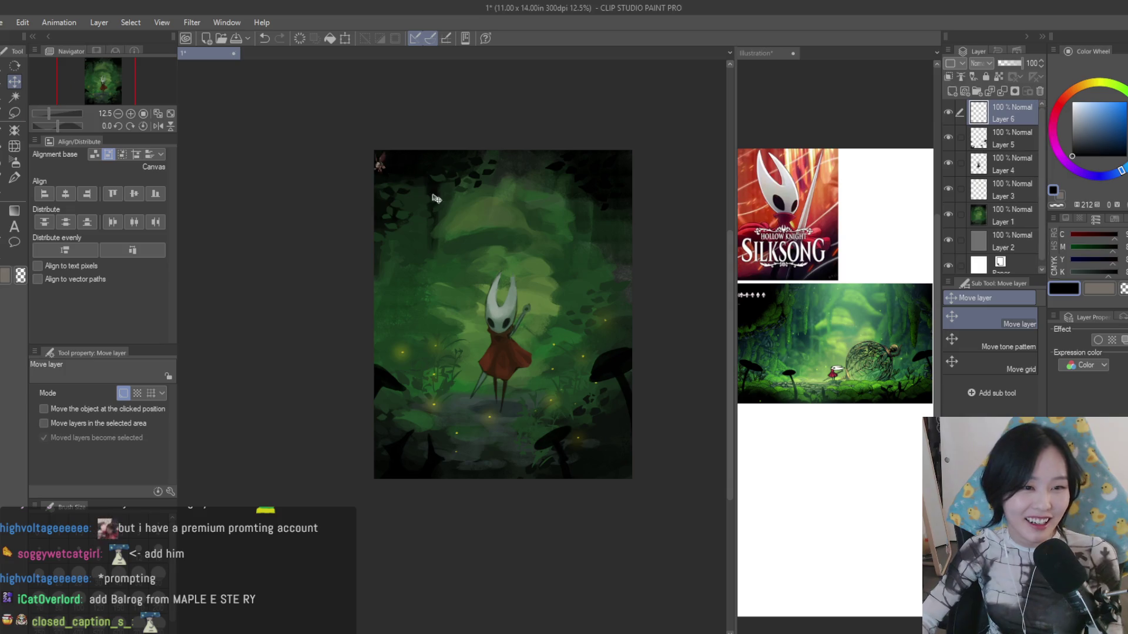
key(ctrl+v)
mouse_move(502, 253)
mouse_down()
mouse_move(566, 326)
mouse_move(613, 280)
mouse_up()
key(Return)
scroll(608, 277, down, 1)
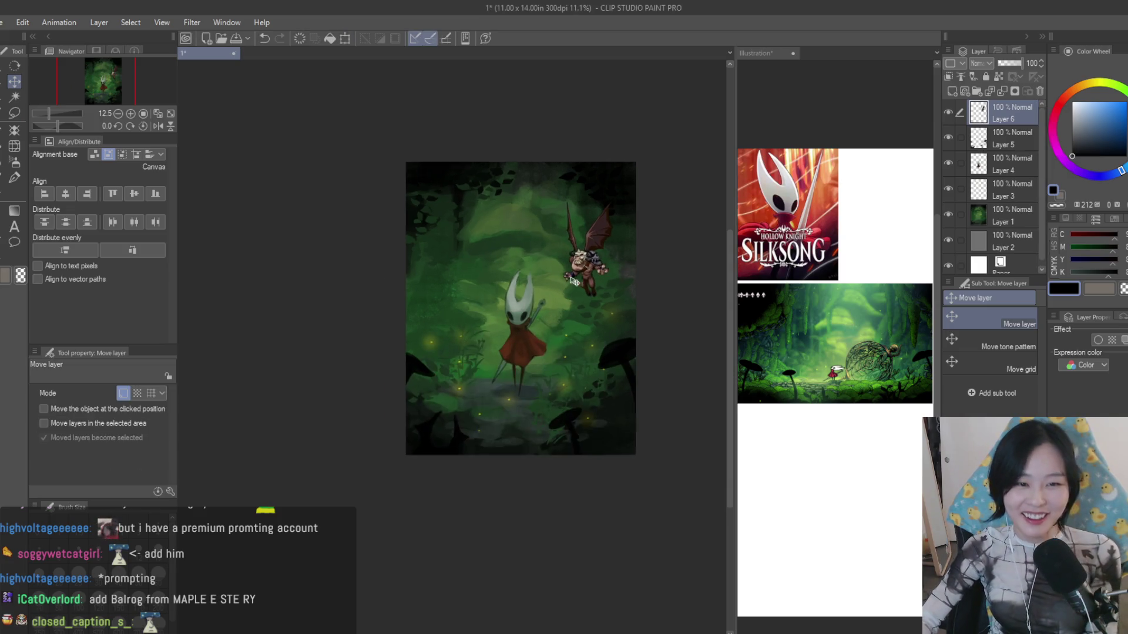
scroll(573, 264, up, 1)
scroll(540, 245, up, 1)
scroll(542, 245, up, 1)
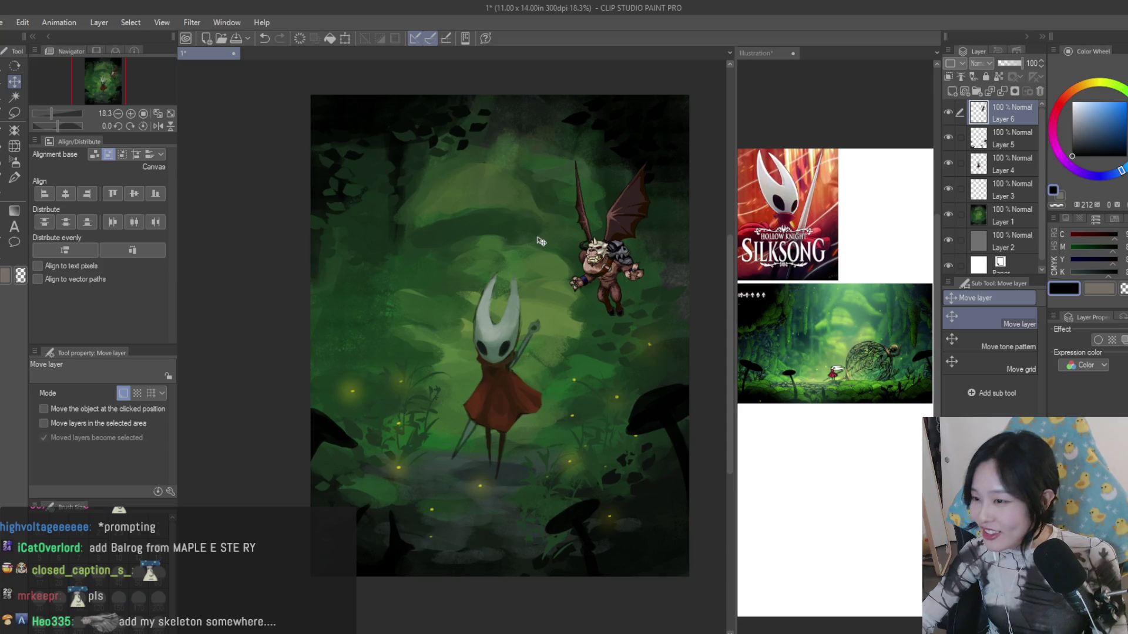
scroll(572, 252, down, 1)
scroll(625, 269, down, 1)
scroll(680, 288, up, 1)
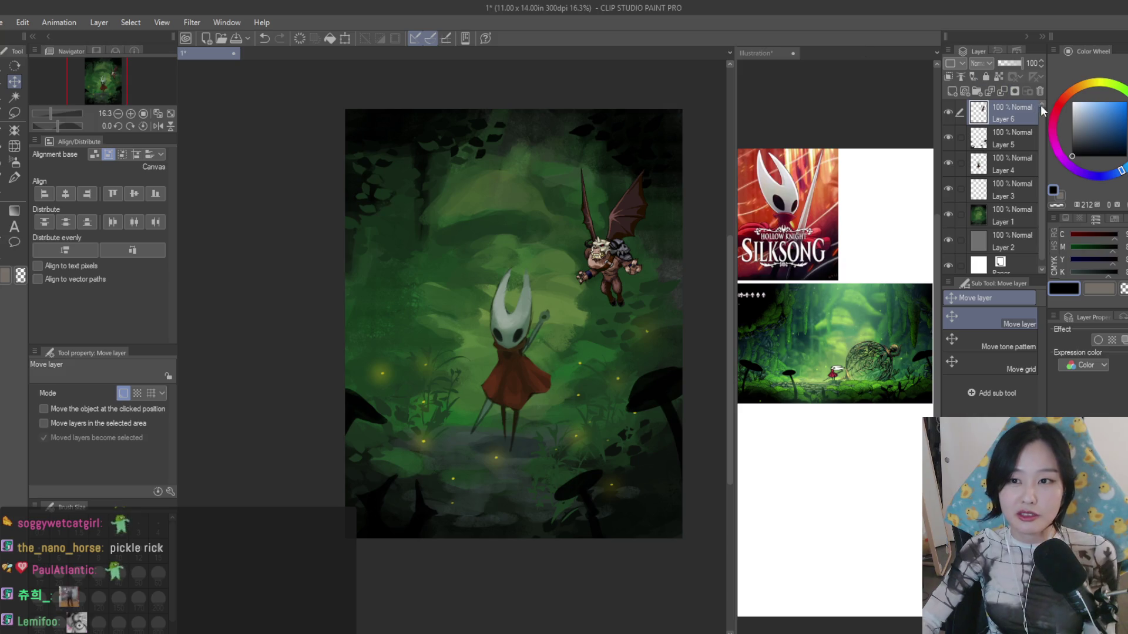
- Undo the pasted creature, pick up the brush and make background Layer 1 active
key(ctrl+z)
scroll(570, 244, down, 1)
scroll(570, 244, down, 2)
scroll(570, 244, up, 1)
click(1009, 138)
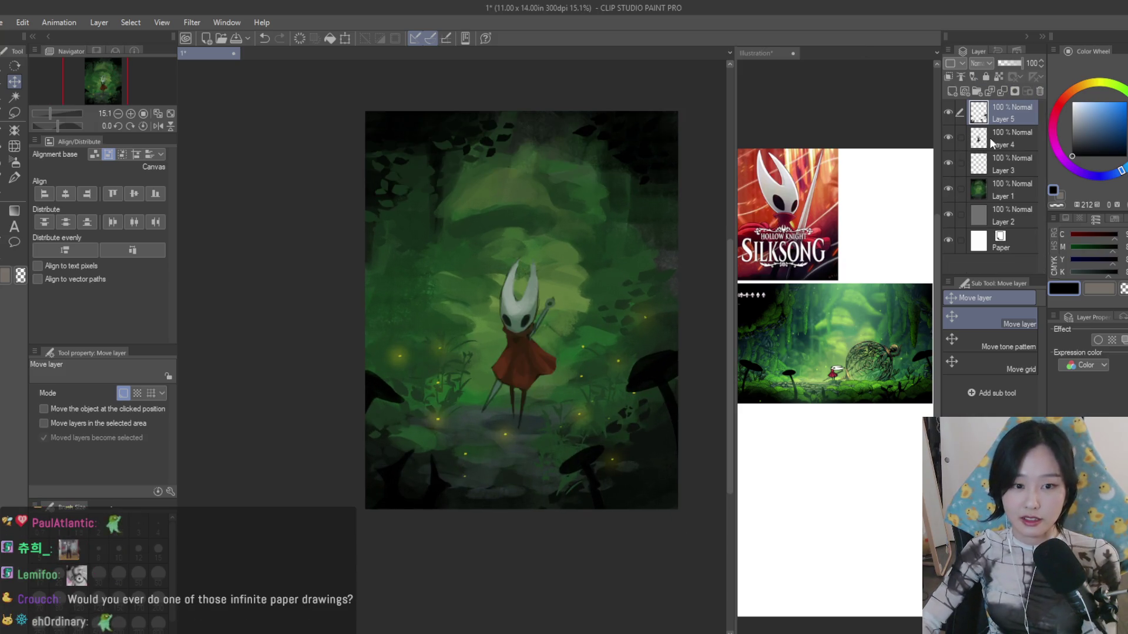
scroll(414, 271, up, 1)
key(b)
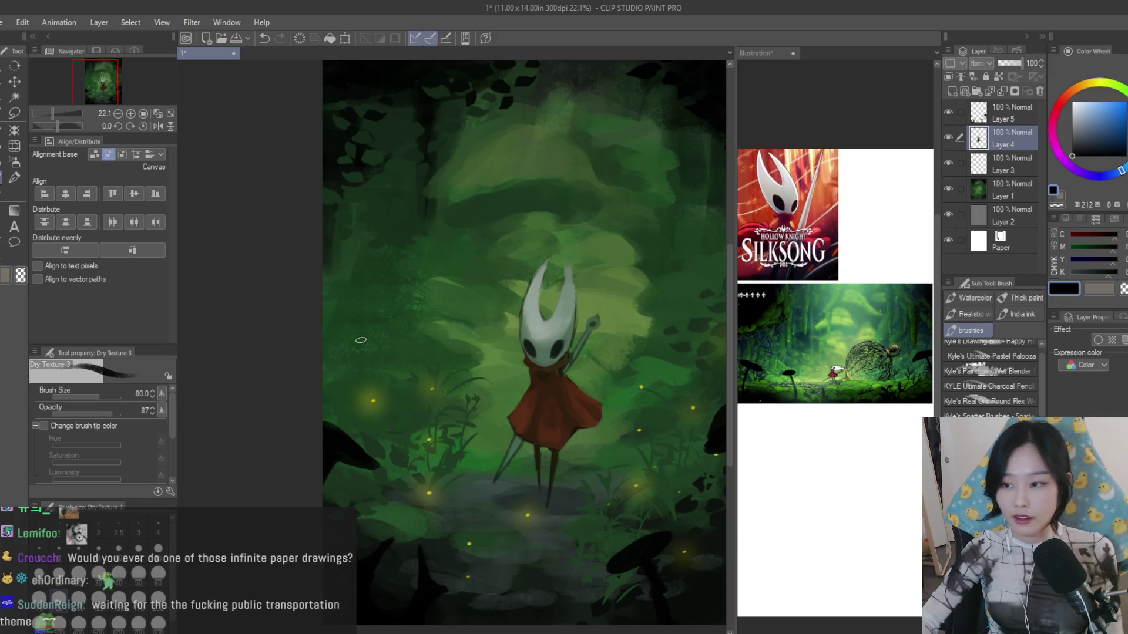
scroll(481, 353, down, 1)
scroll(480, 353, down, 1)
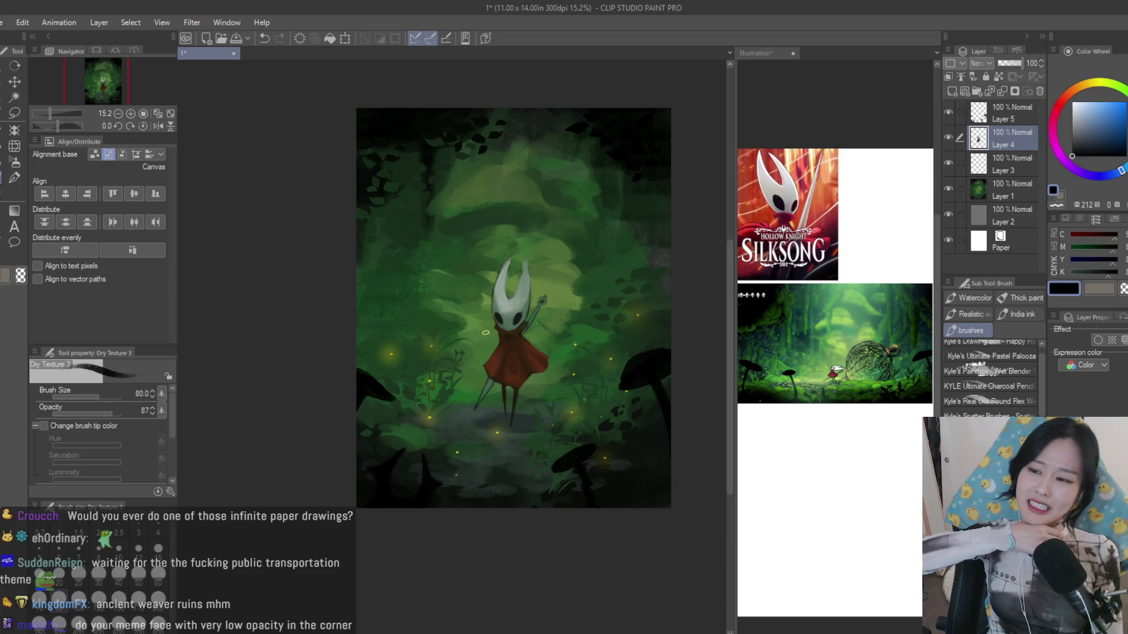
scroll(554, 257, down, 1)
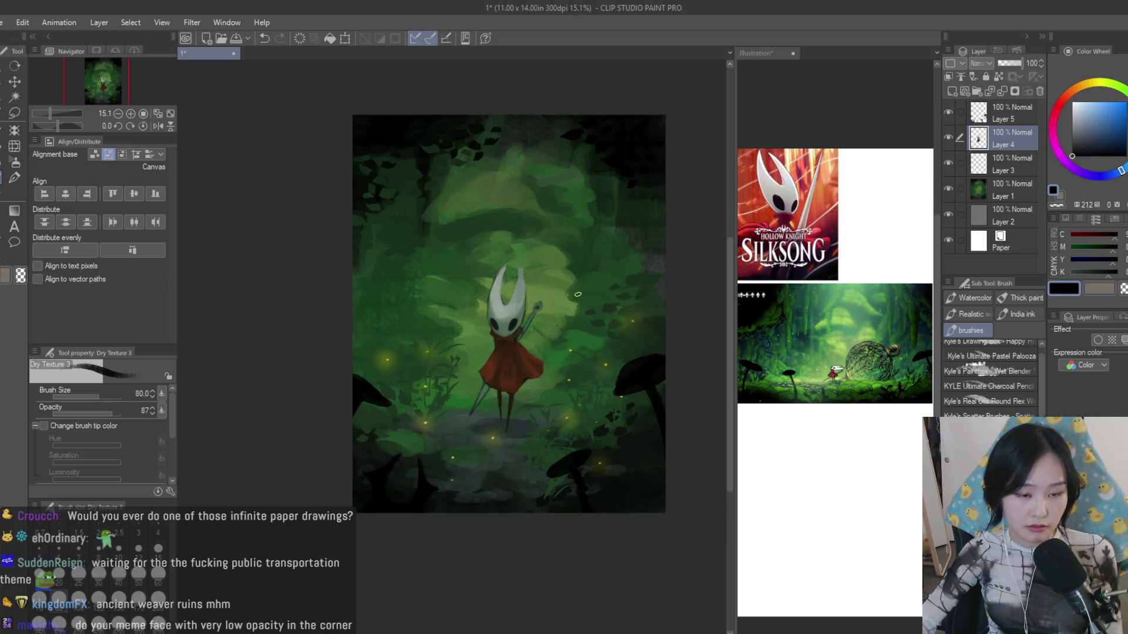
scroll(577, 294, up, 1)
click(960, 192)
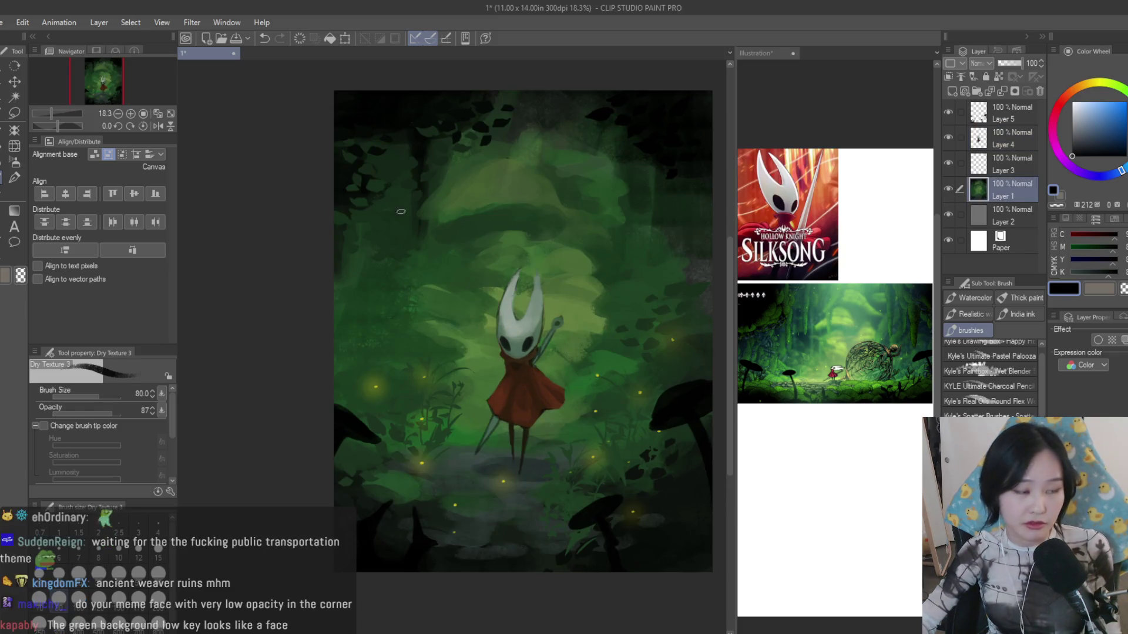
scroll(493, 291, down, 1)
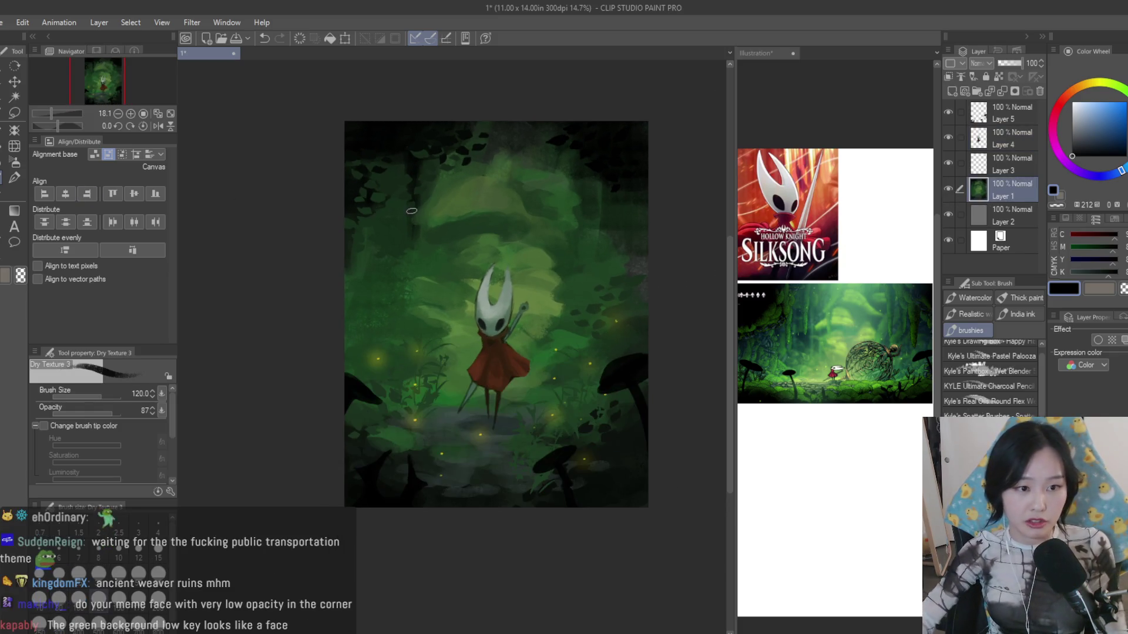
scroll(420, 251, up, 2)
- Pick greens, hide the Hornet figure layers and paint a lighter green stroke into the forest
alt+click(413, 250)
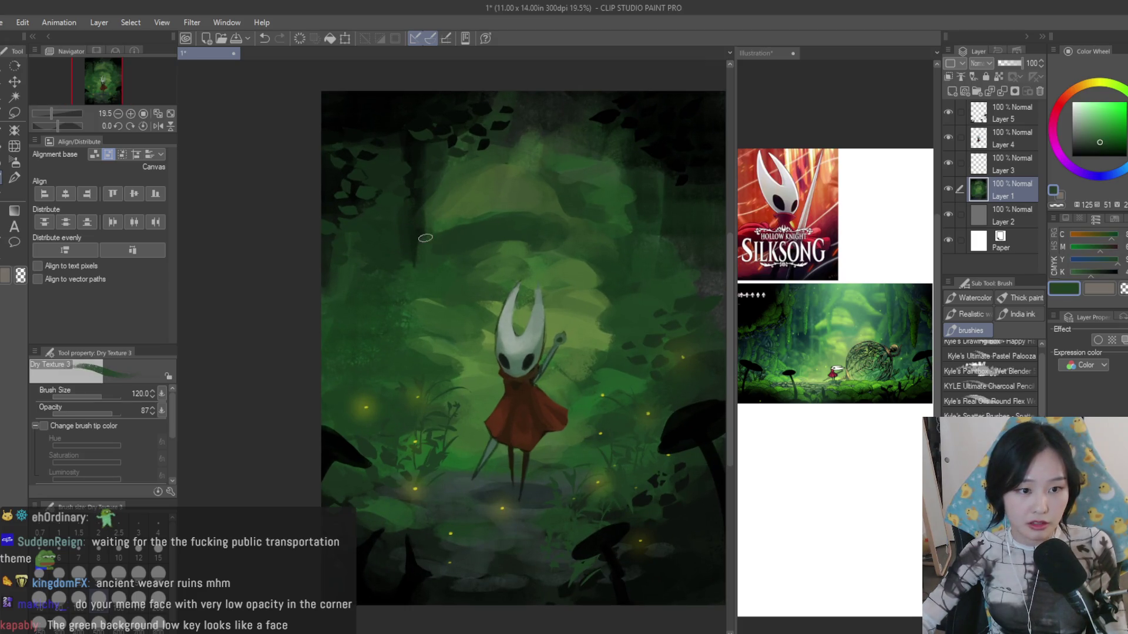
alt+click(403, 256)
alt+click(397, 173)
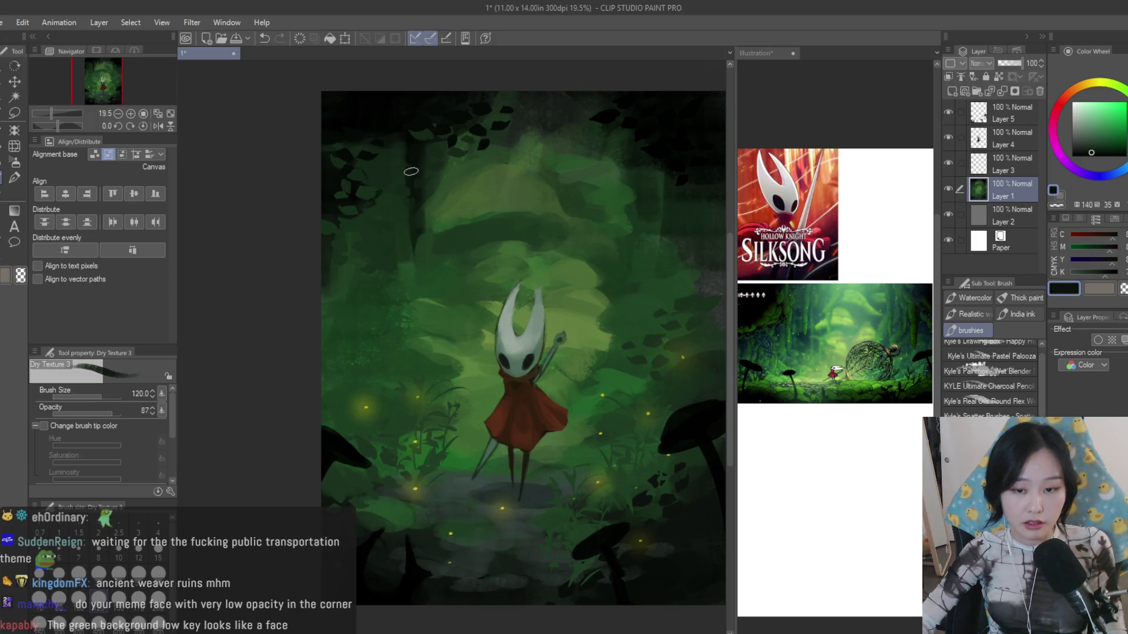
alt+click(409, 291)
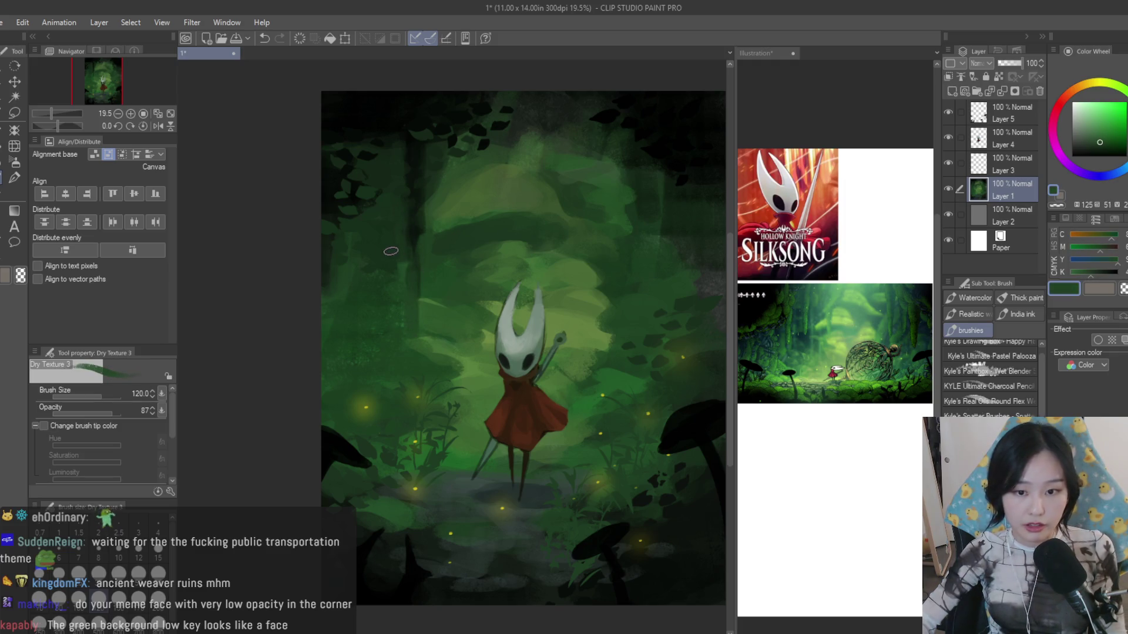
key(ctrl+plus)
alt+click(397, 357)
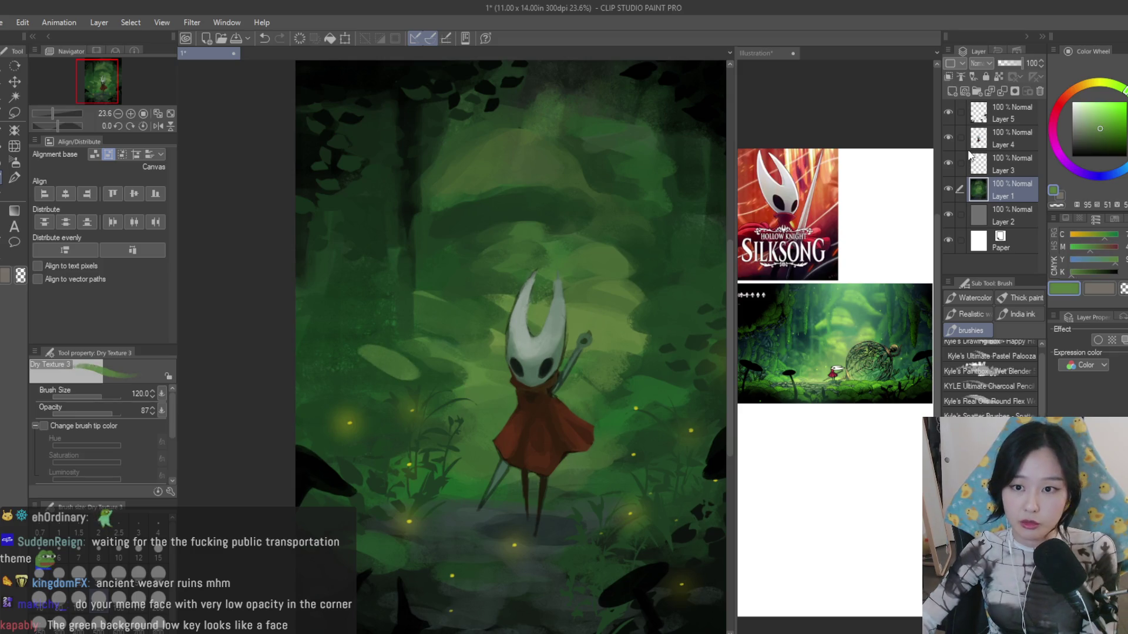
click(948, 107)
alt+click(364, 355)
drag(363, 354, 401, 377)
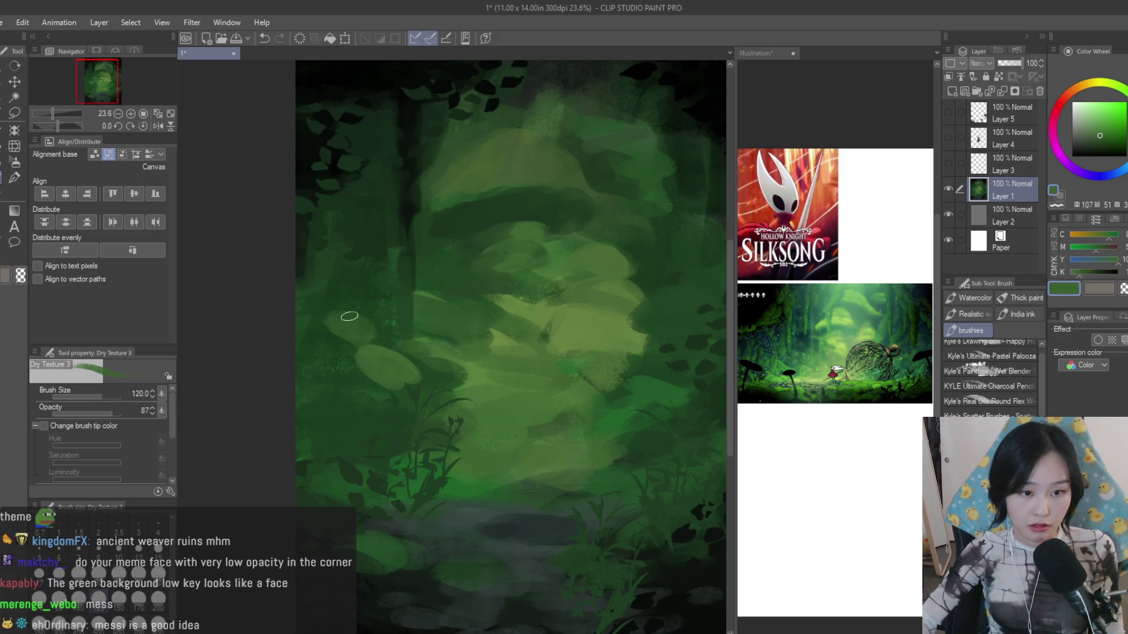
- Sample and adjust a range of greens from the foliage for the leaf shapes
alt+click(360, 305)
alt+click(341, 308)
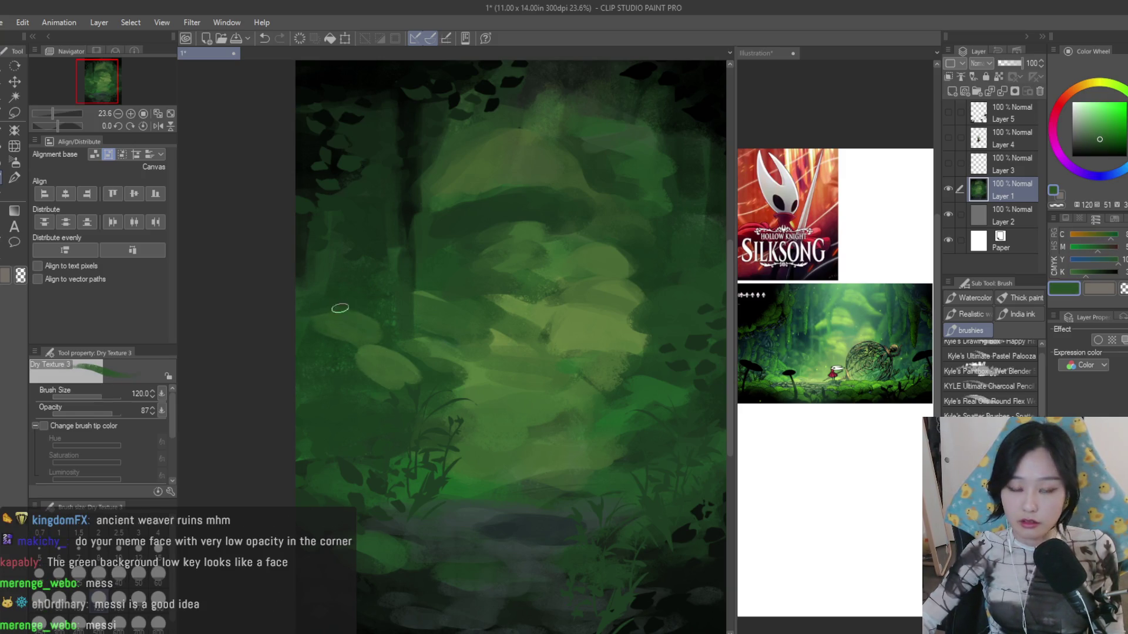
alt+click(330, 293)
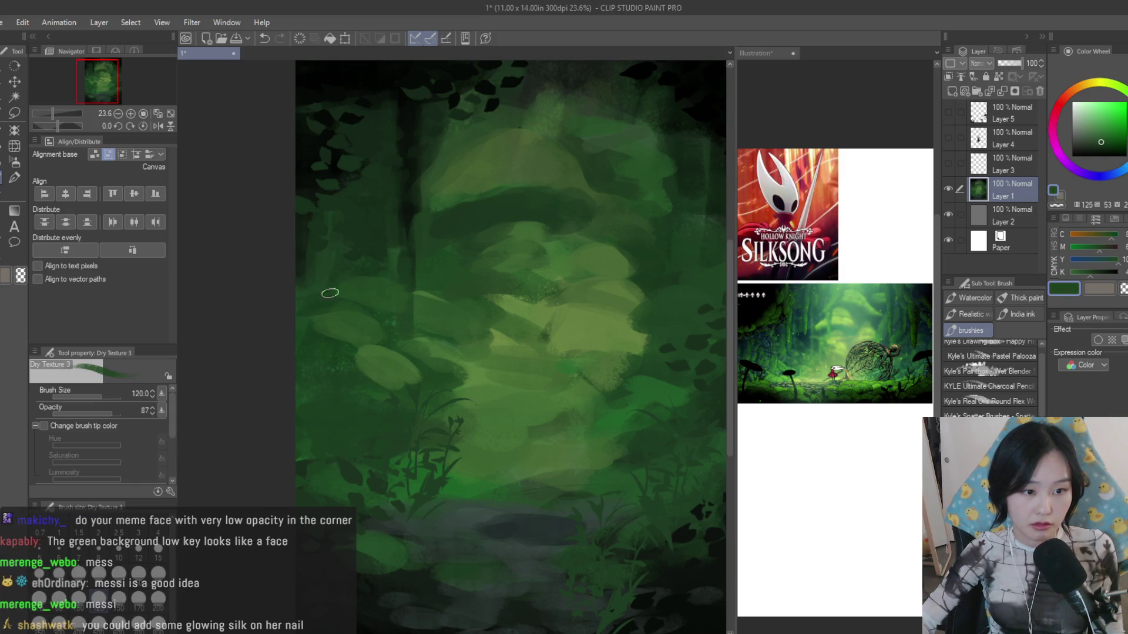
alt+click(360, 283)
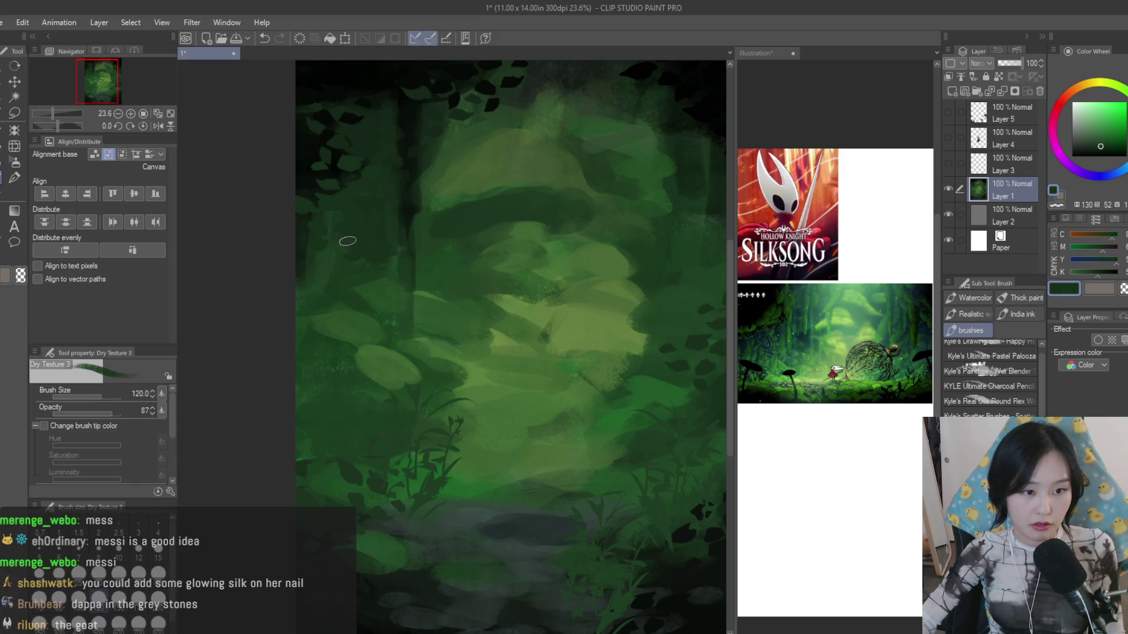
alt+click(373, 278)
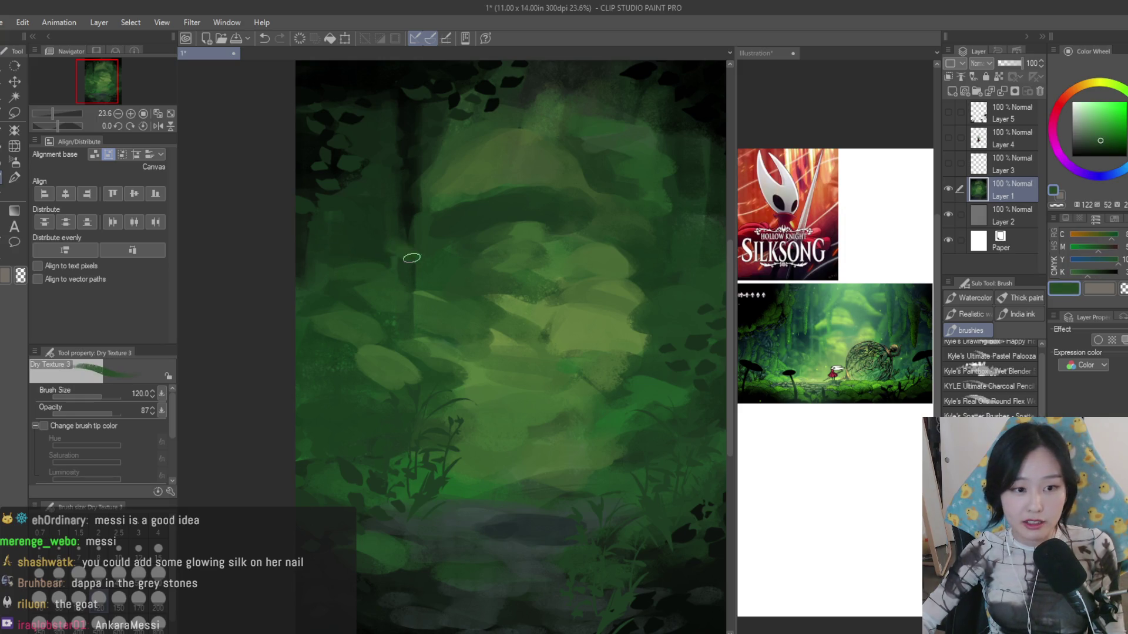
alt+click(388, 238)
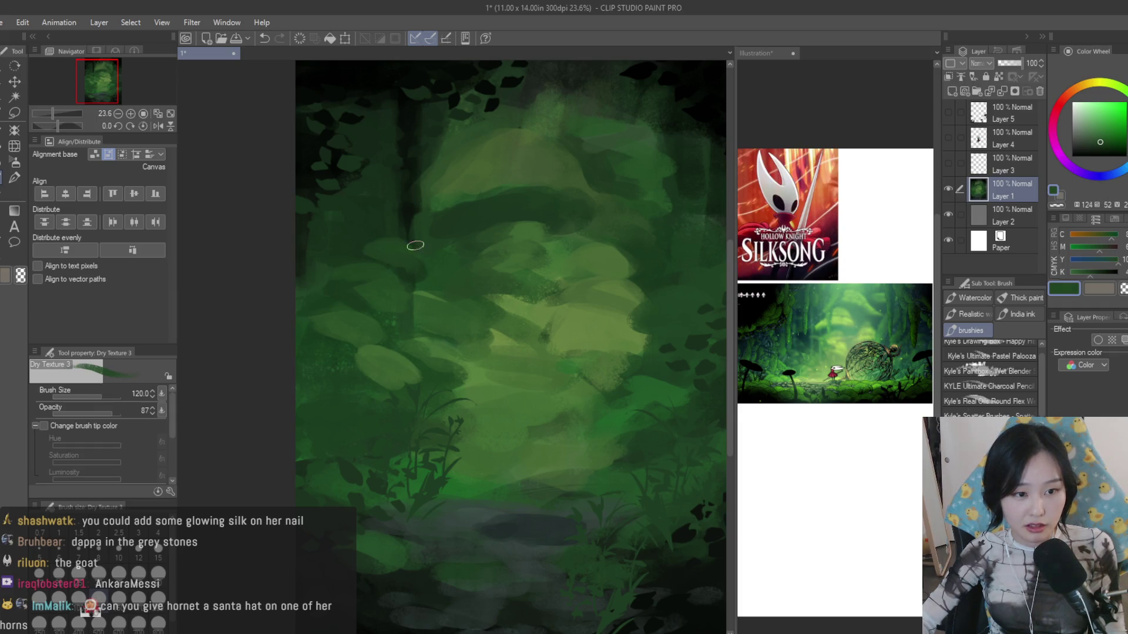
alt+click(372, 254)
alt+click(328, 357)
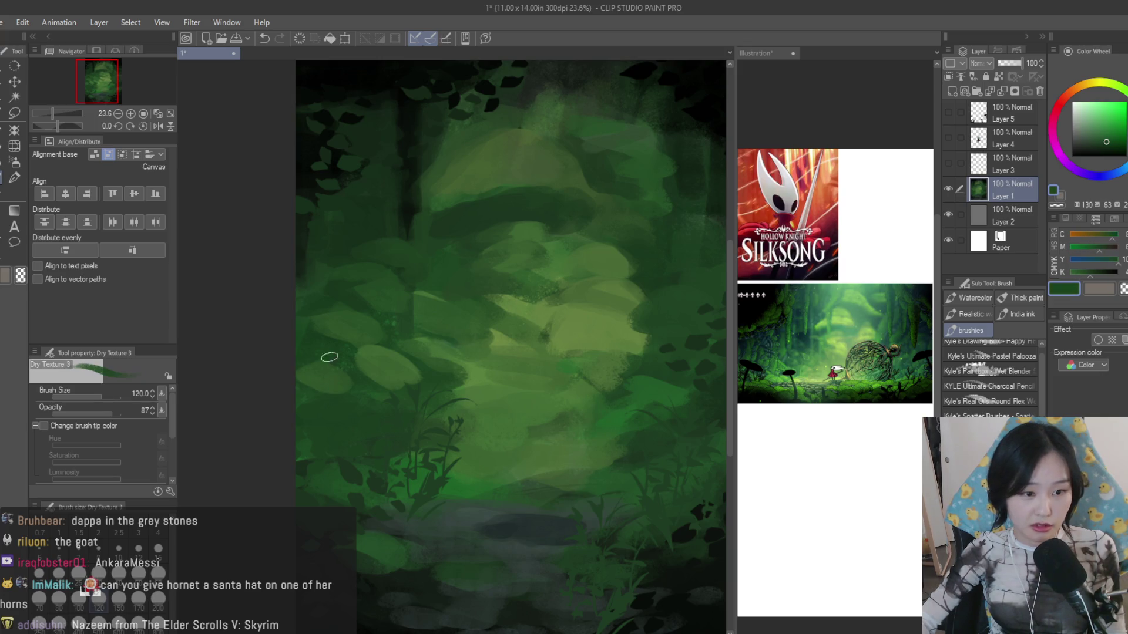
alt+click(328, 371)
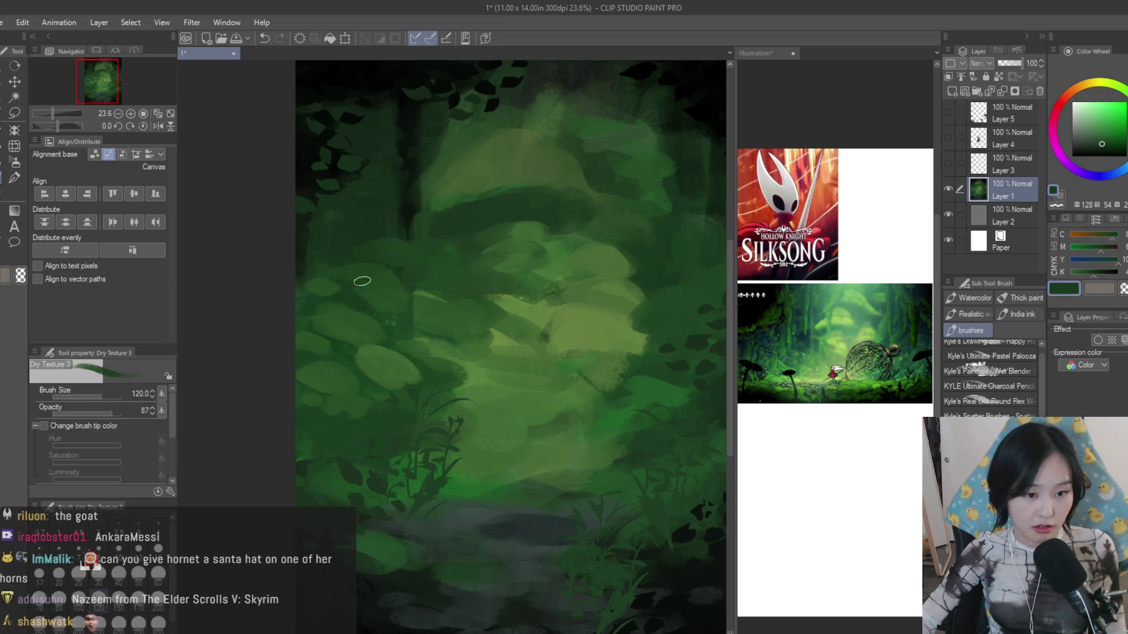
alt+click(365, 232)
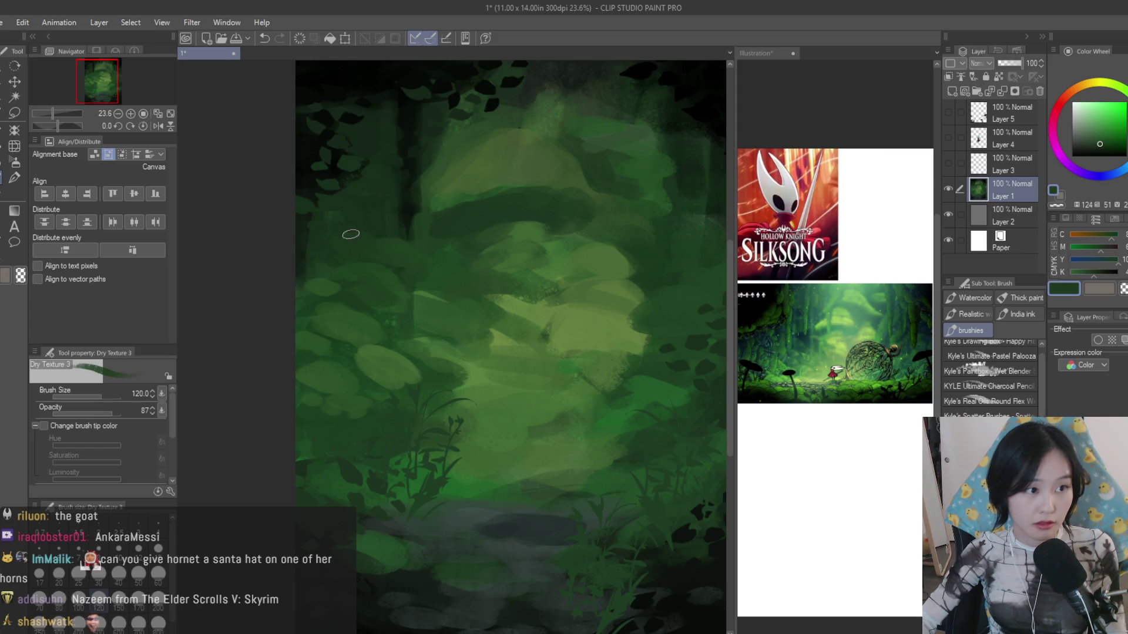
alt+click(404, 357)
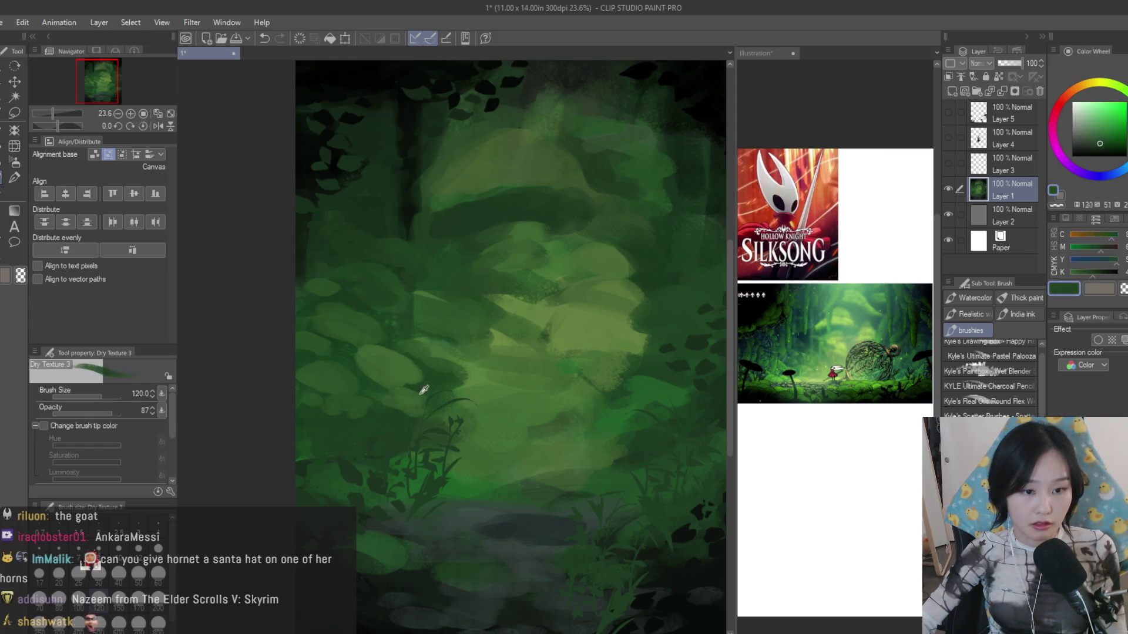
scroll(406, 387, up, 1)
- Refine leaf colours on the right with mid and yellow-greens, then load the ground foliage brush
alt+click(644, 301)
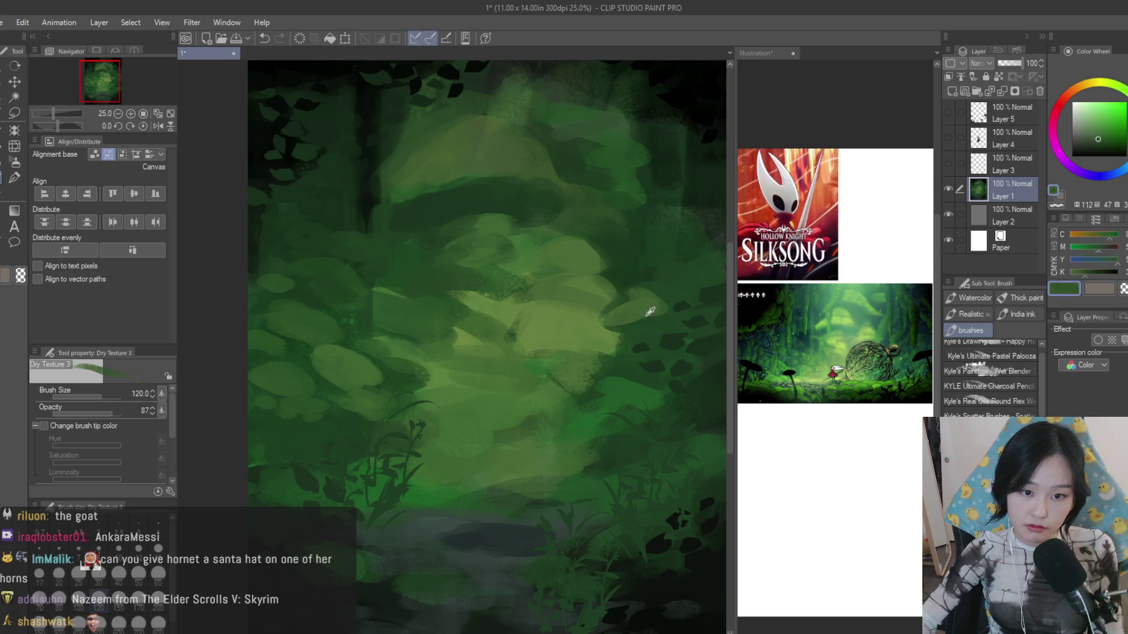
scroll(634, 318, down, 2)
alt+click(637, 295)
alt+click(644, 313)
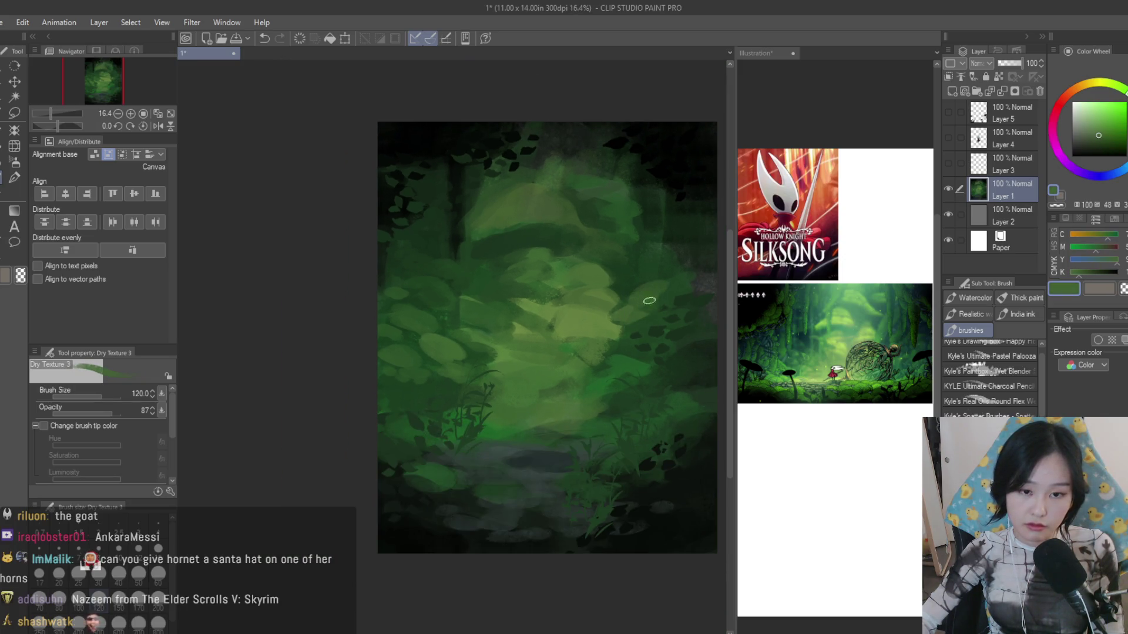
alt+click(669, 274)
scroll(618, 336, up, 1)
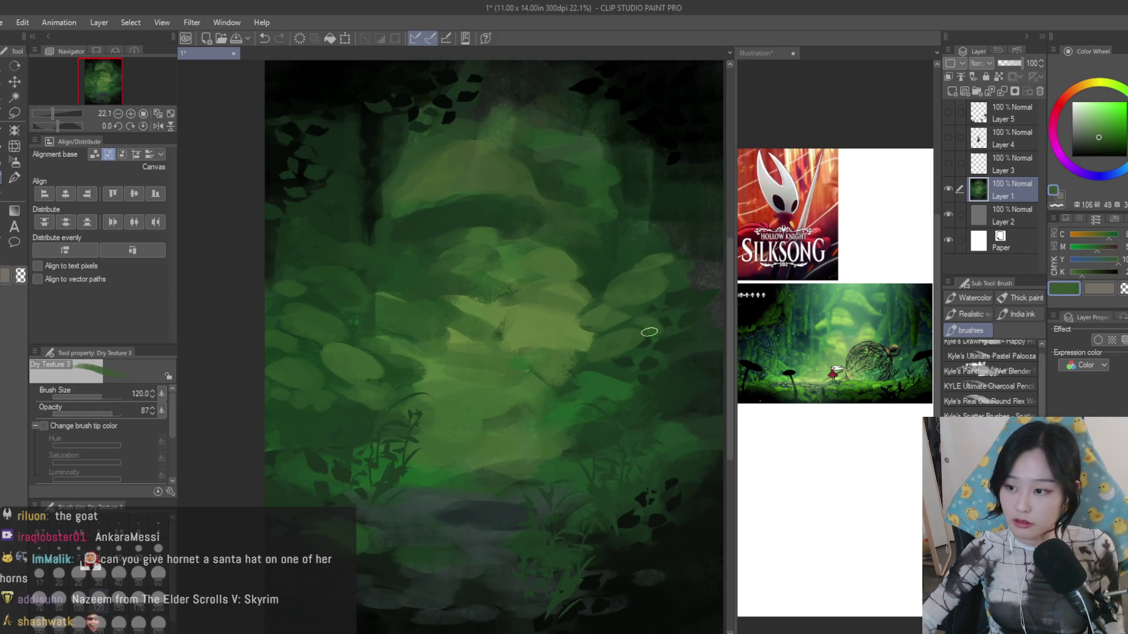
scroll(621, 360, down, 1)
scroll(620, 370, up, 1)
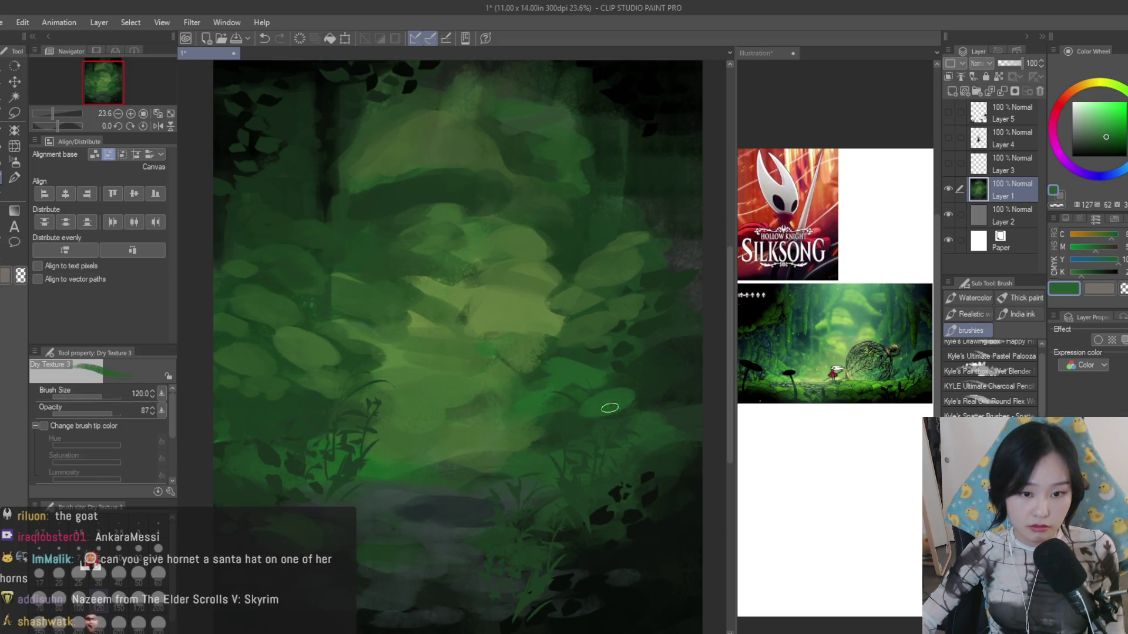
alt+click(624, 380)
alt+click(612, 401)
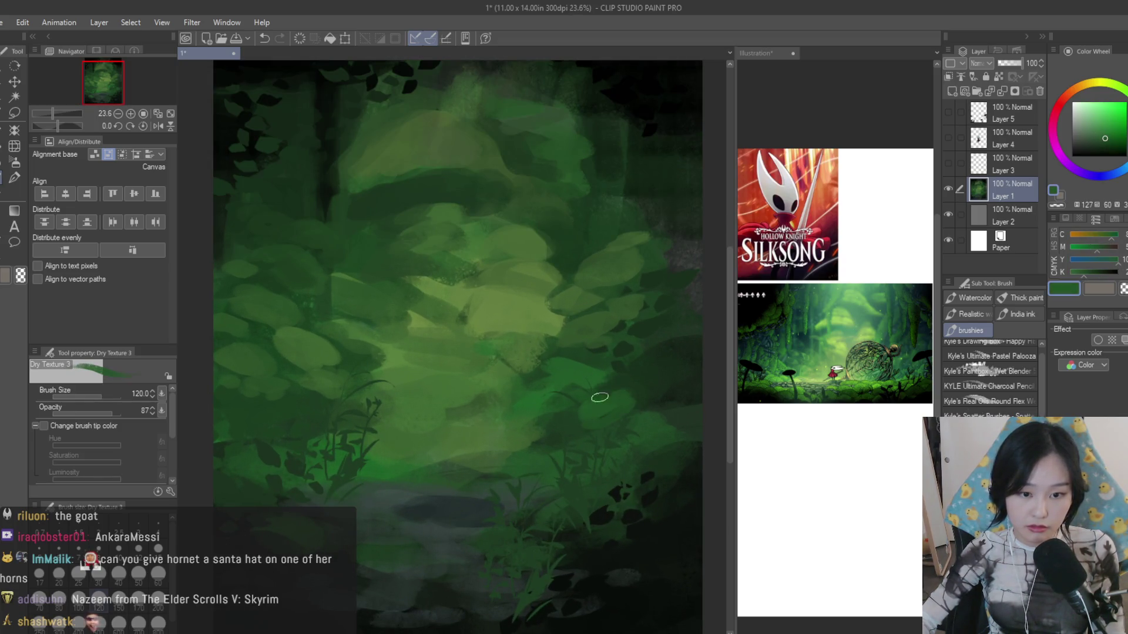
scroll(987, 371, down, 2)
scroll(988, 370, down, 2)
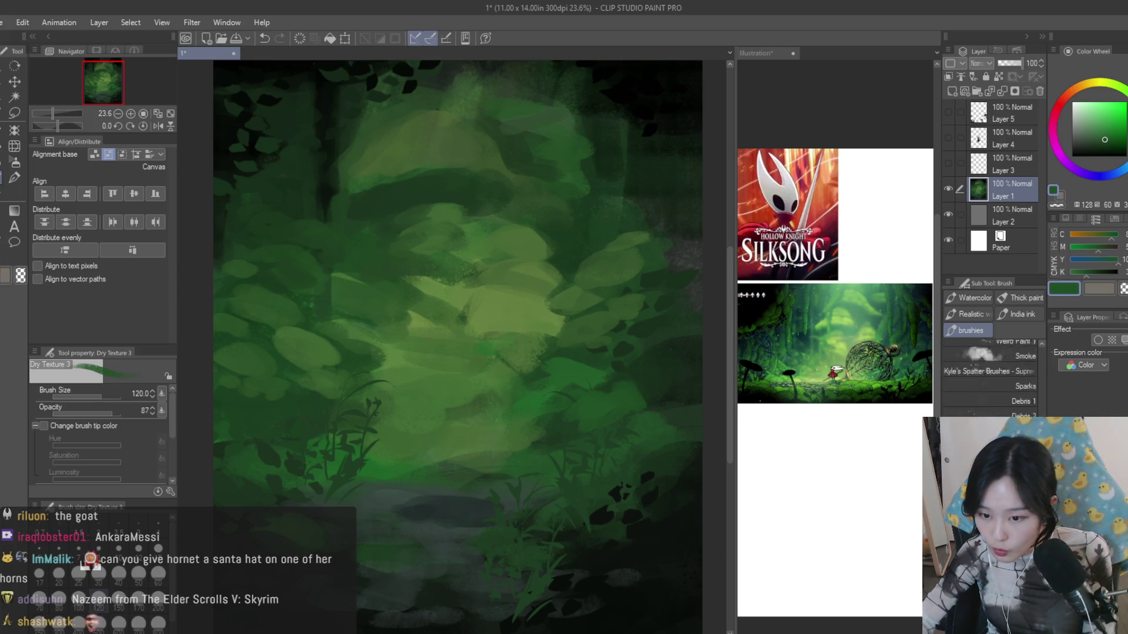
scroll(987, 370, down, 2)
scroll(988, 370, down, 2)
scroll(986, 370, down, 2)
click(991, 356)
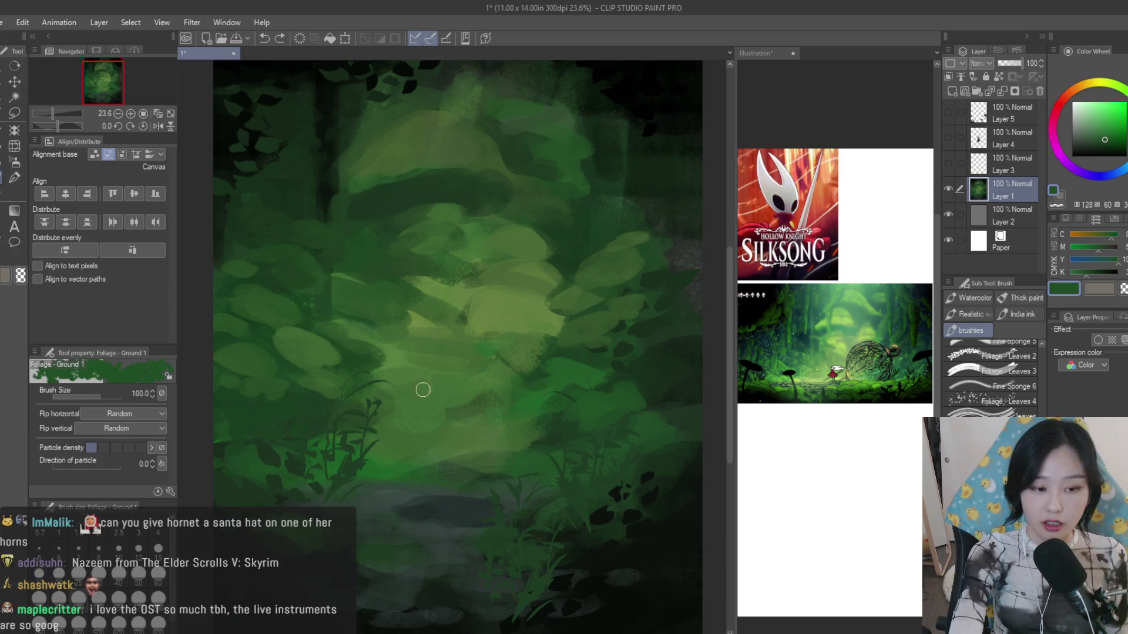
scroll(299, 345, down, 1)
- Paint a dark foliage clump lower left with lighter greens over it, sampling greens from the canvas
drag(299, 345, 438, 399)
drag(374, 371, 383, 398)
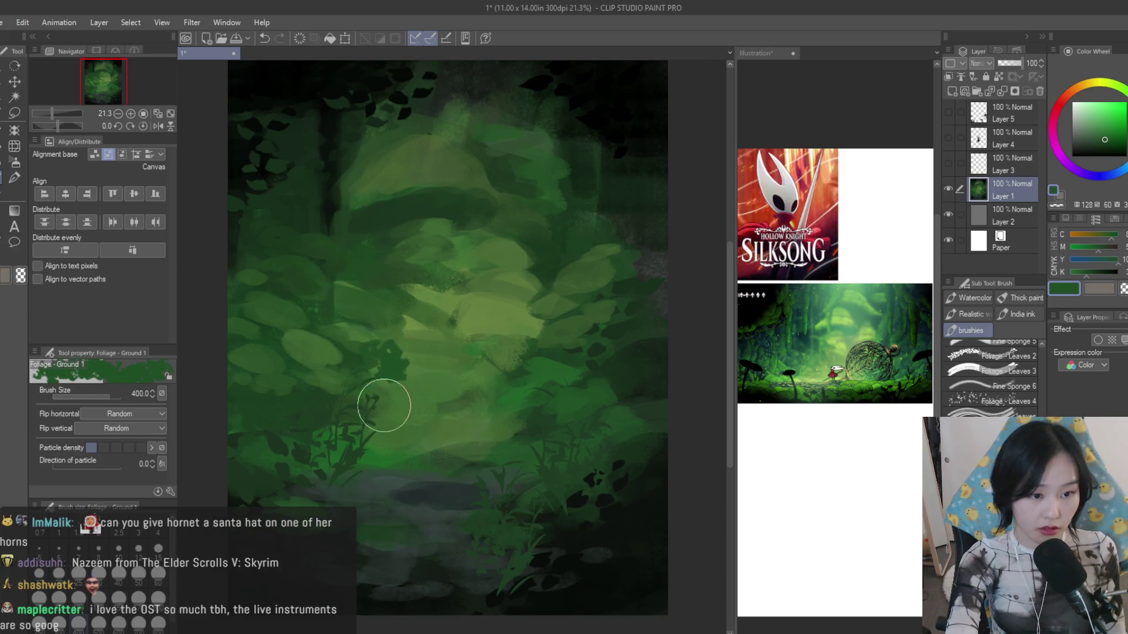
alt+click(310, 350)
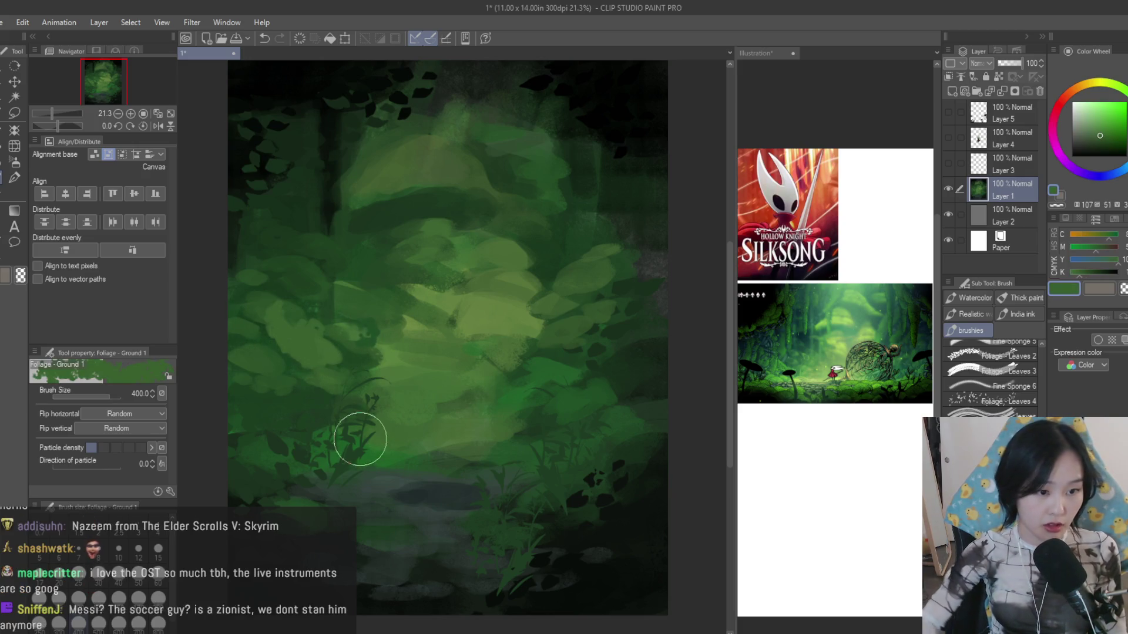
key(bracketleft)
key(bracketleft)
key(bracketleft)
key(bracketleft)
key(bracketleft)
scroll(546, 239, up, 2)
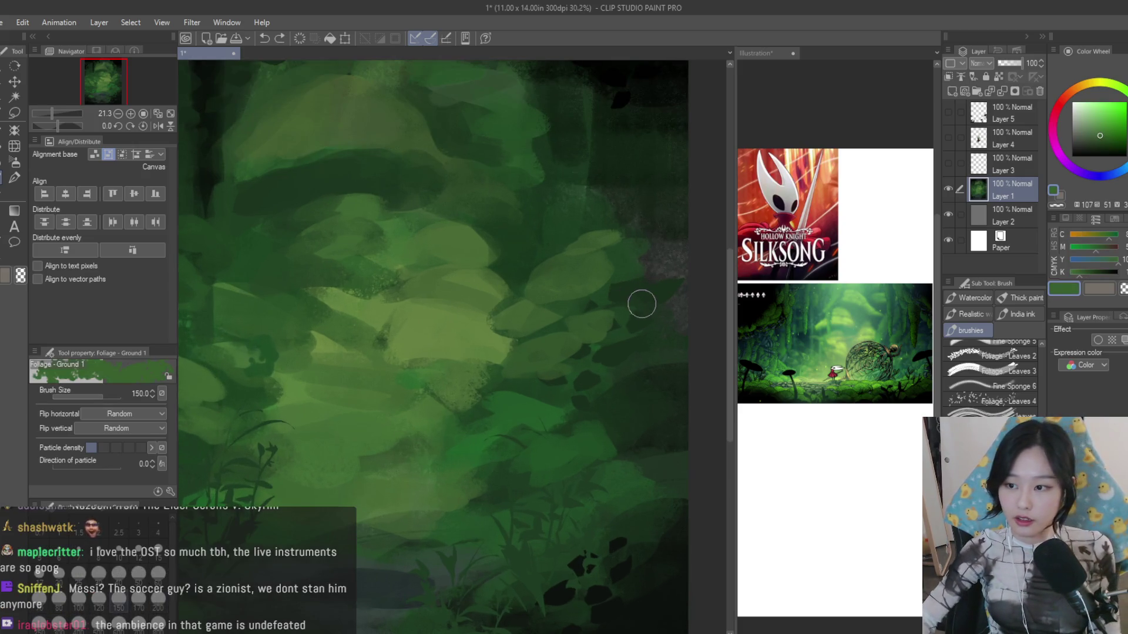
alt+click(526, 258)
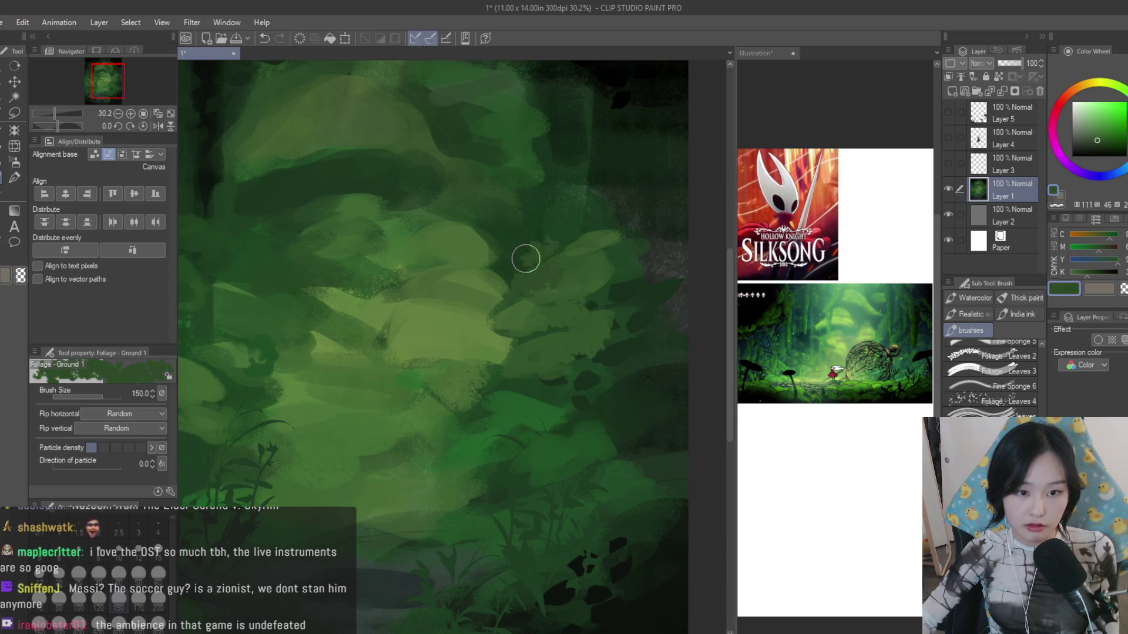
alt+click(615, 256)
scroll(616, 318, down, 3)
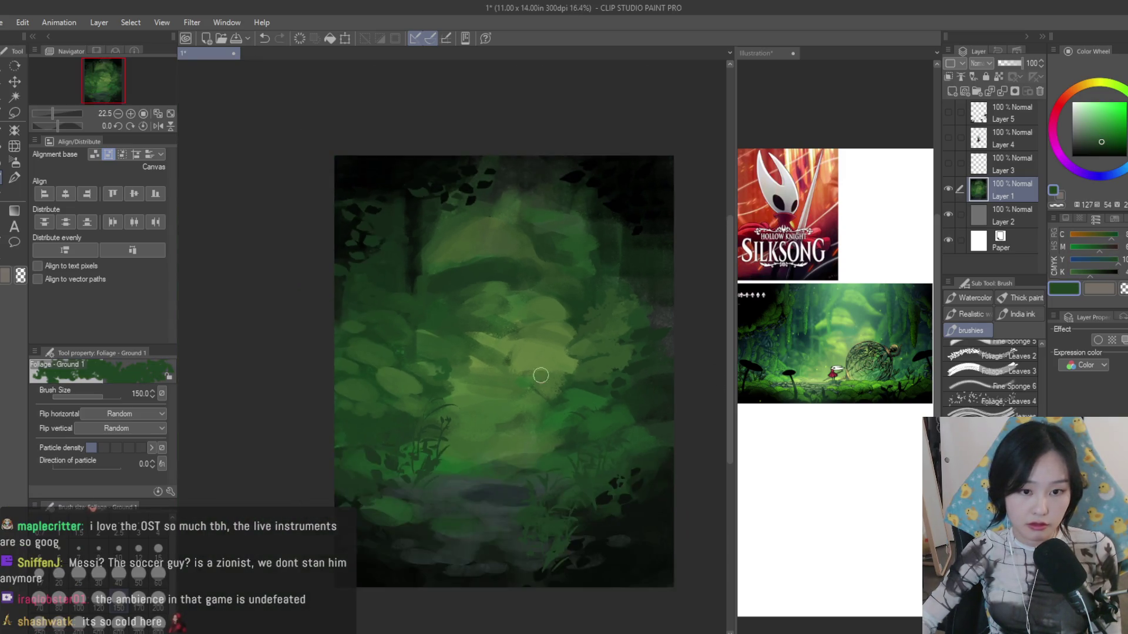
scroll(406, 303, up, 2)
alt+click(406, 303)
alt+click(421, 230)
alt+click(432, 383)
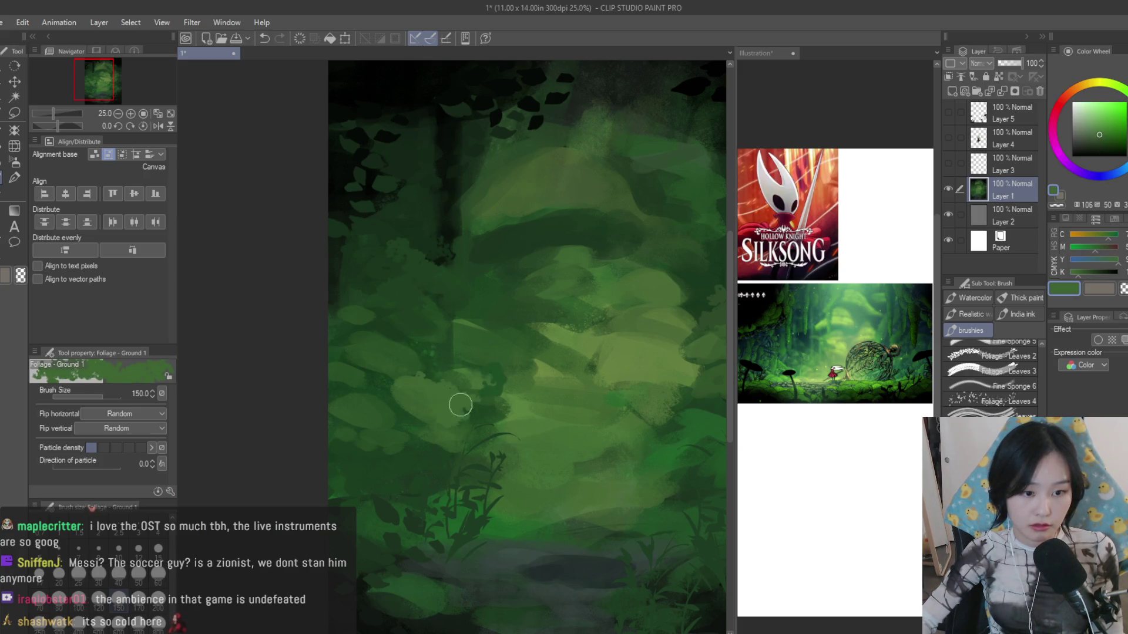
alt+click(393, 342)
alt+click(381, 320)
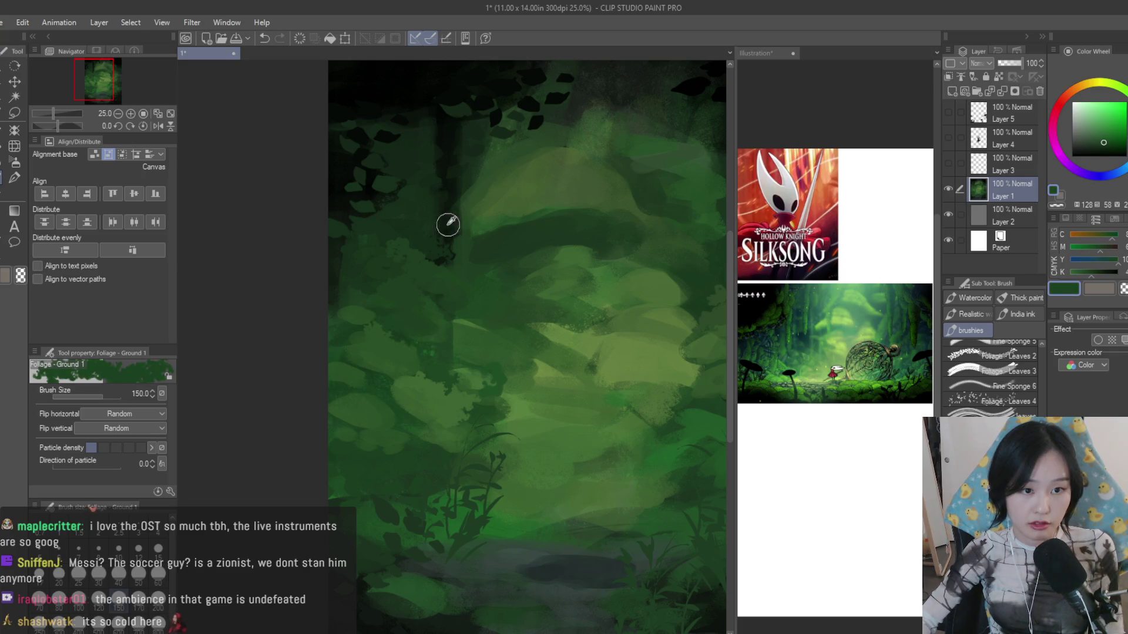
alt+click(449, 225)
alt+click(469, 184)
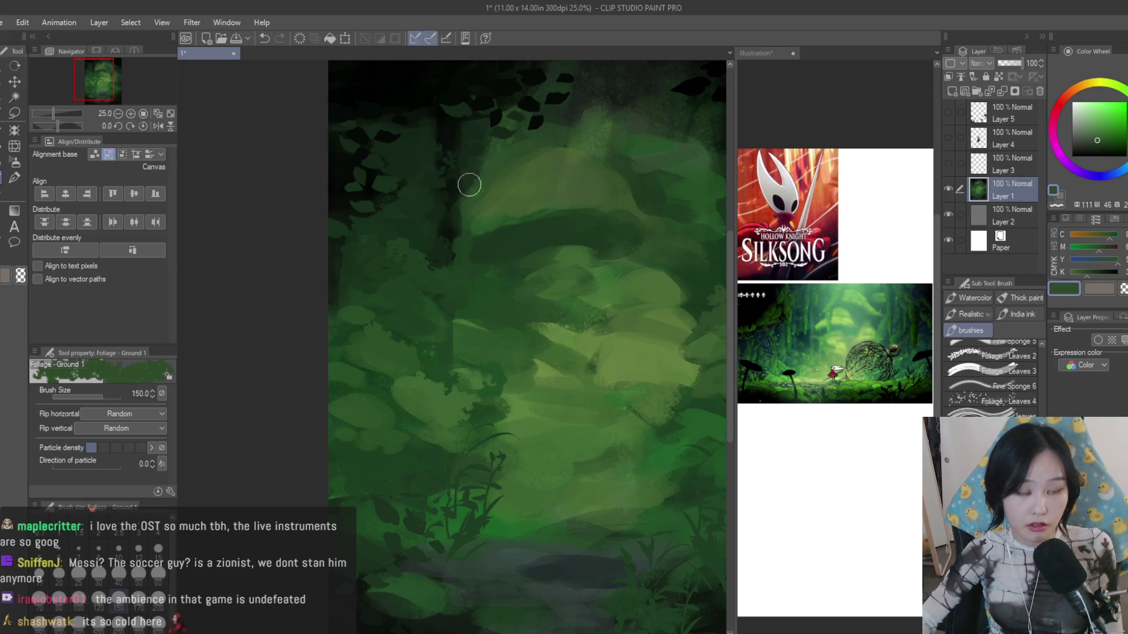
- Darken the leaves along the top edge and paint dark foliage up the right edge
alt+click(467, 167)
drag(456, 177, 461, 136)
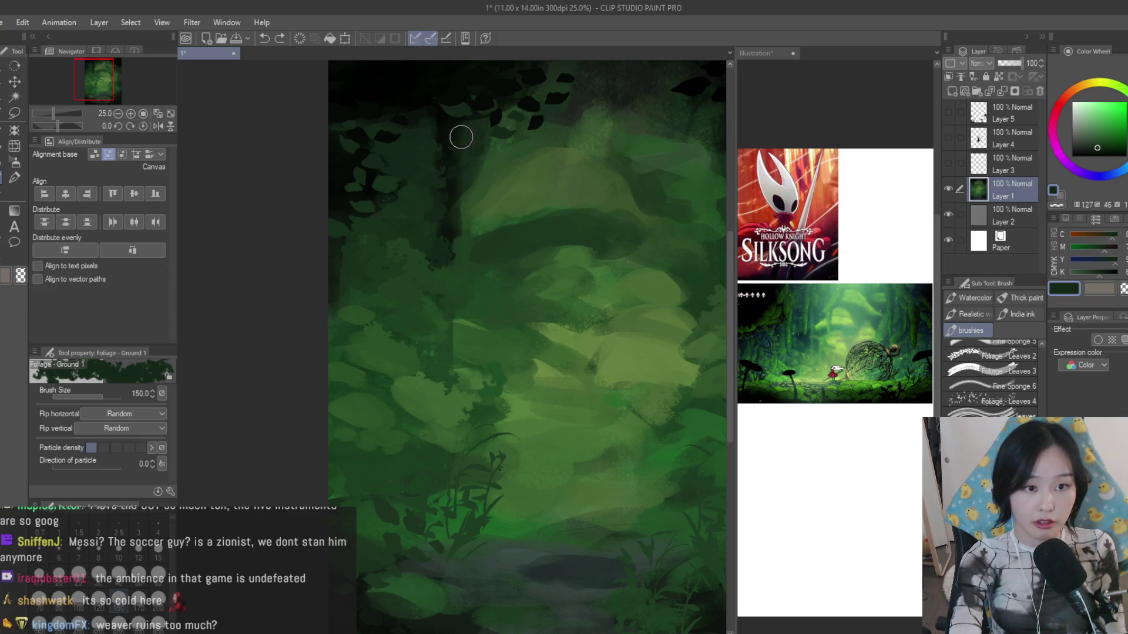
alt+click(454, 294)
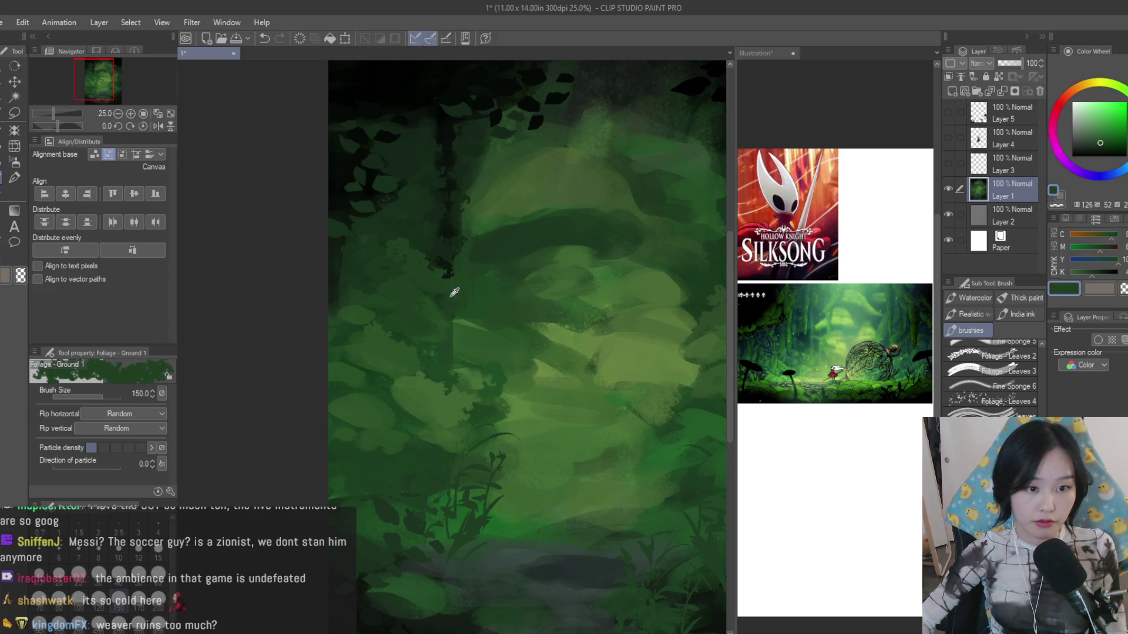
alt+click(342, 251)
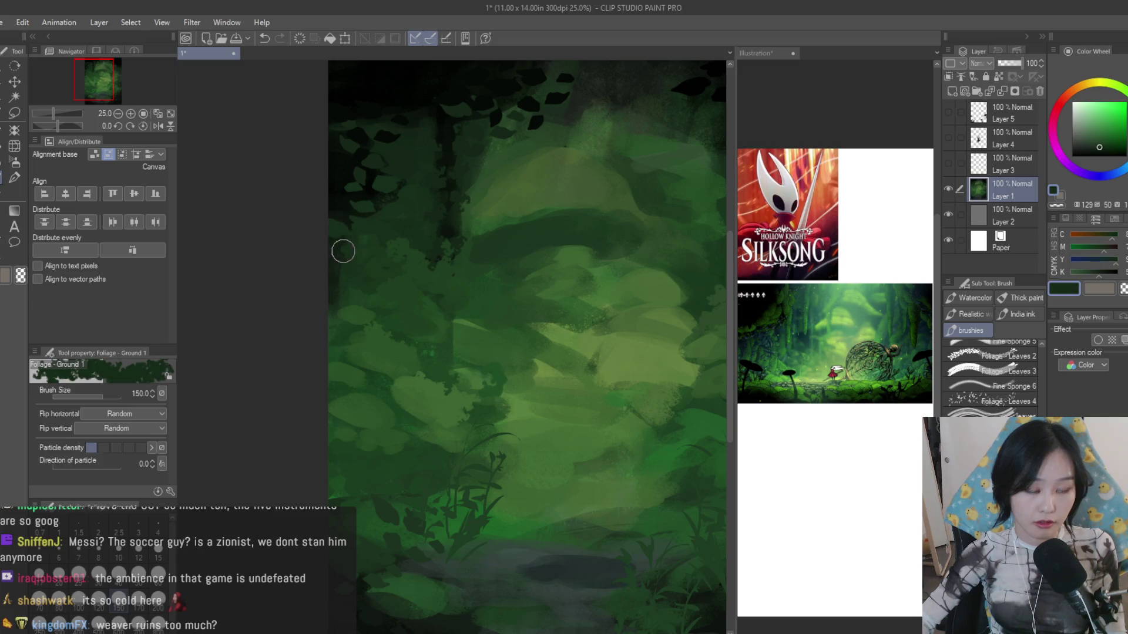
scroll(333, 337, down, 3)
scroll(567, 322, up, 2)
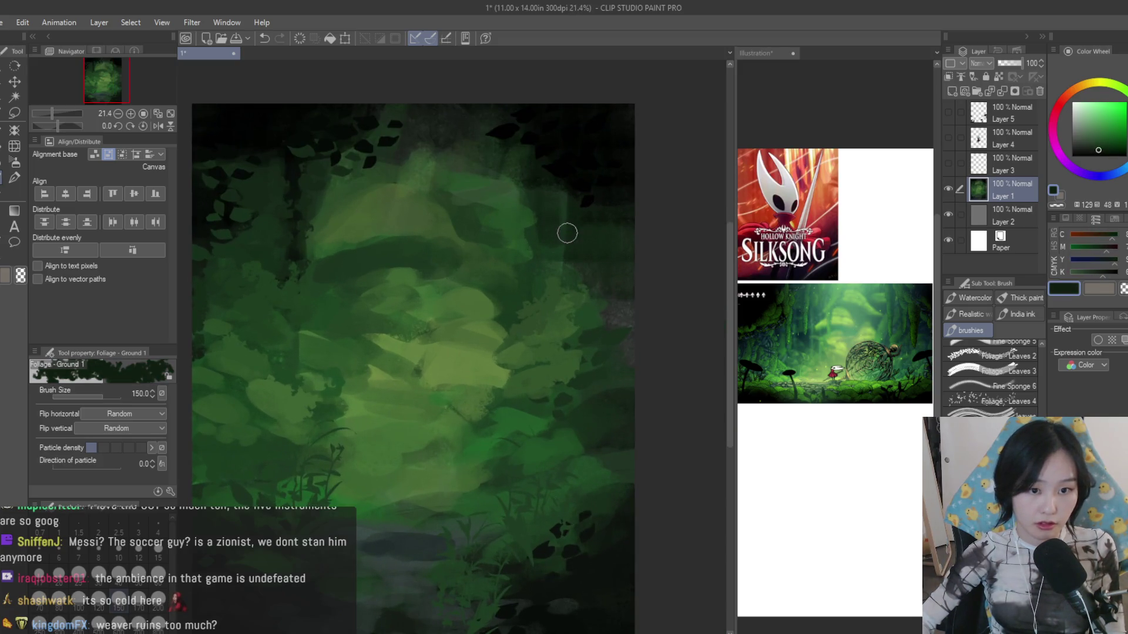
alt+click(564, 322)
mouse_move(564, 322)
mouse_down()
mouse_move(581, 322)
mouse_move(564, 221)
mouse_up()
alt+click(566, 306)
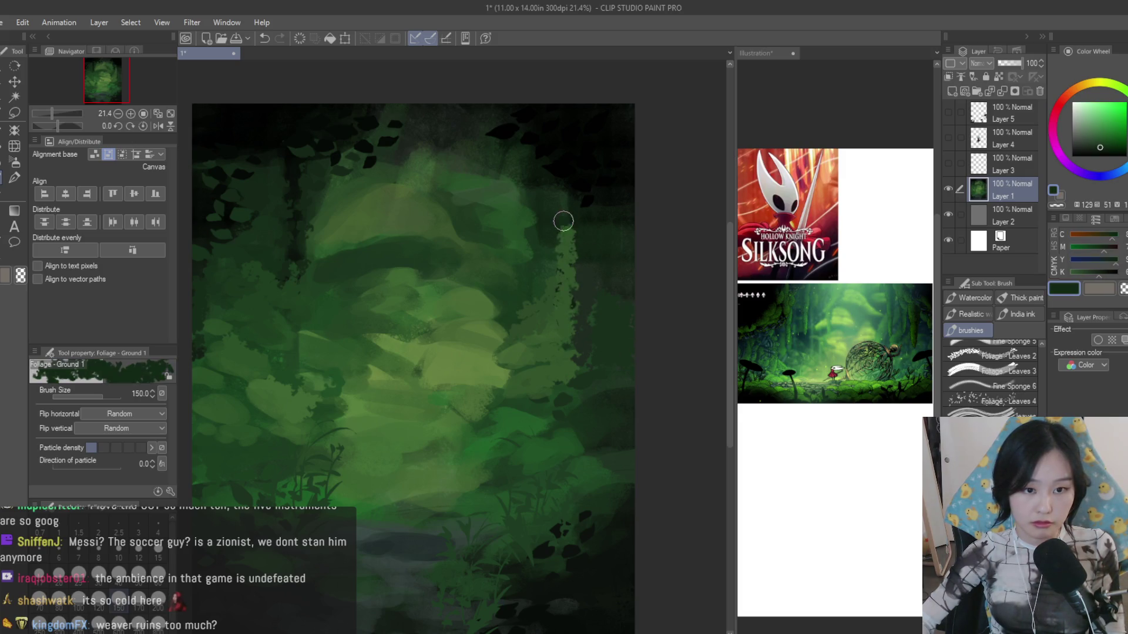
alt+click(571, 281)
drag(570, 280, 563, 168)
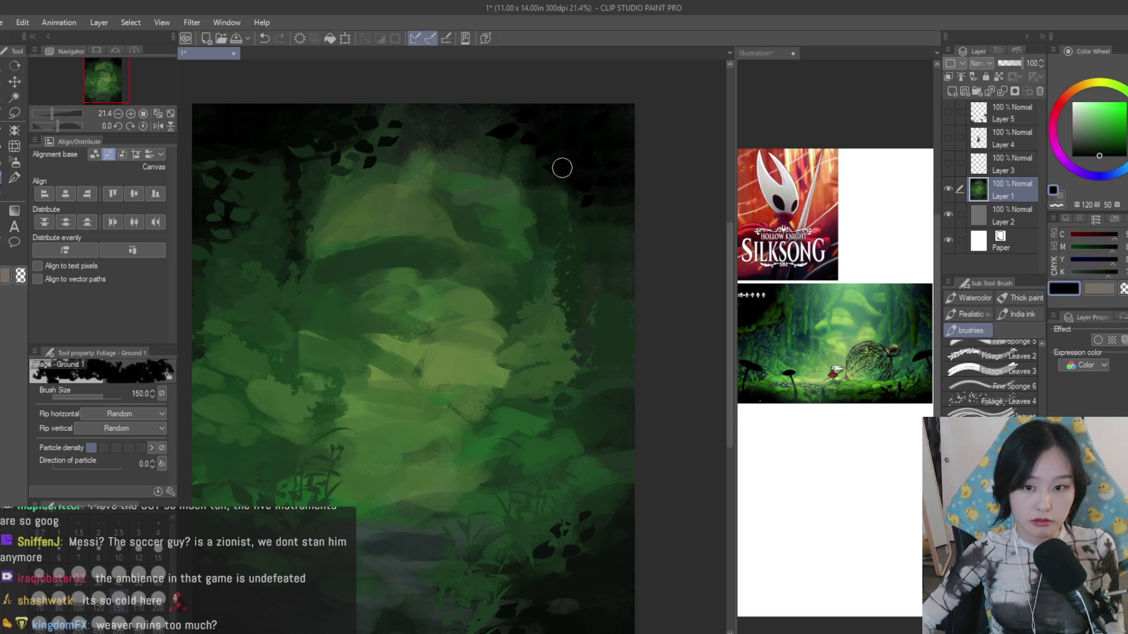
- Add light green foliage and small dark marks near the top with sampled mid greens
alt+click(560, 224)
alt+click(394, 153)
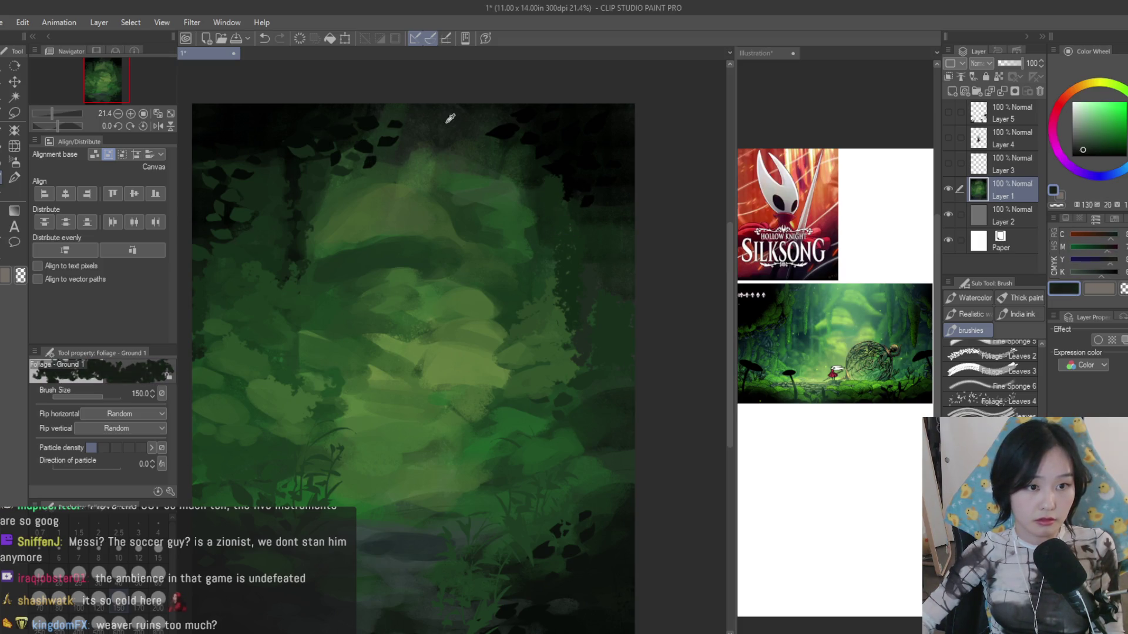
alt+click(459, 175)
alt+click(475, 192)
mouse_move(450, 145)
mouse_down()
mouse_move(406, 137)
mouse_move(478, 133)
mouse_up()
alt+click(476, 144)
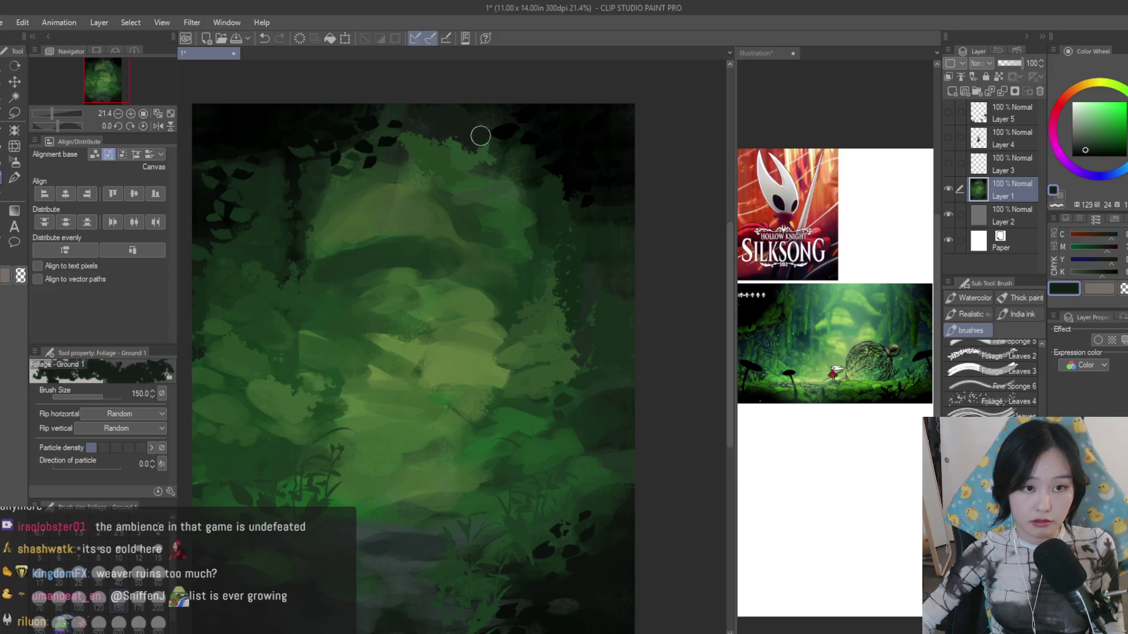
- Briefly try the soft airbrush, then add light foliage strokes on the right with the ground brush
click(15, 163)
mouse_move(471, 139)
mouse_down()
mouse_move(562, 193)
mouse_move(401, 256)
mouse_up()
key(b)
mouse_move(503, 315)
mouse_down()
mouse_move(650, 353)
mouse_move(696, 334)
mouse_up()
alt+click(701, 315)
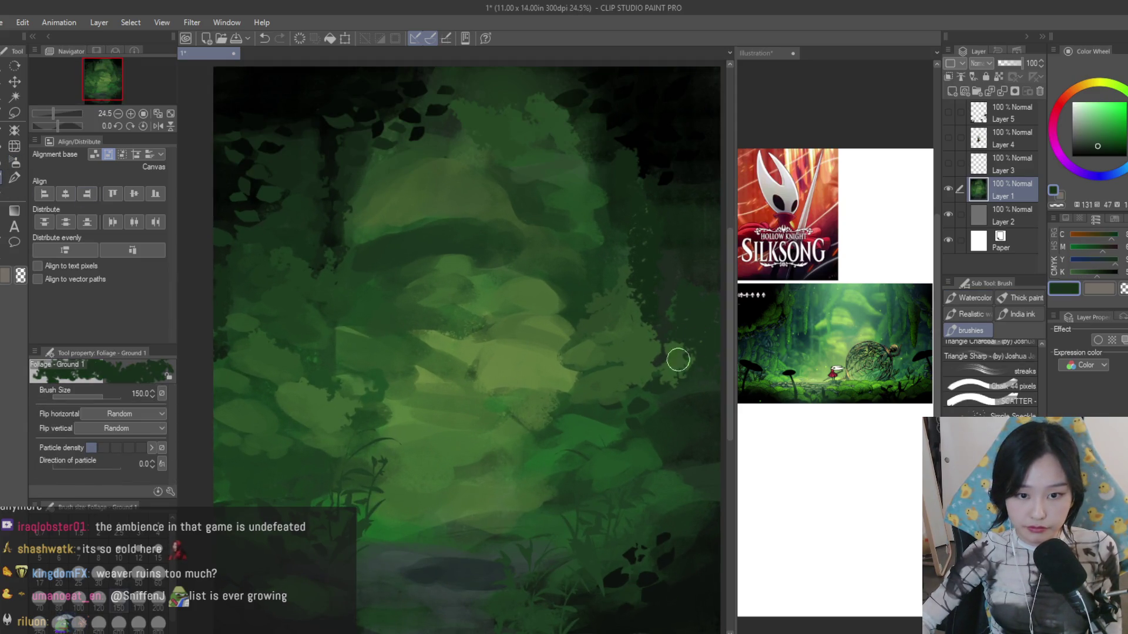
scroll(987, 370, down, 3)
- Try dark leaf strokes mid-canvas with the second ground foliage brush, undoing them and enlarging the brush
click(987, 401)
drag(621, 291, 564, 383)
drag(551, 415, 471, 344)
key(ctrl+z)
key(ctrl+z)
key(bracketright)
mouse_move(483, 392)
mouse_down()
mouse_move(591, 441)
mouse_move(315, 415)
mouse_up()
key(ctrl+z)
key(bracketright)
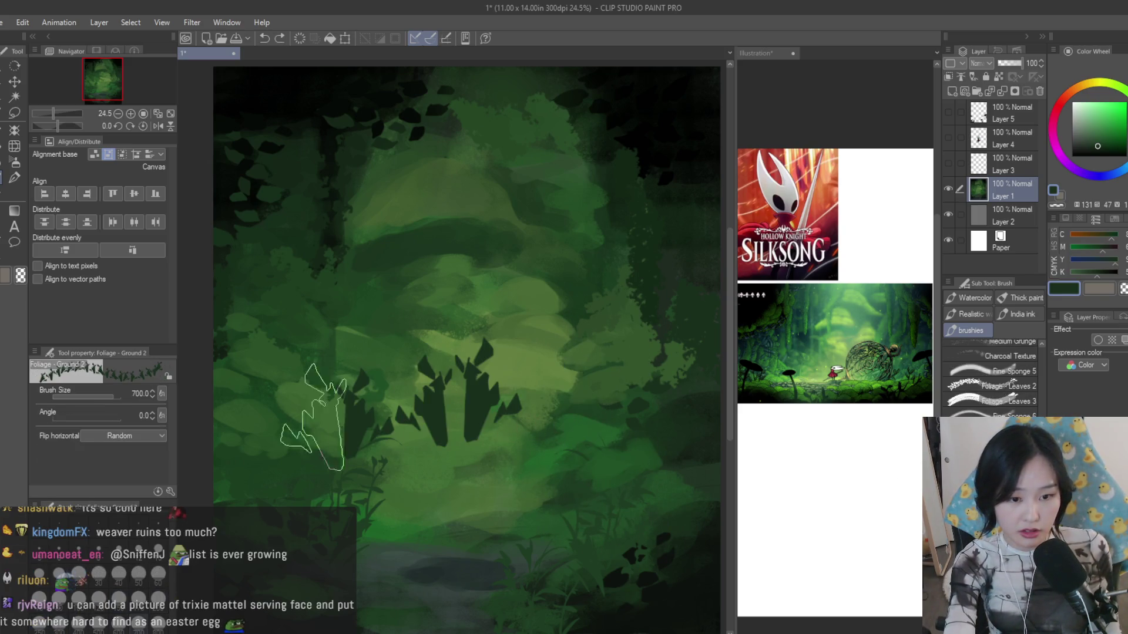
key(ctrl+z)
- Test grass clumps with the Grass 3 brush at larger sizes, undoing the unwanted ones
click(987, 417)
drag(573, 281, 476, 415)
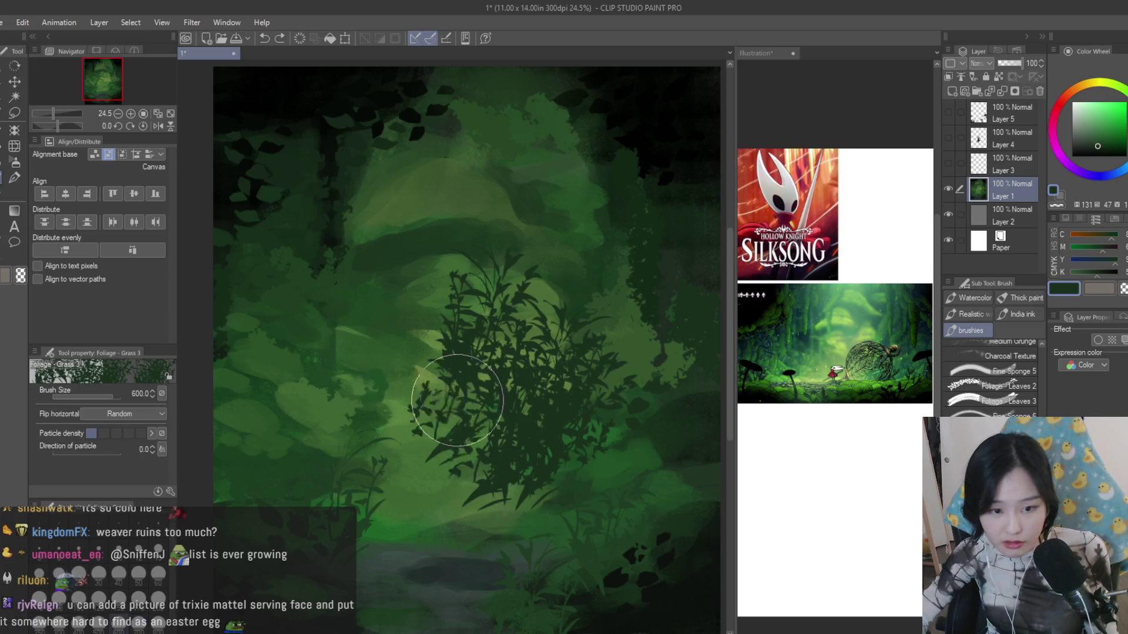
drag(441, 370, 423, 467)
key(ctrl+z)
key(ctrl+z)
drag(440, 335, 595, 456)
key(ctrl+z)
scroll(629, 438, down, 1)
scroll(628, 439, up, 2)
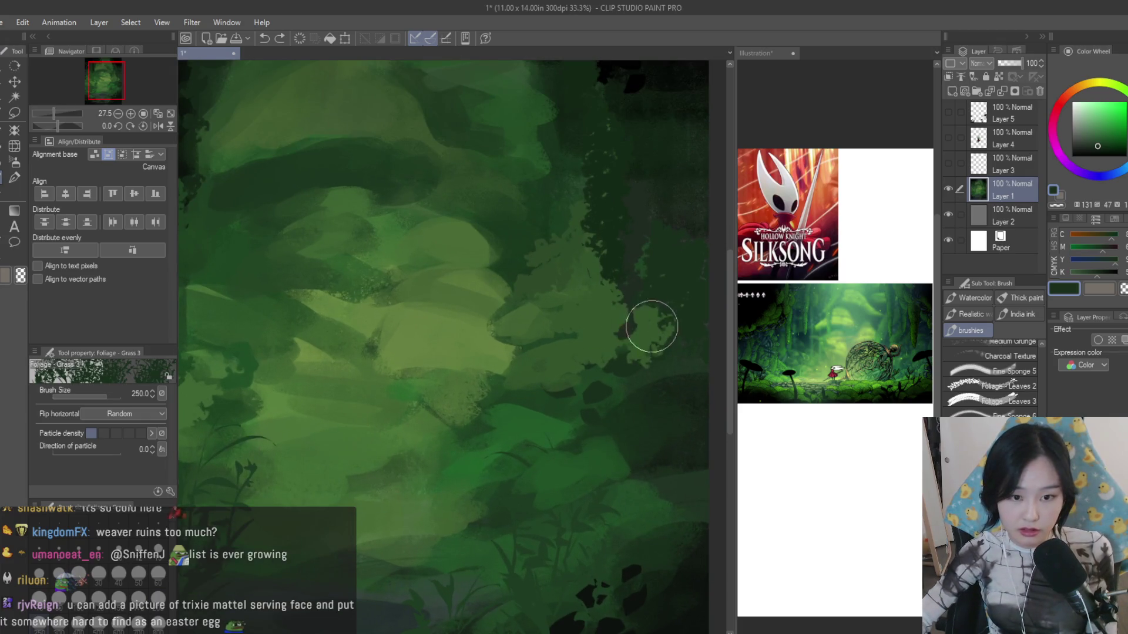
key(bracketright)
mouse_move(657, 355)
mouse_down()
mouse_move(655, 402)
mouse_move(634, 310)
mouse_up()
key(bracketright)
key(bracketright)
key(bracketright)
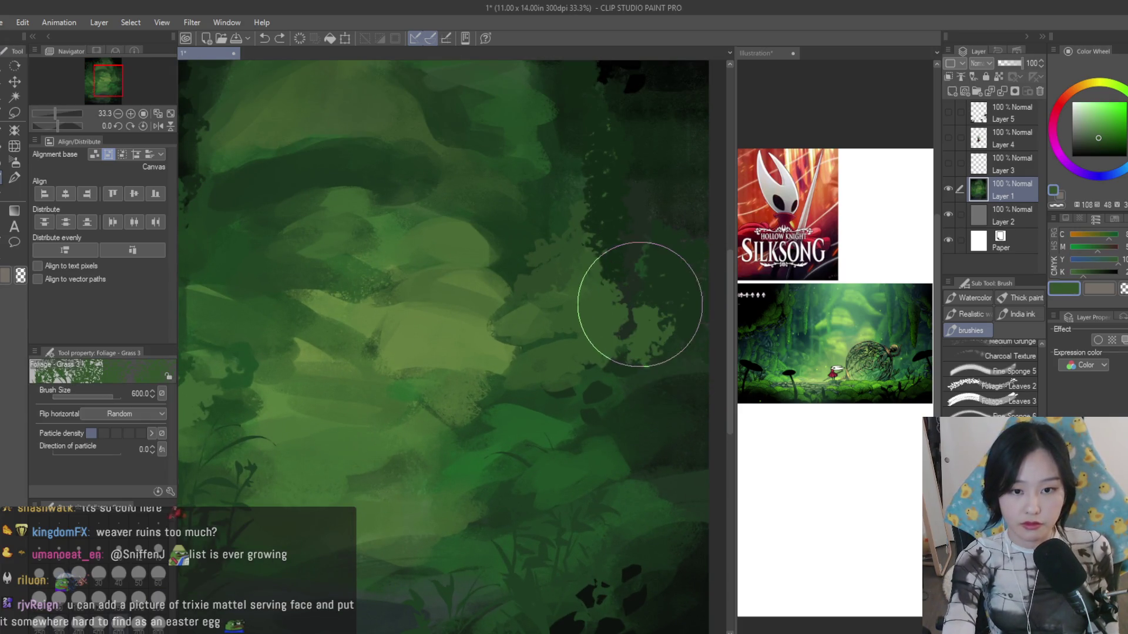
scroll(582, 346, down, 1)
drag(582, 345, 624, 323)
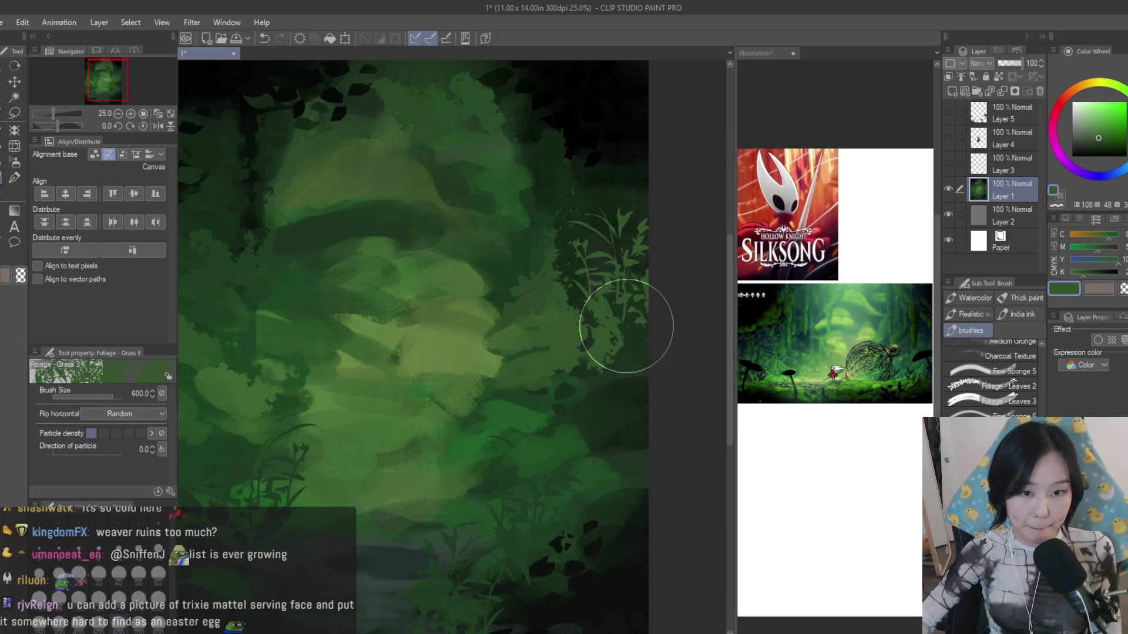
scroll(620, 448, down, 2)
scroll(615, 398, up, 1)
scroll(628, 417, up, 1)
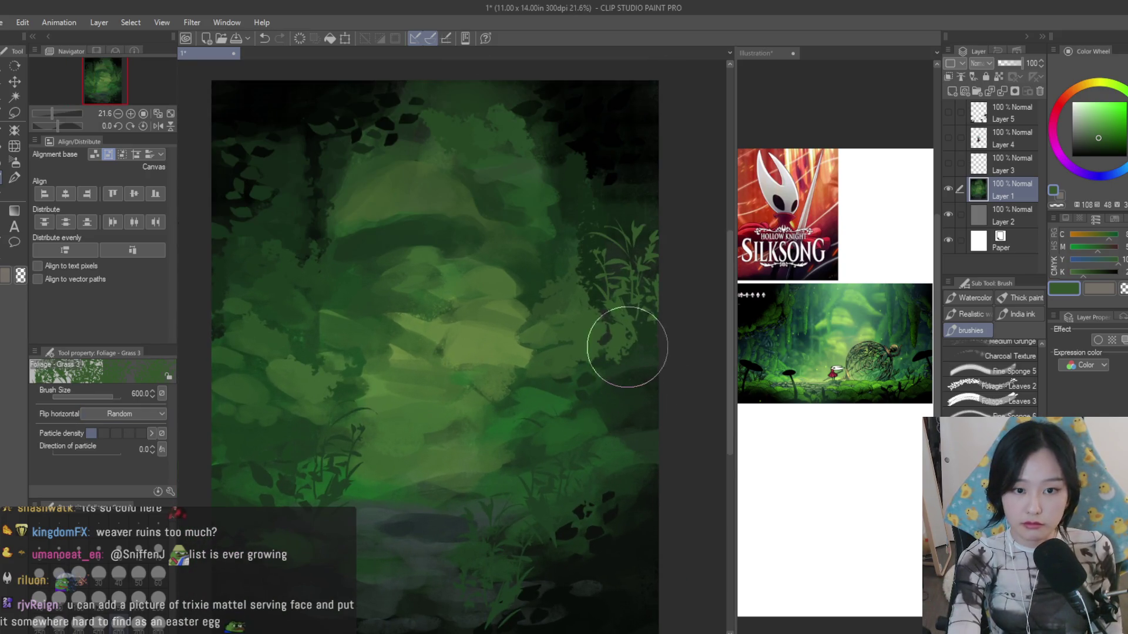
key(ctrl+z)
key(bracketleft)
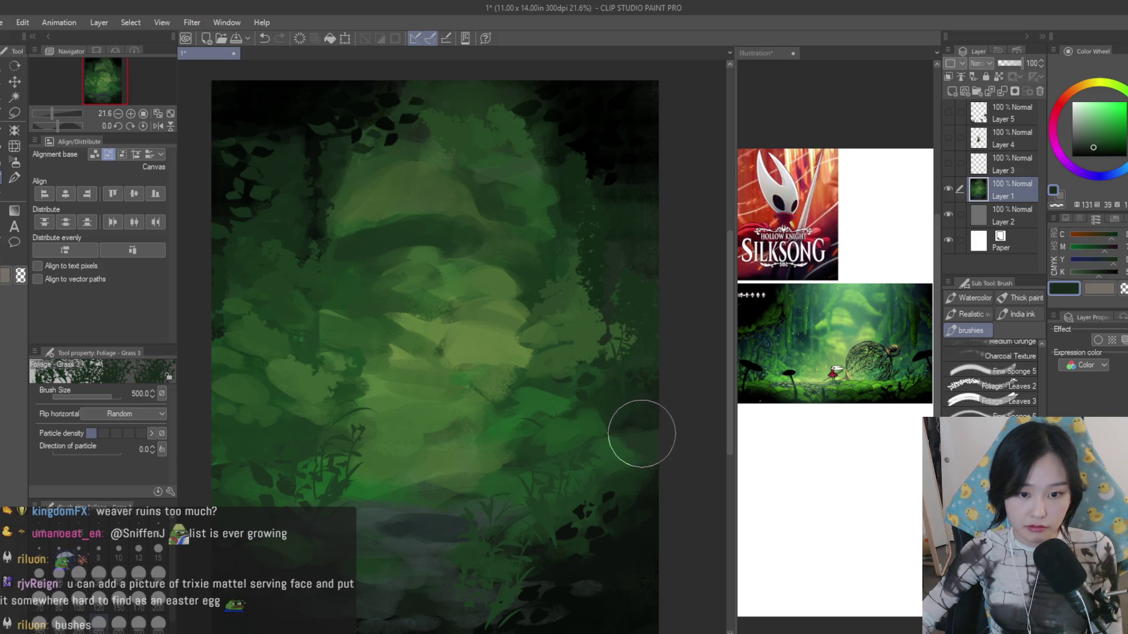
scroll(609, 466, down, 2)
scroll(499, 491, up, 1)
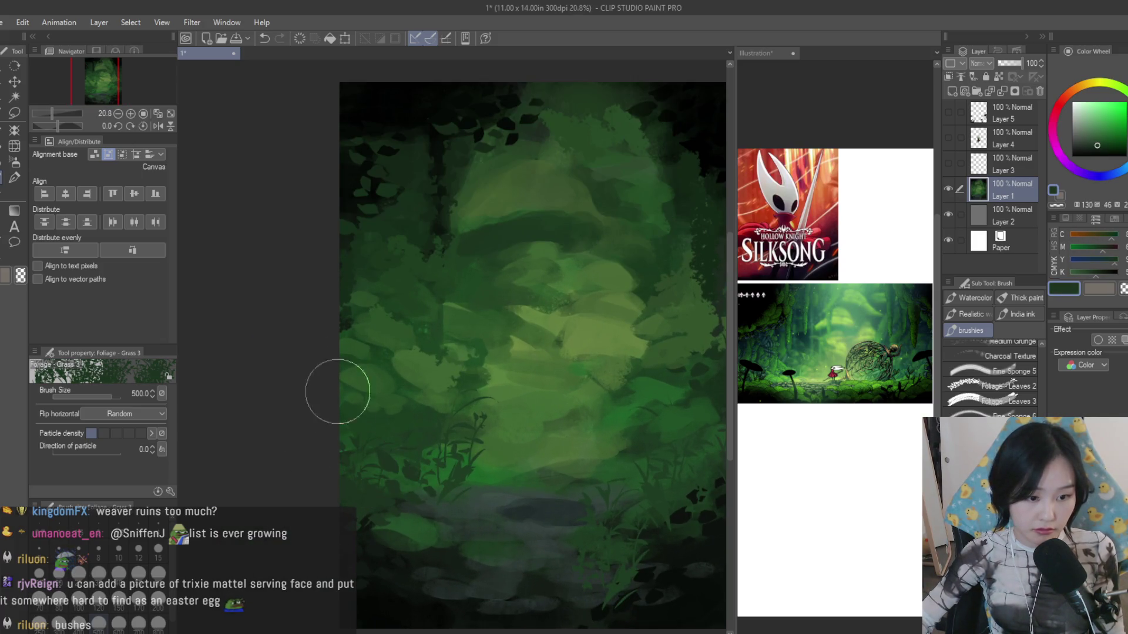
- Paint dark grass blades across the centre, then lighter-green grass sampled from the painting
drag(420, 353, 392, 368)
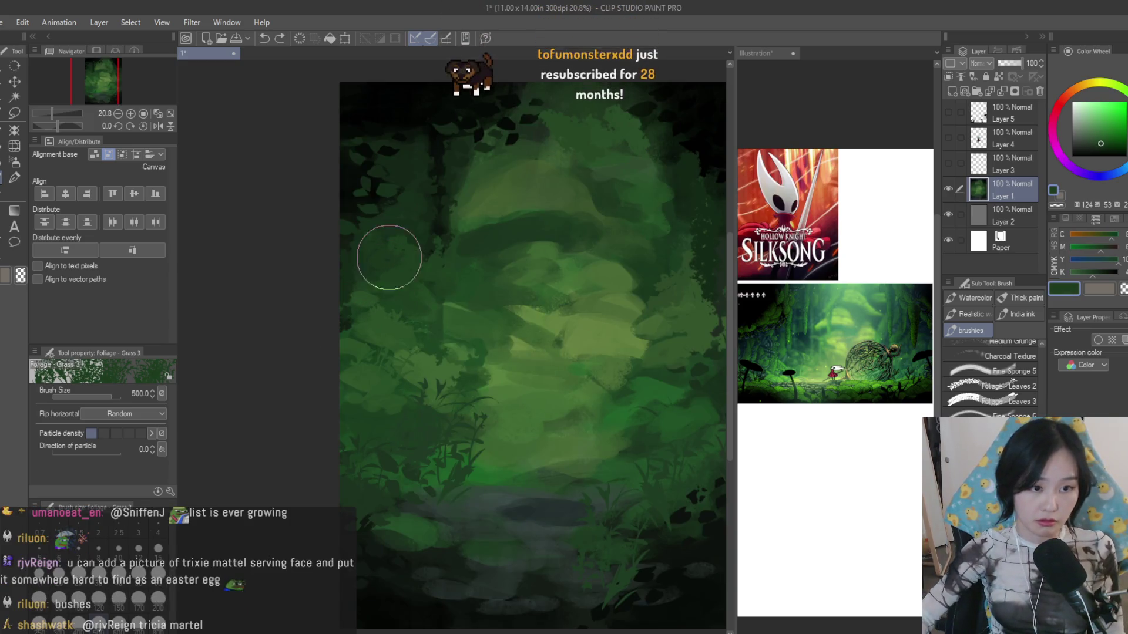
scroll(405, 364, down, 2)
scroll(406, 364, up, 2)
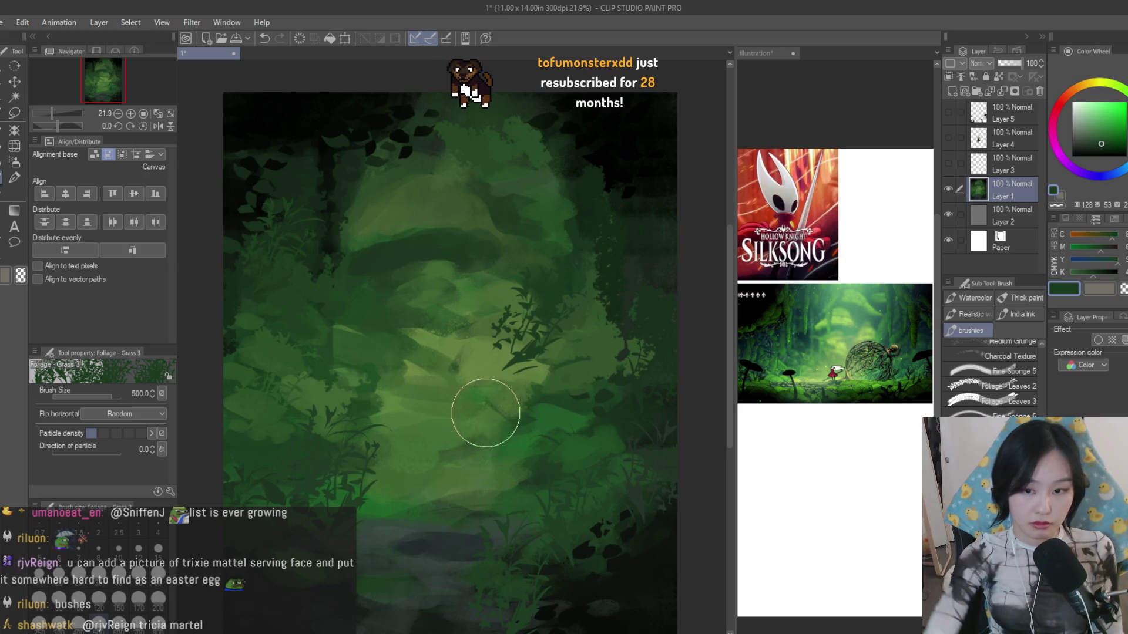
alt+click(499, 378)
mouse_move(499, 378)
mouse_down()
mouse_move(433, 385)
mouse_move(378, 326)
mouse_up()
scroll(599, 397, down, 1)
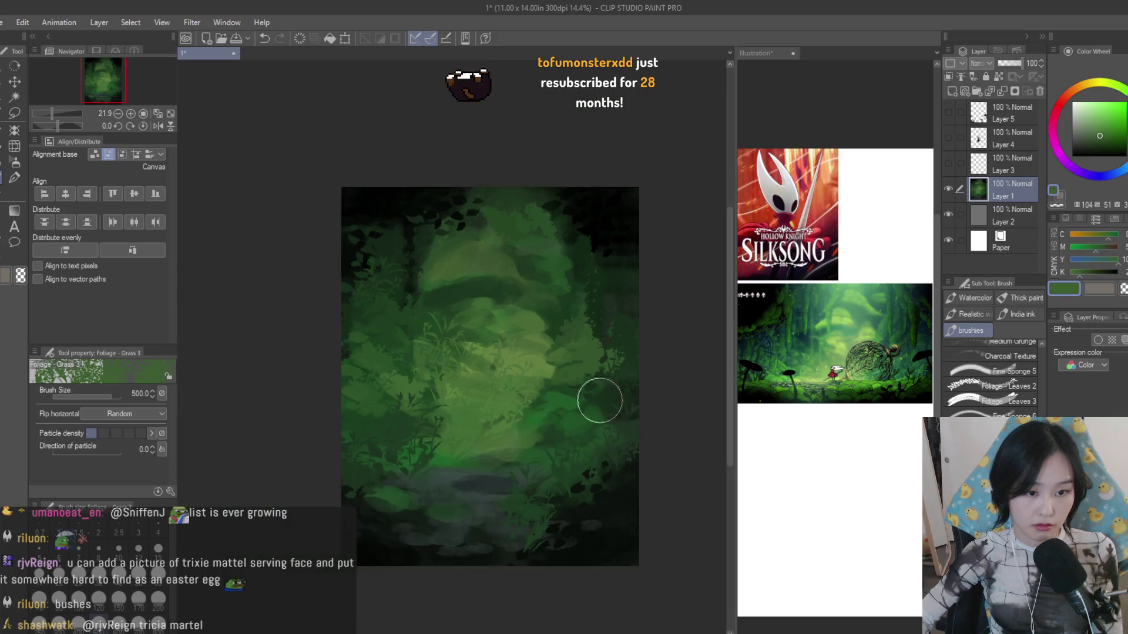
scroll(599, 398, up, 2)
- Stamp small dark leaf clusters near the top centre with a leaf brush, then load Dry Texture 3
key(b)
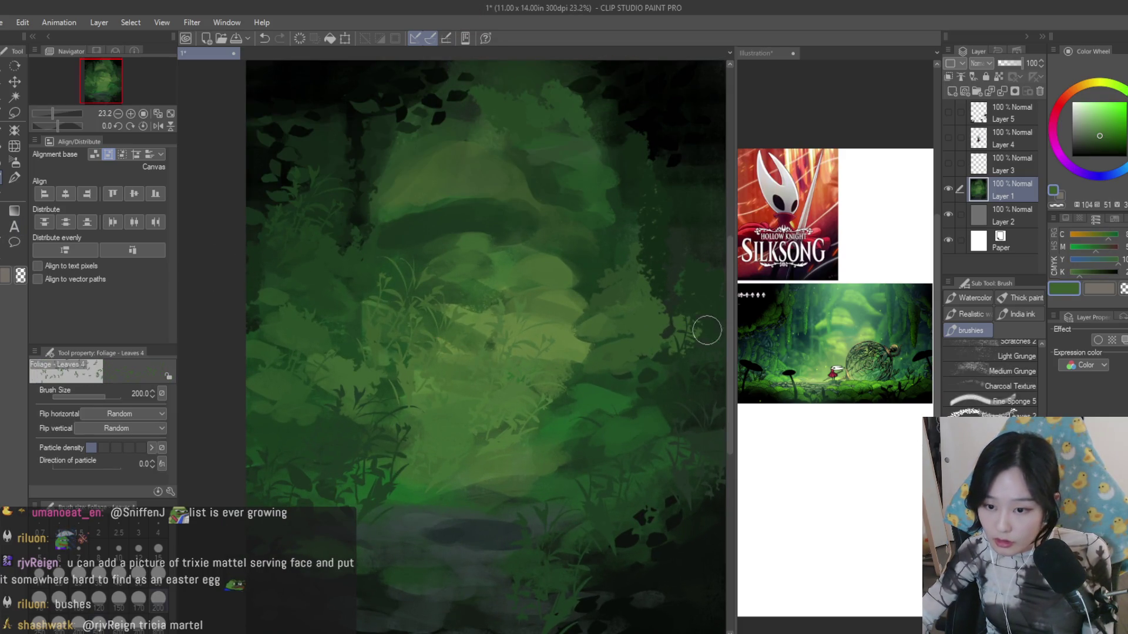
drag(411, 341, 411, 234)
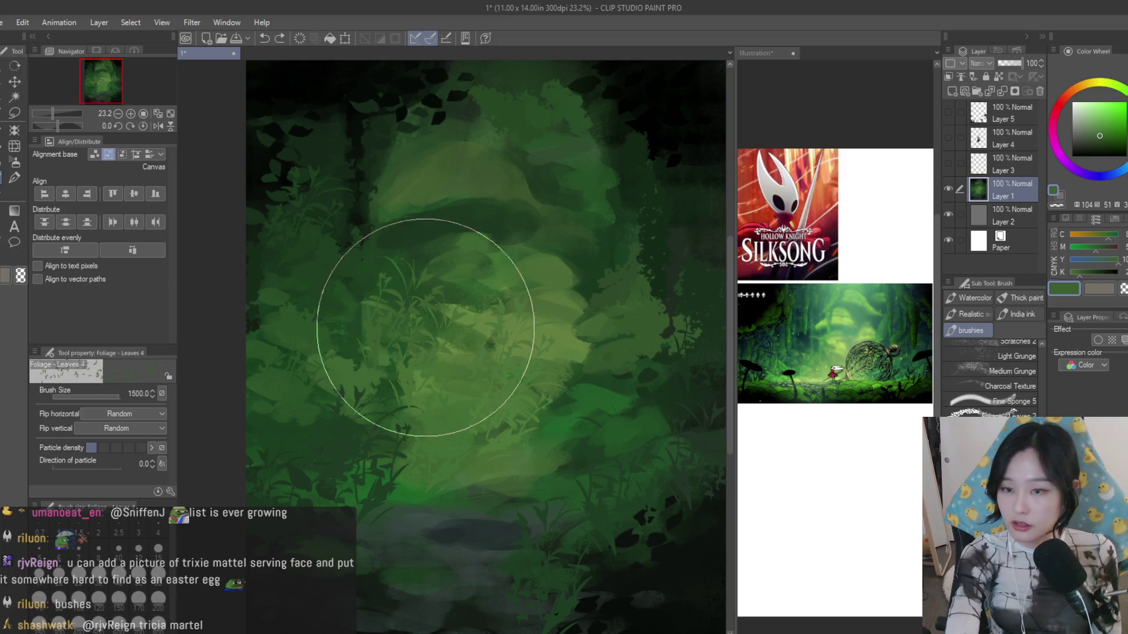
key(bracketleft)
key(bracketleft)
key(bracketleft)
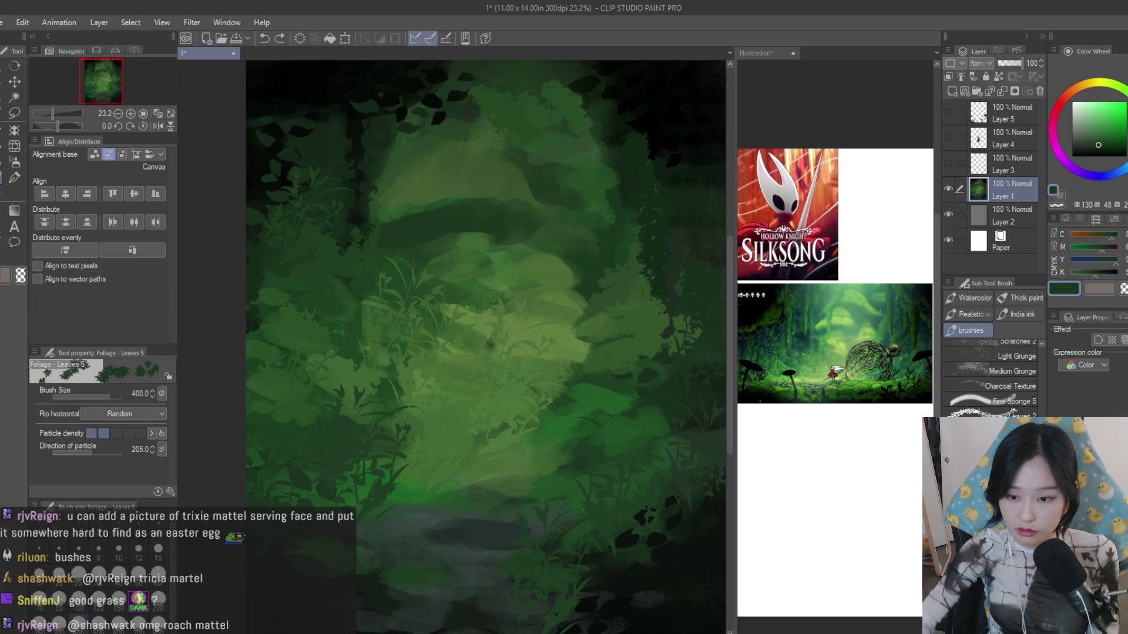
key(b)
drag(414, 245, 517, 237)
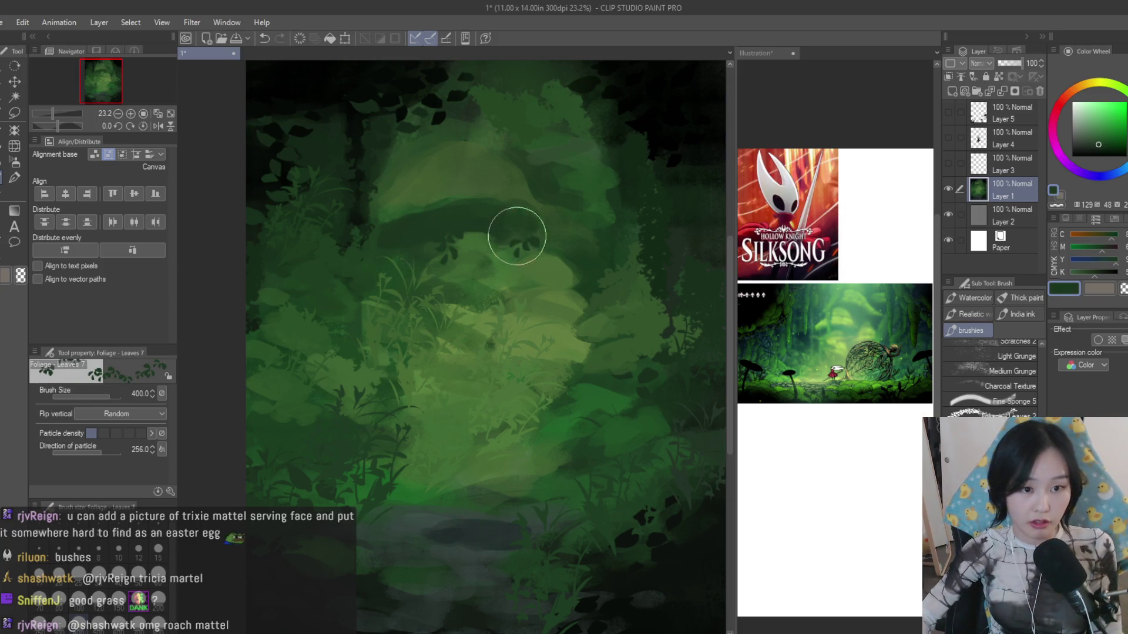
scroll(483, 207, down, 2)
scroll(655, 284, up, 2)
scroll(486, 559, down, 1)
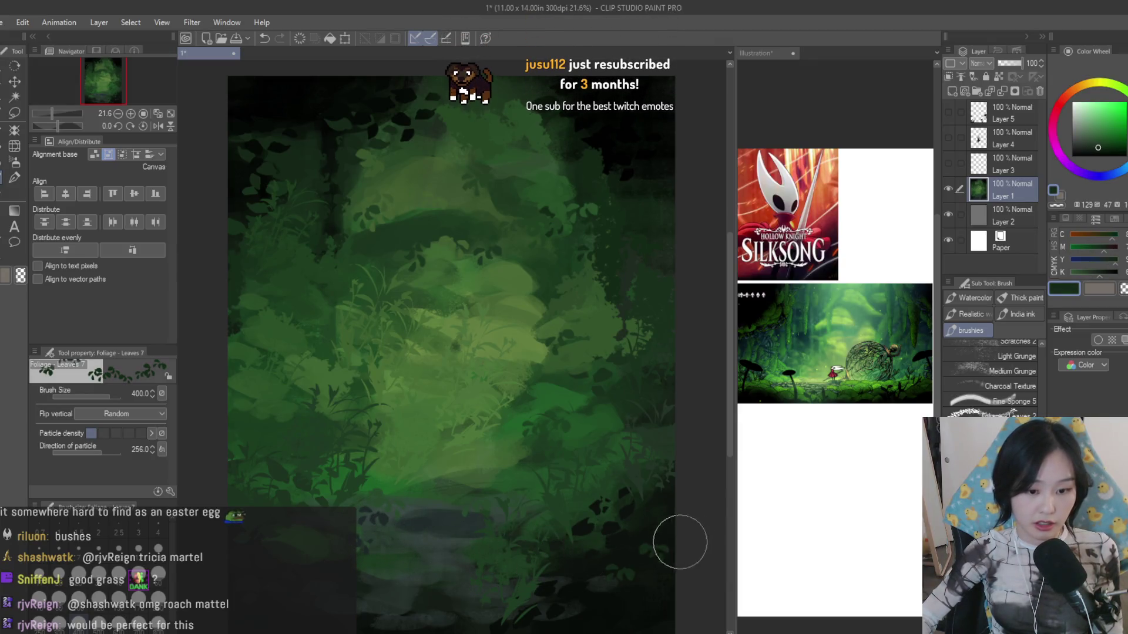
scroll(635, 564, down, 1)
scroll(517, 365, up, 1)
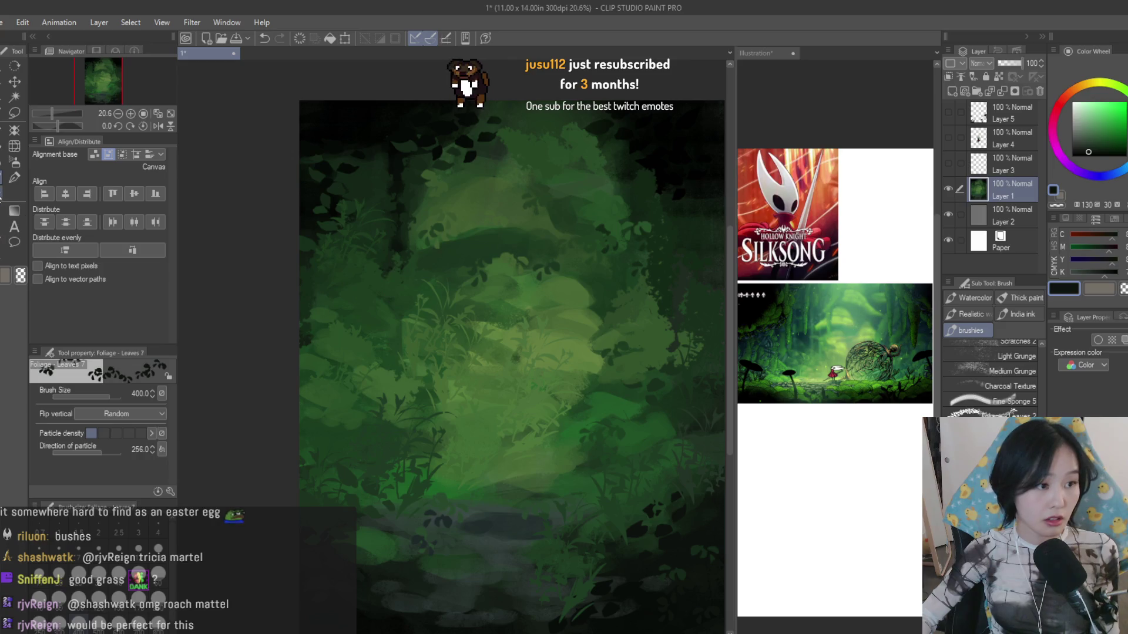
key(e)
key(b)
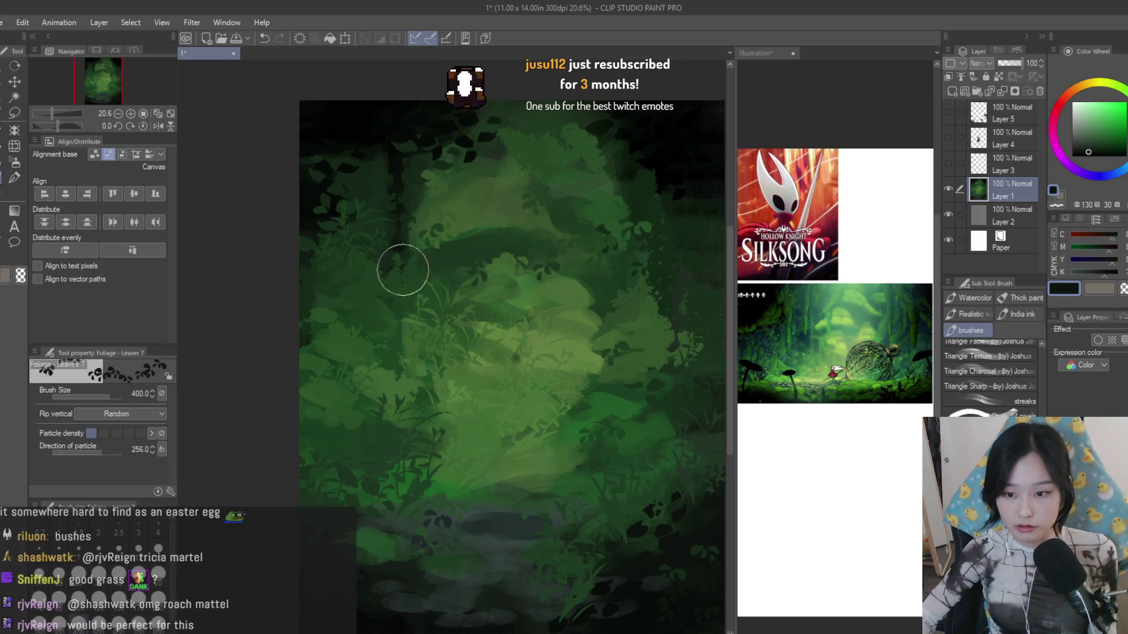
scroll(987, 371, up, 2)
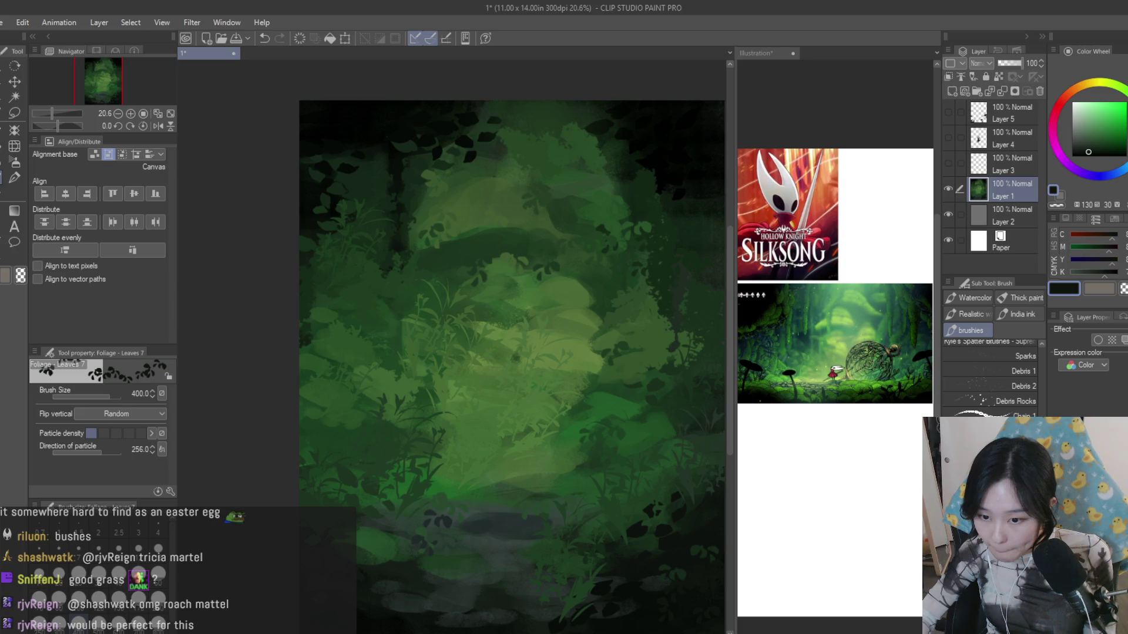
scroll(988, 370, down, 3)
scroll(987, 371, down, 2)
click(996, 414)
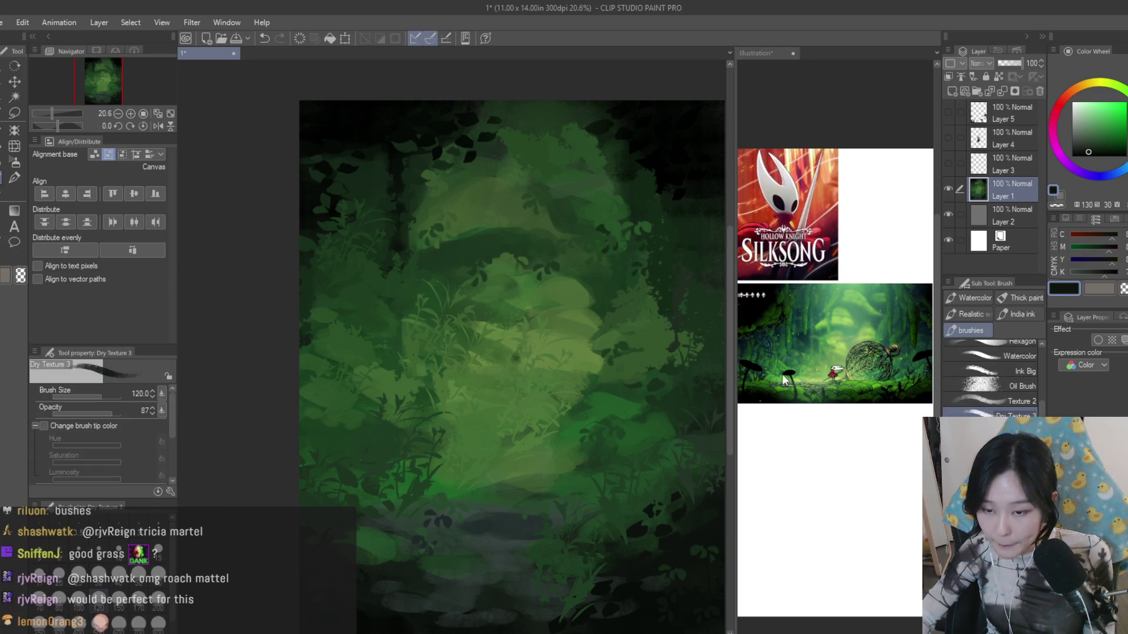
scroll(428, 408, up, 1)
- With a larger brush and sampled darker greens, paint a darker stroke across the middle foliage
key(bracketright)
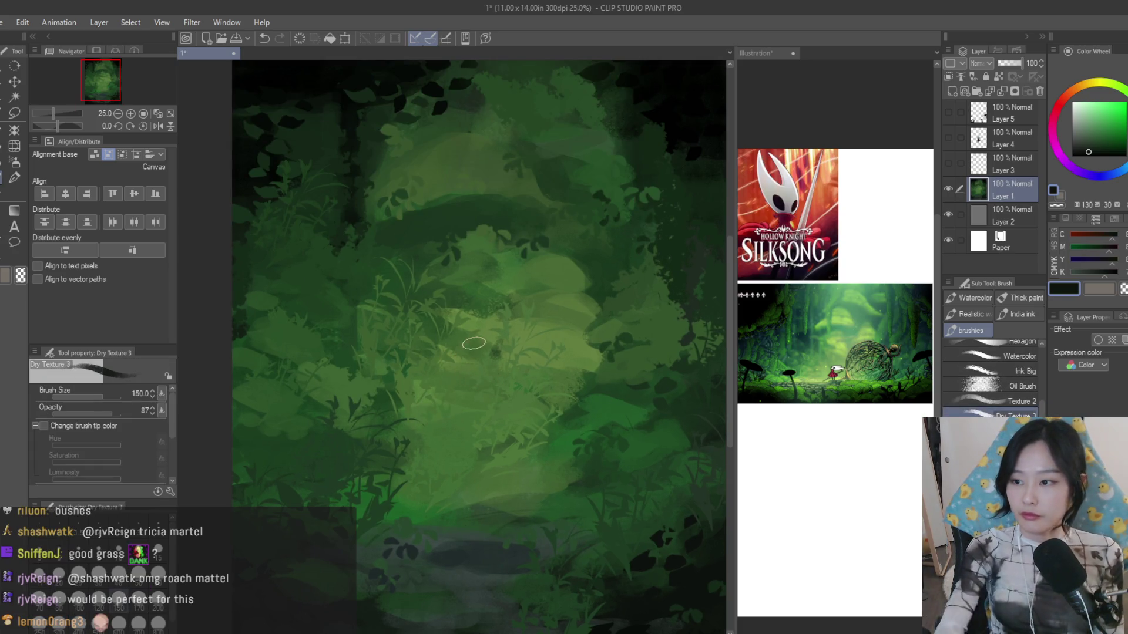
scroll(467, 353, down, 1)
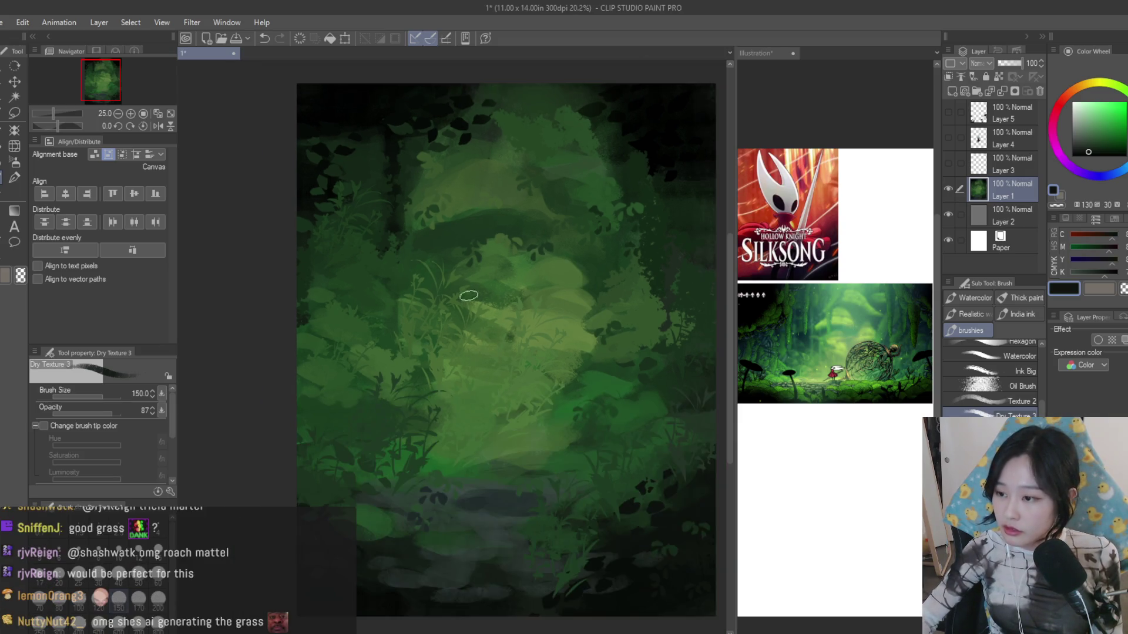
scroll(481, 312, up, 1)
alt+click(480, 343)
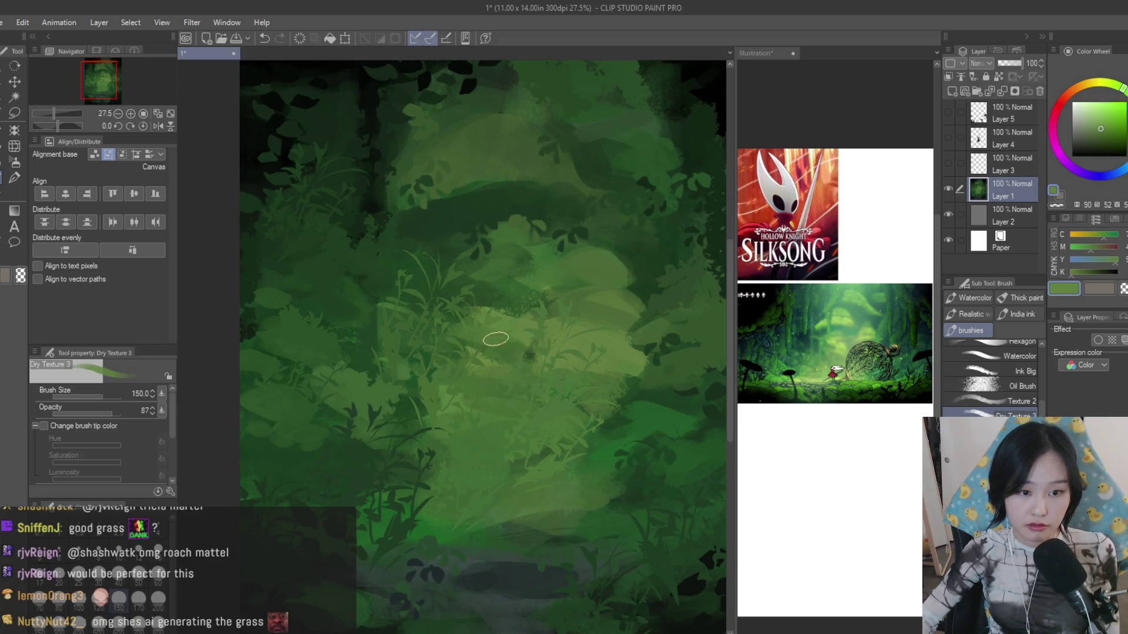
alt+click(458, 315)
alt+click(431, 218)
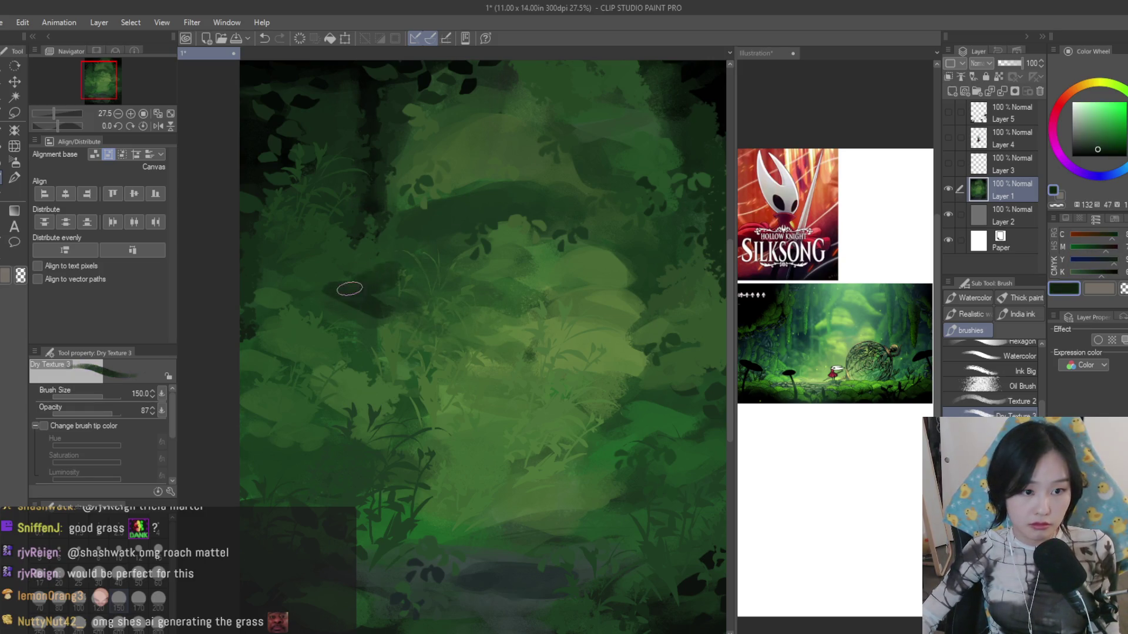
alt+click(331, 274)
alt+click(396, 245)
alt+click(373, 298)
drag(396, 269, 453, 285)
scroll(356, 315, down, 2)
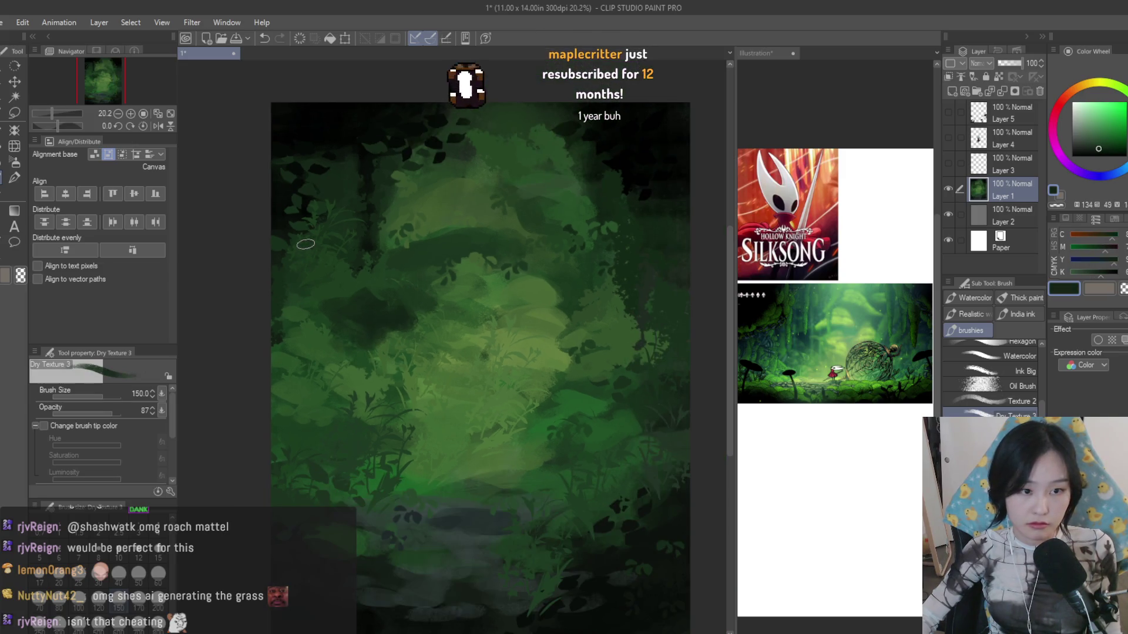
- Dab sampled greens over the right-hand foliage to blend its texture
alt+click(306, 277)
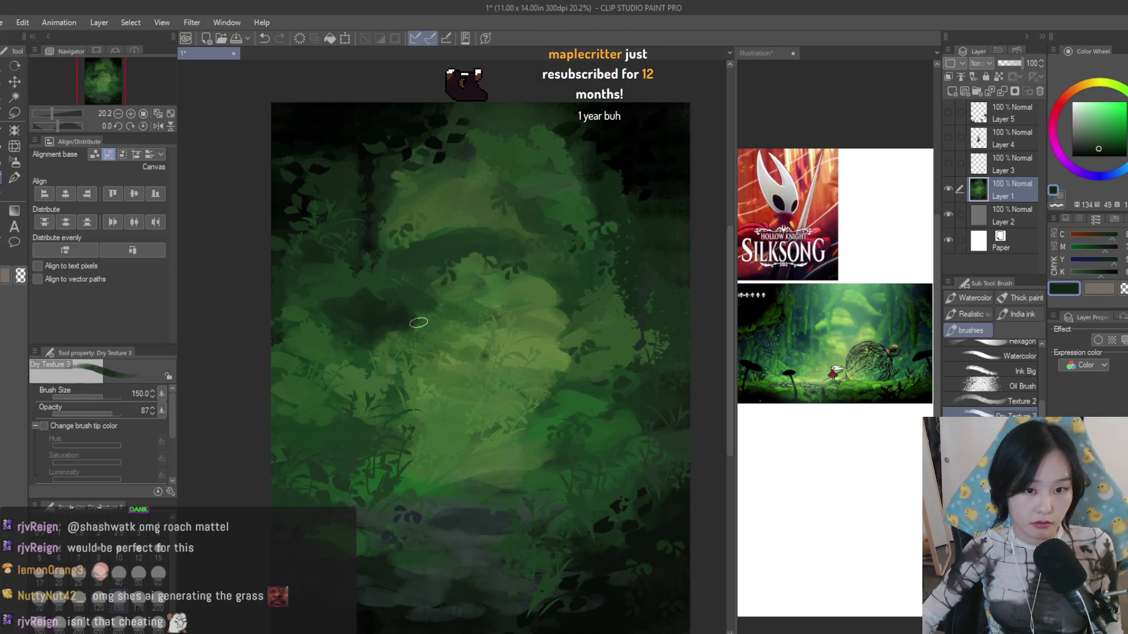
alt+click(621, 292)
scroll(621, 291, down, 1)
scroll(621, 292, up, 1)
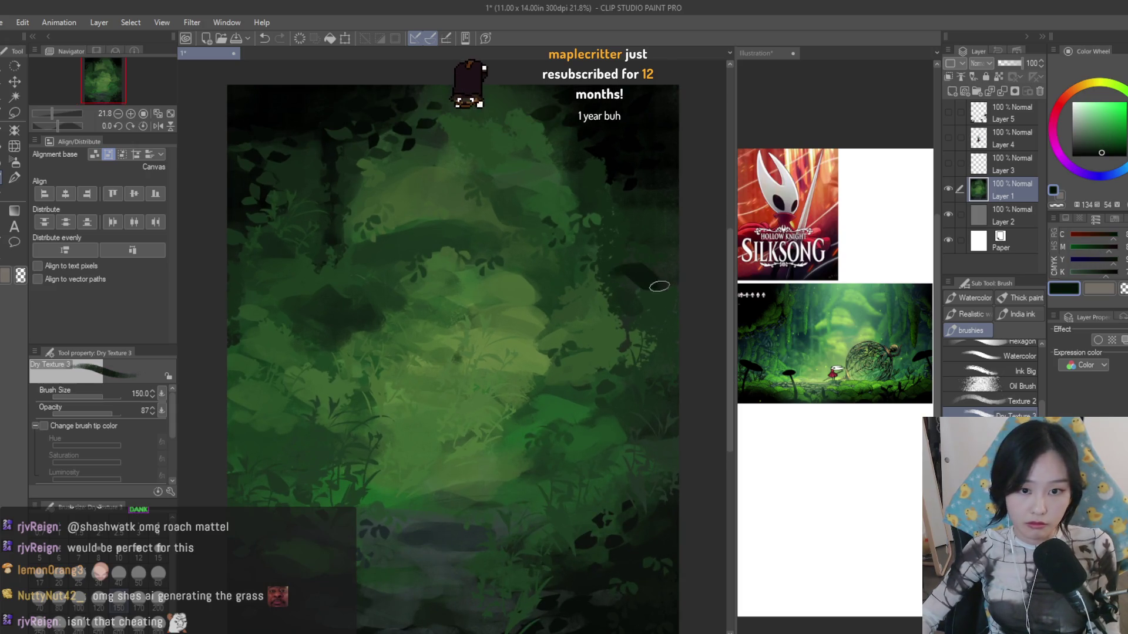
alt+click(629, 237)
alt+click(640, 298)
alt+click(650, 312)
alt+click(650, 298)
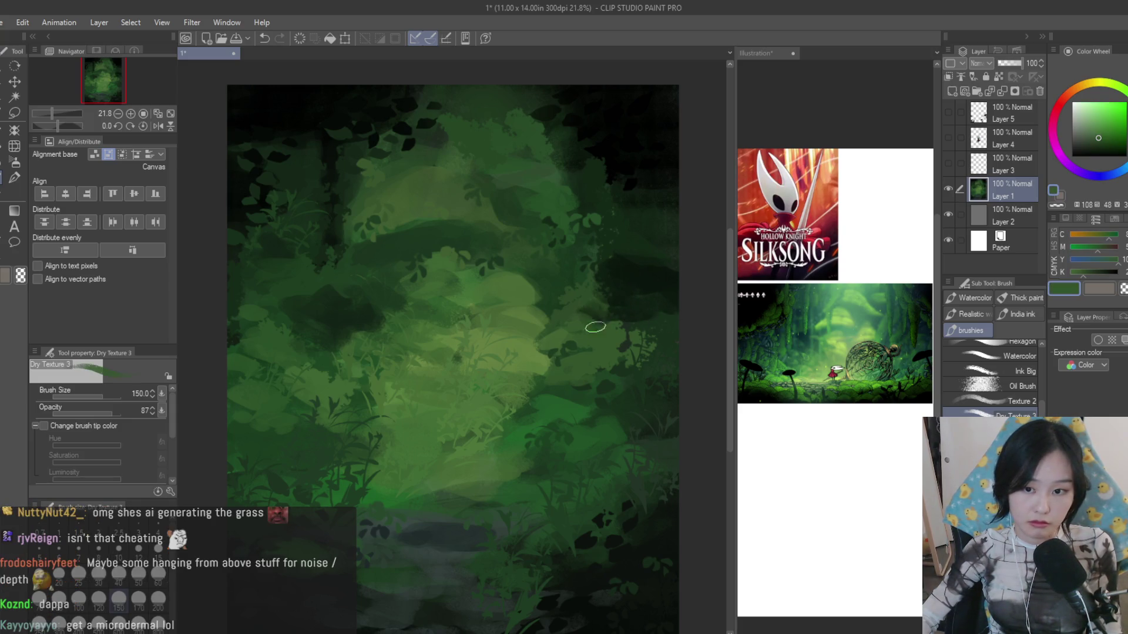
alt+click(679, 377)
alt+click(635, 379)
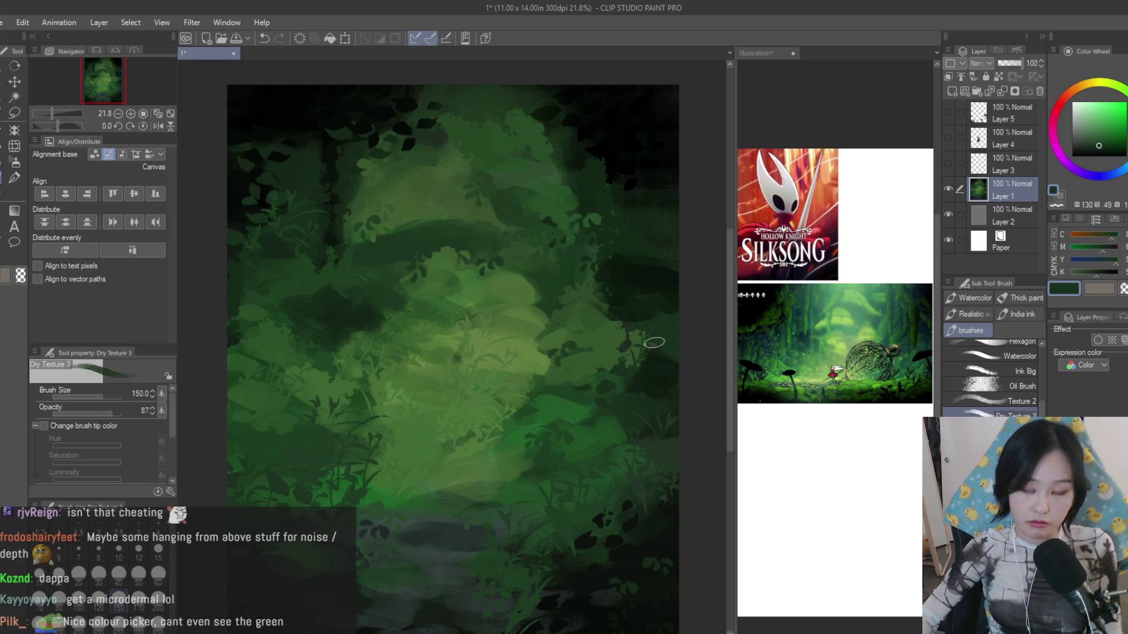
alt+click(627, 381)
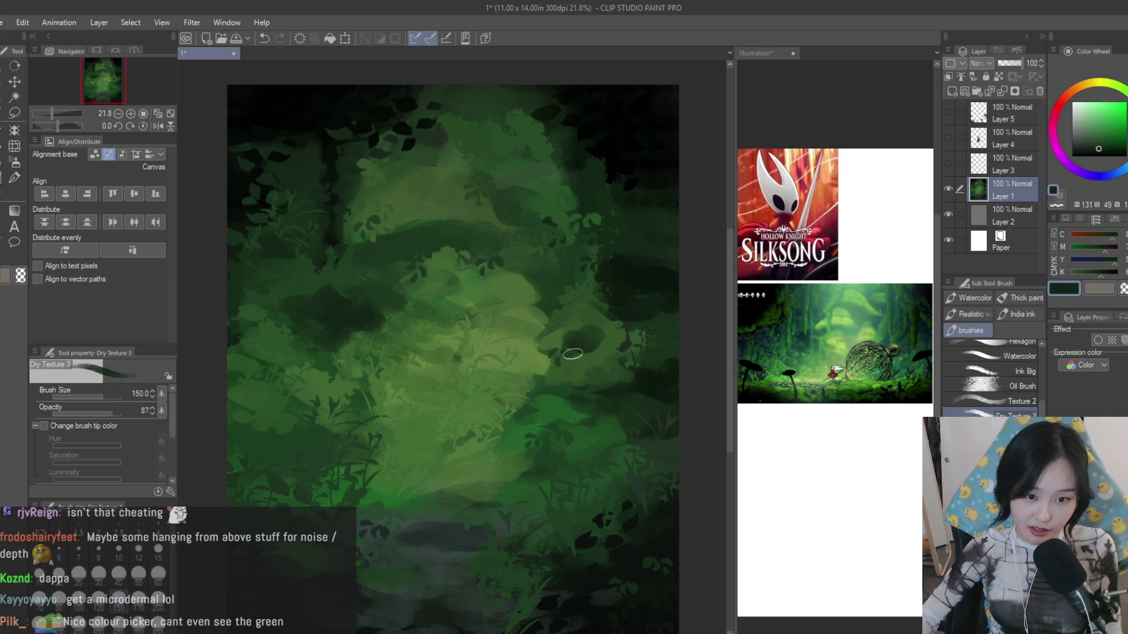
- Blend lighter and darker greens into the upper-central foliage, then reduce the brush size
alt+click(582, 349)
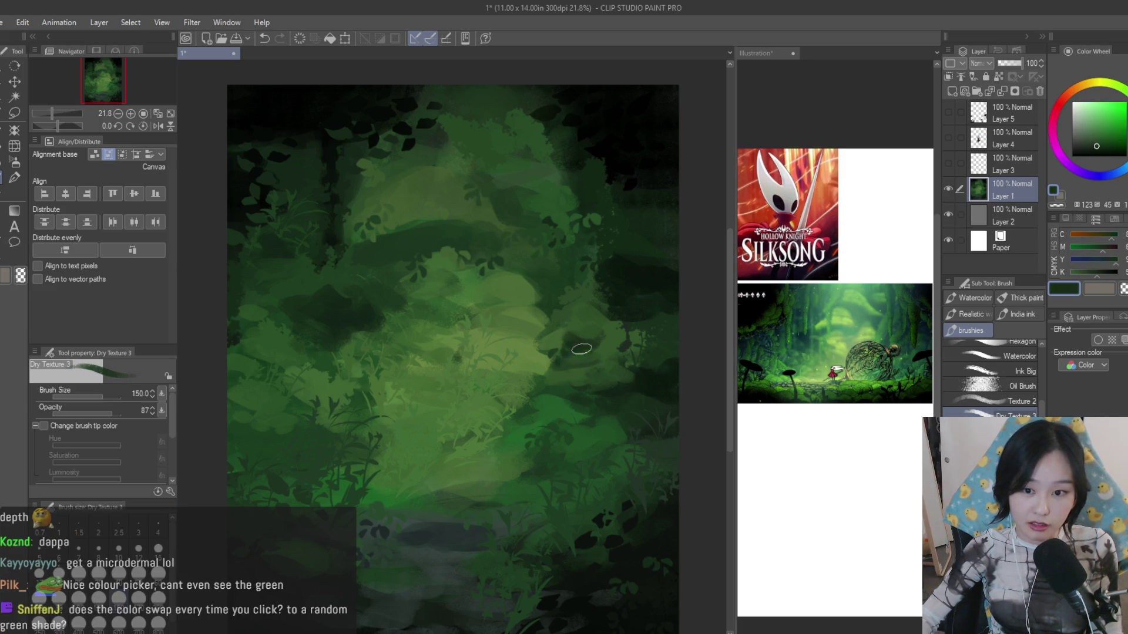
alt+click(601, 333)
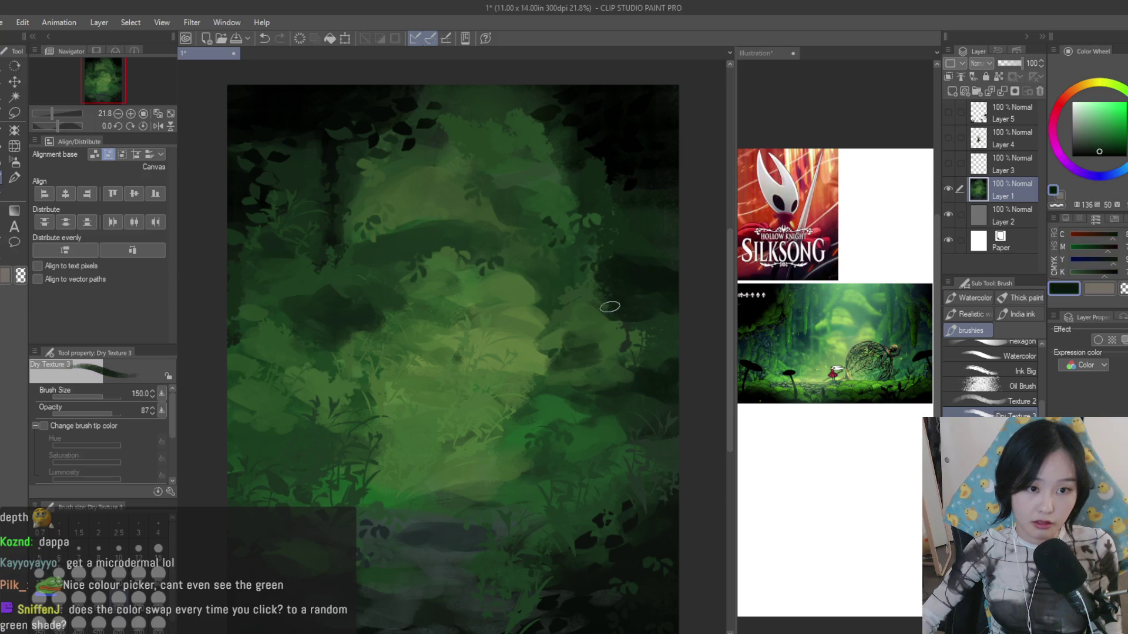
alt+click(435, 229)
alt+click(455, 218)
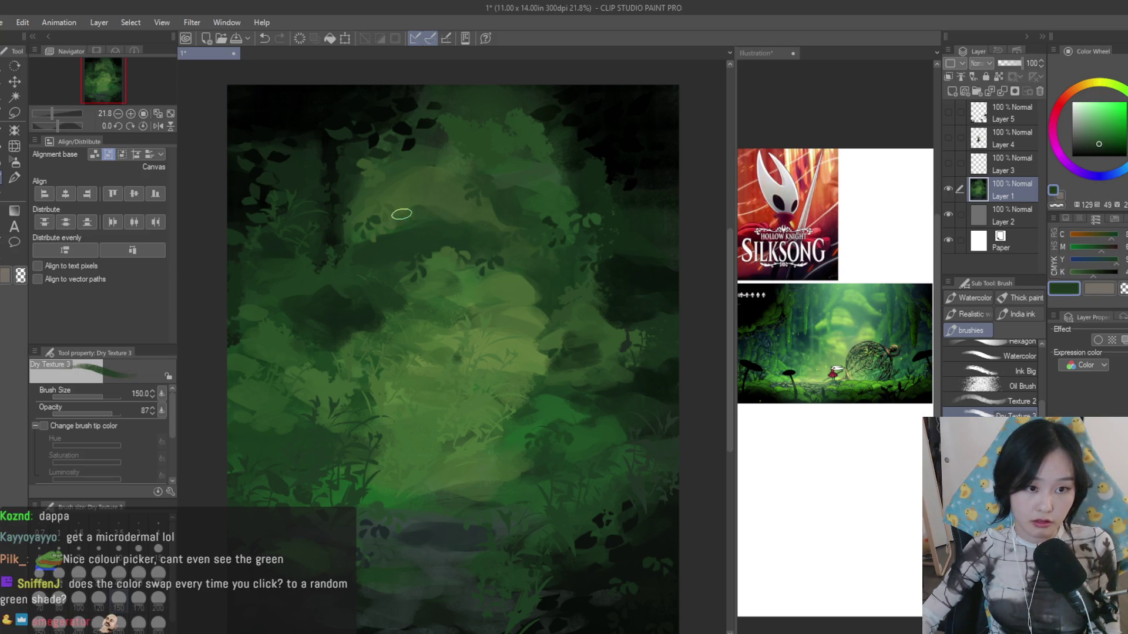
alt+click(434, 231)
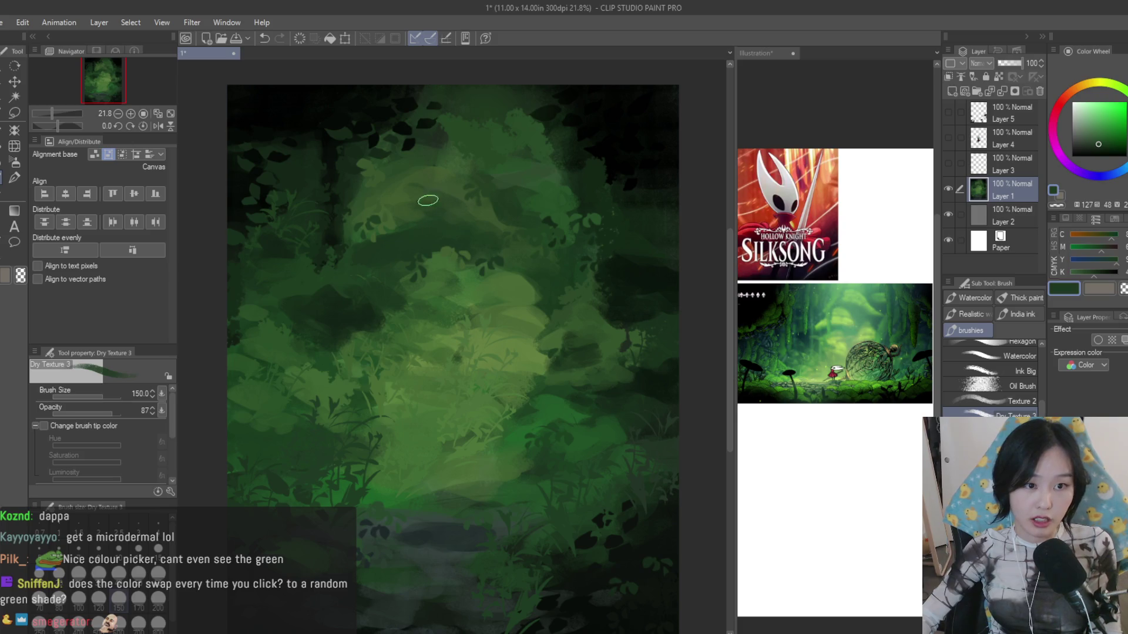
key(bracketleft)
key(bracketleft)
alt+click(567, 203)
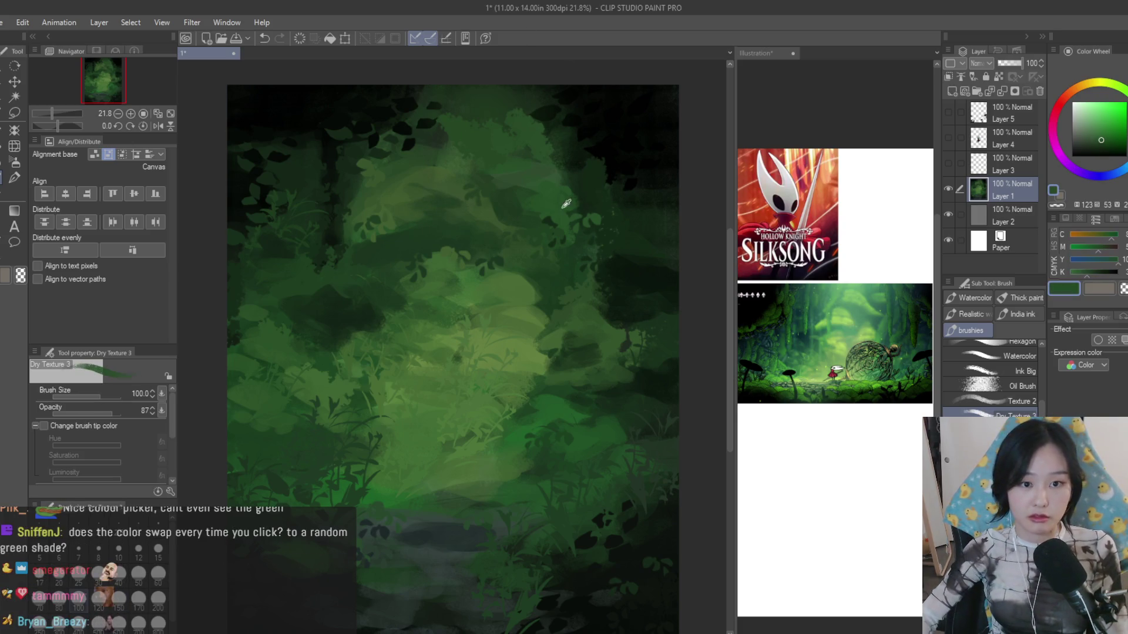
- Sample greens from the upper forest and paint a dark vertical shaft through it
alt+click(576, 148)
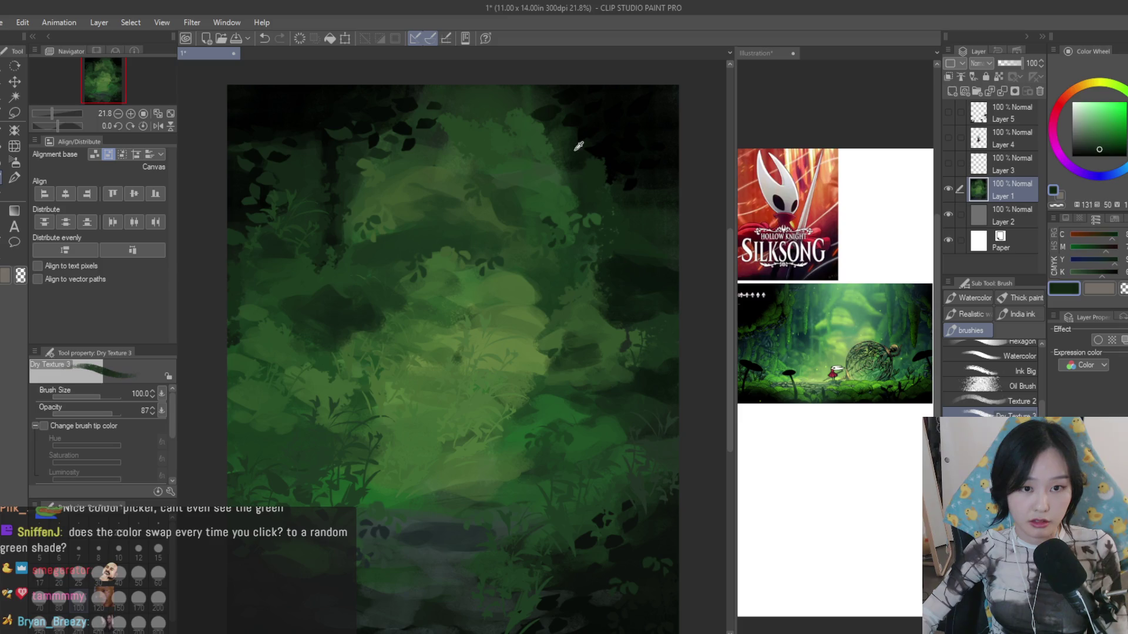
alt+click(579, 143)
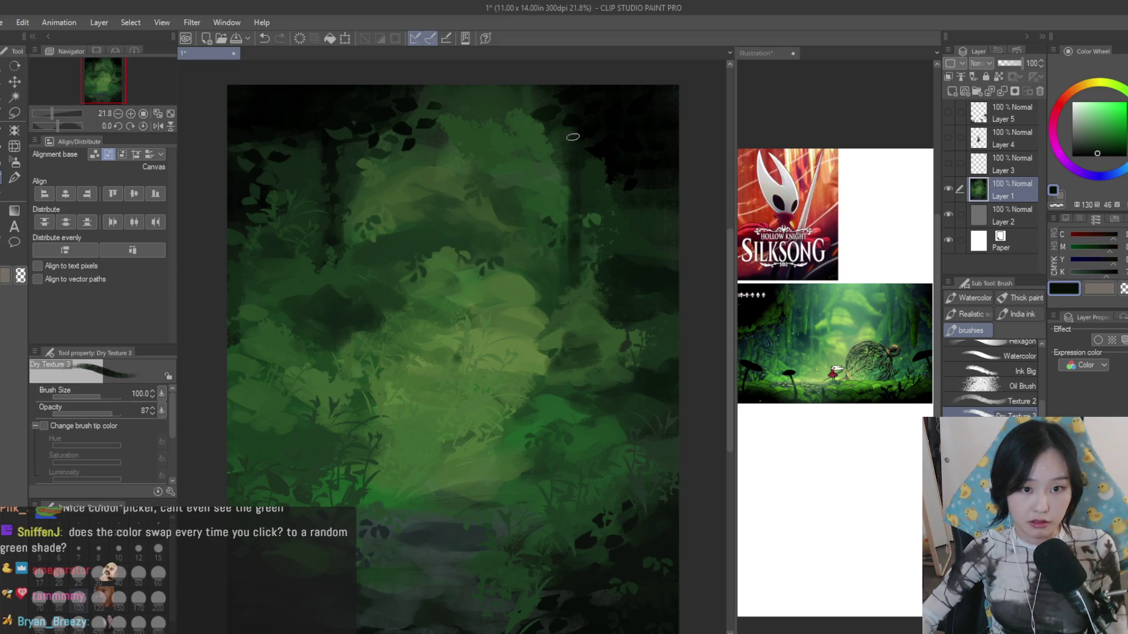
alt+click(581, 284)
alt+click(584, 153)
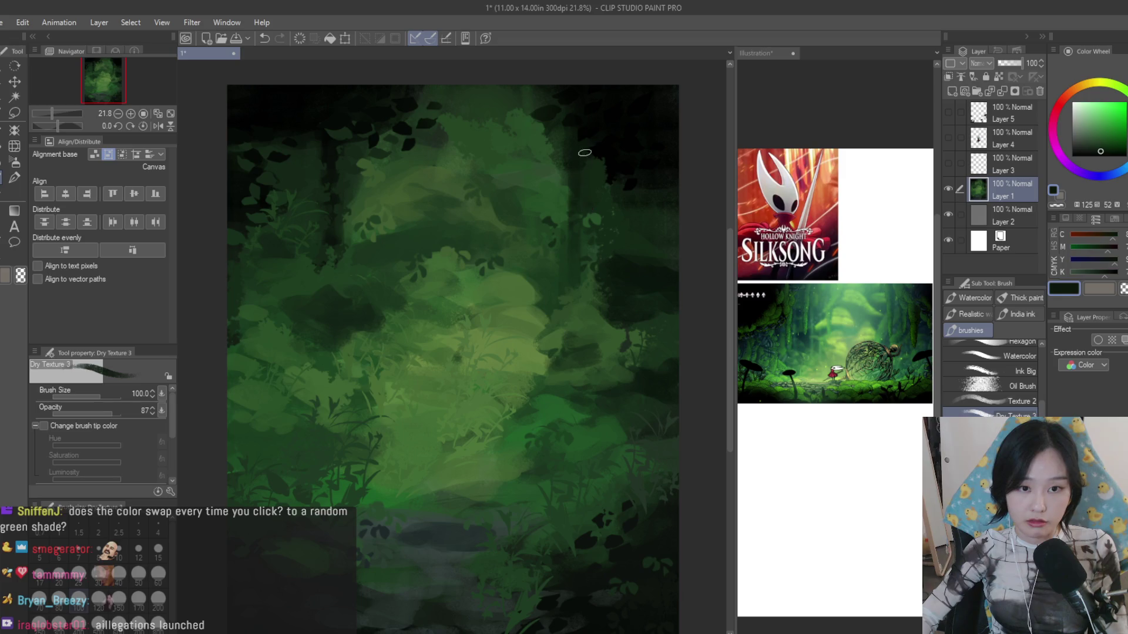
alt+click(460, 114)
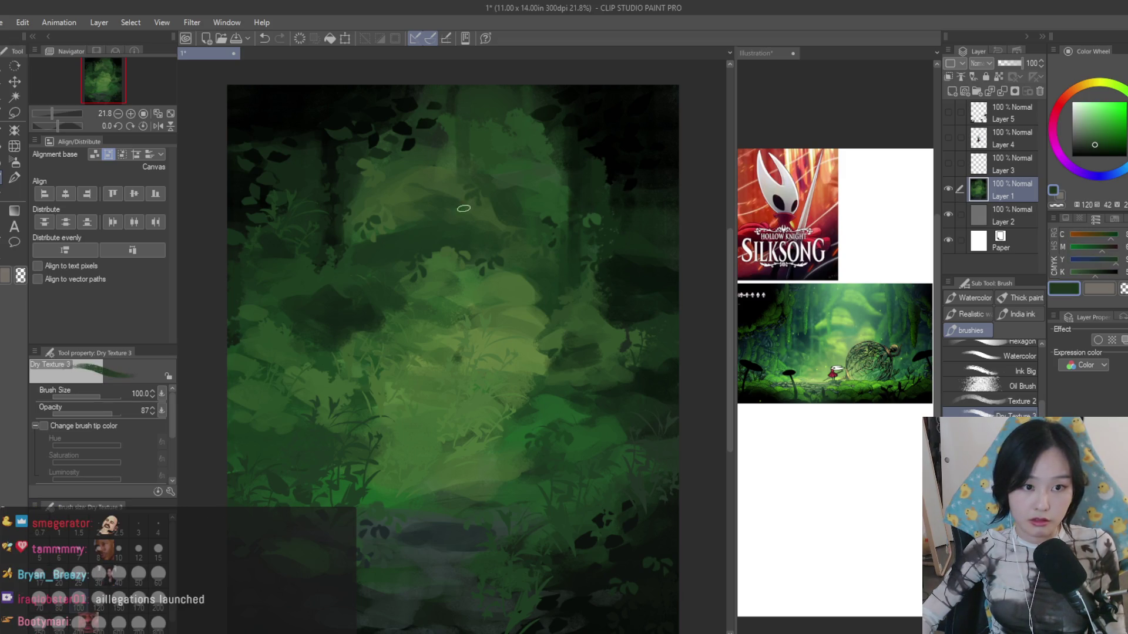
alt+click(492, 144)
alt+click(459, 212)
drag(459, 212, 458, 103)
- With a smaller brush, paint and repaint thin vertical light streaks in the middle foliage
alt+click(448, 212)
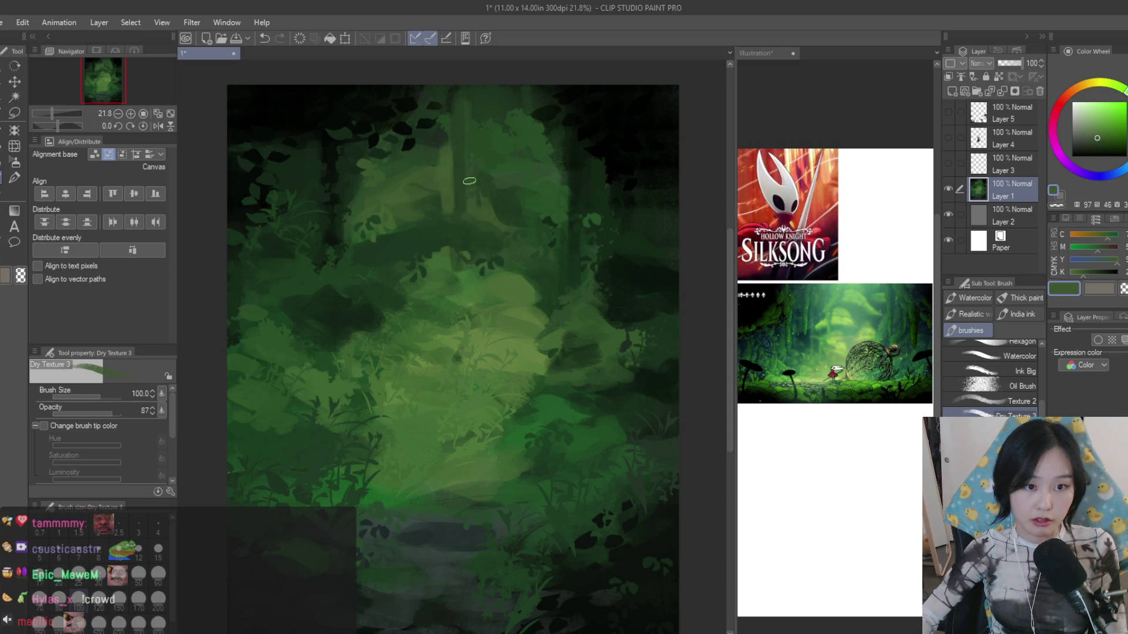
alt+click(452, 211)
alt+click(421, 188)
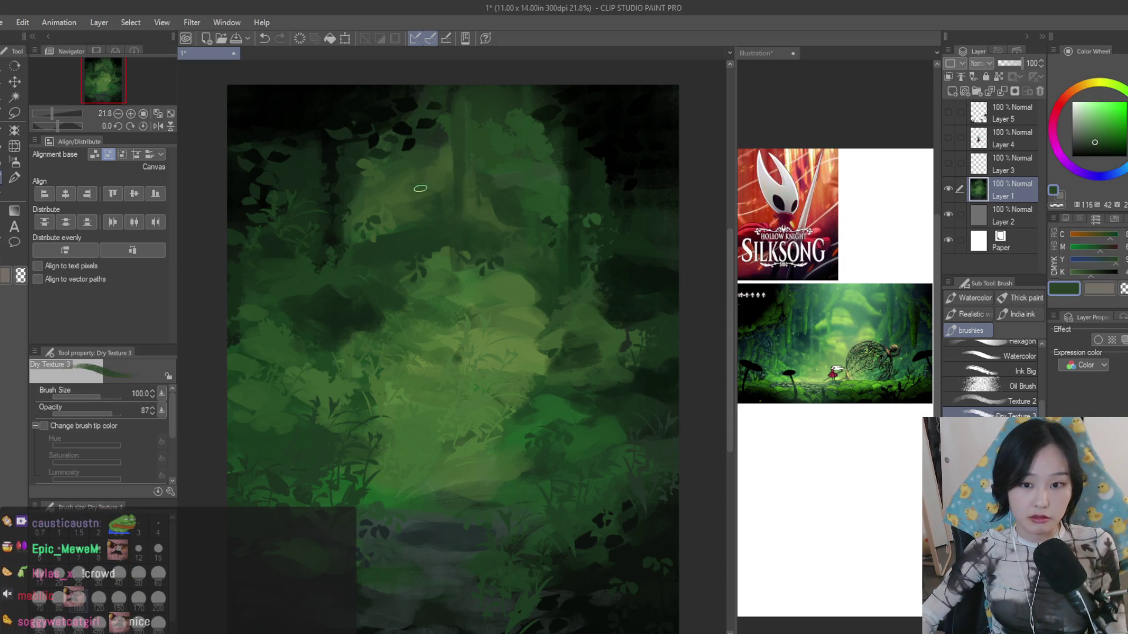
alt+click(413, 226)
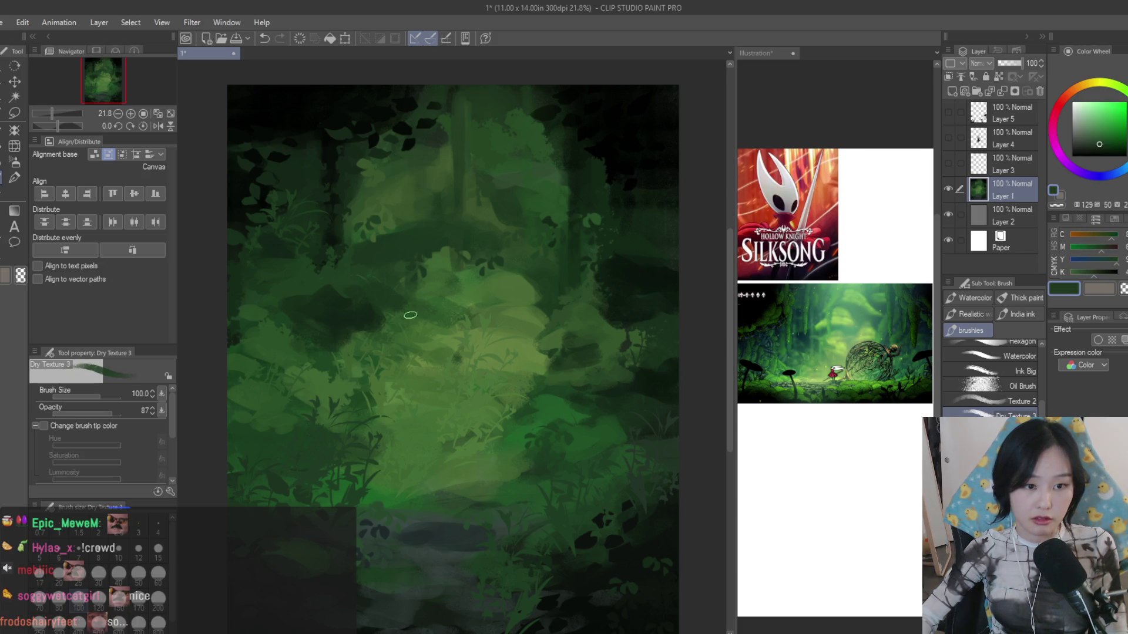
key(bracketleft)
key(bracketleft)
alt+click(424, 324)
mouse_move(424, 325)
mouse_down()
mouse_move(430, 369)
mouse_move(426, 290)
mouse_up()
alt+click(428, 305)
alt+click(426, 290)
drag(423, 379, 422, 322)
alt+click(543, 264)
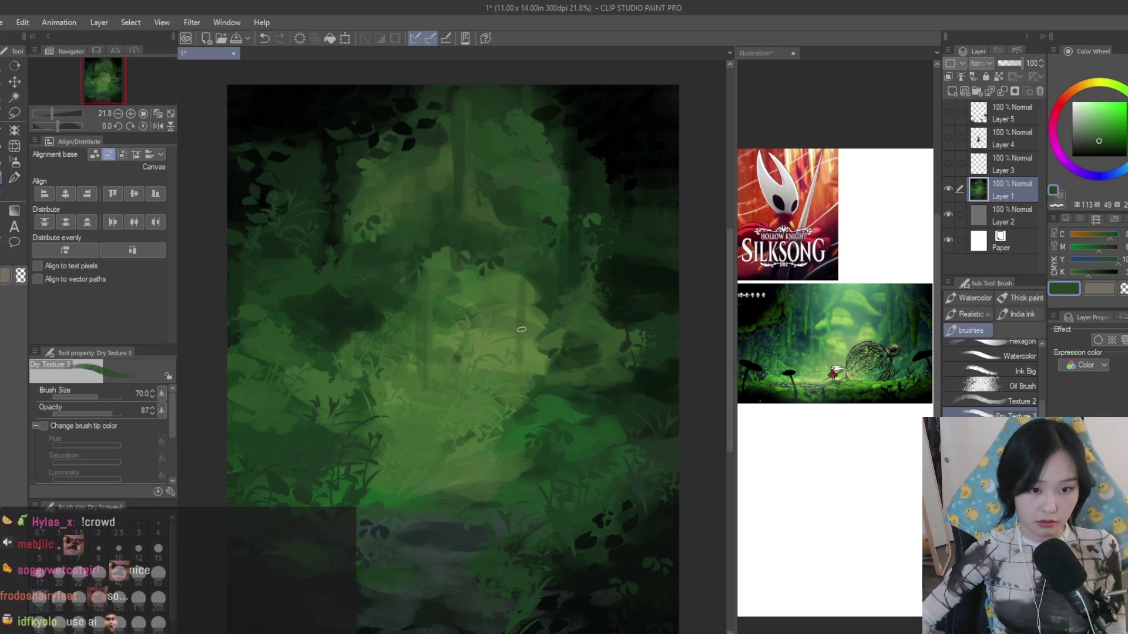
- Add short vertical streaks and sampled-green dabs to the centre-right and lower-left foliage
drag(521, 330, 521, 291)
alt+click(527, 259)
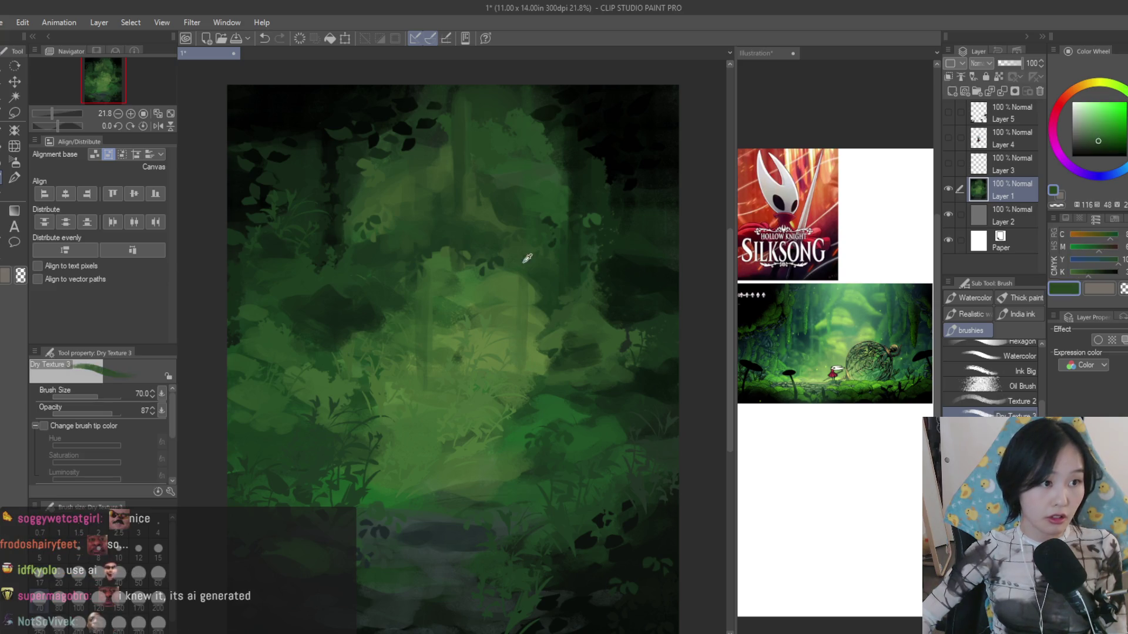
alt+click(522, 341)
alt+click(307, 403)
alt+click(314, 424)
alt+click(310, 436)
alt+click(497, 494)
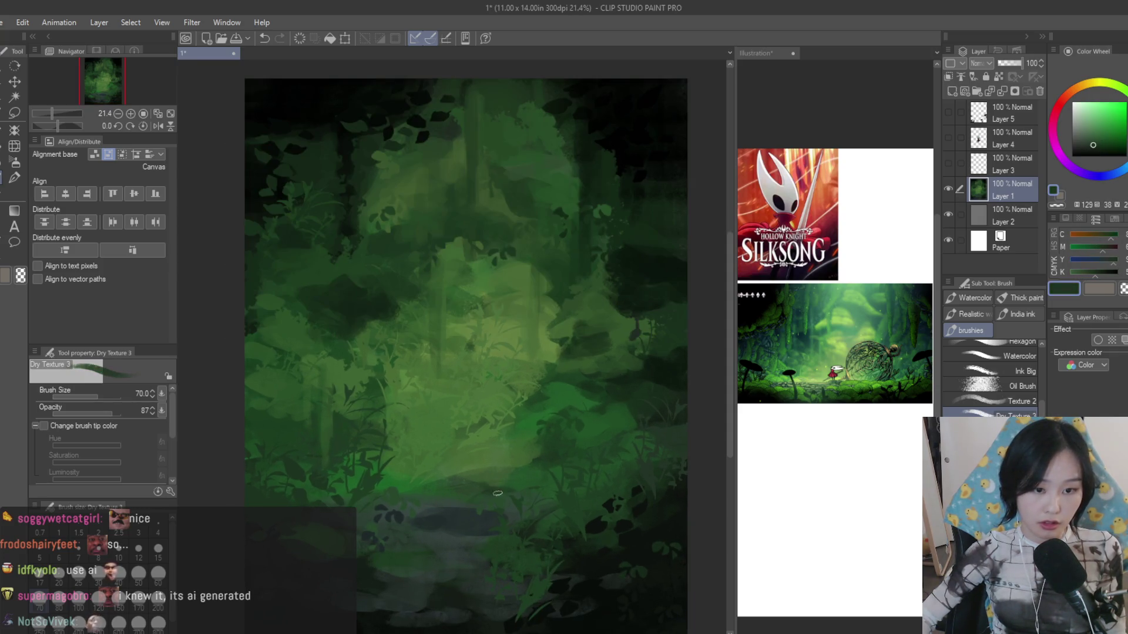
alt+click(484, 327)
alt+click(484, 279)
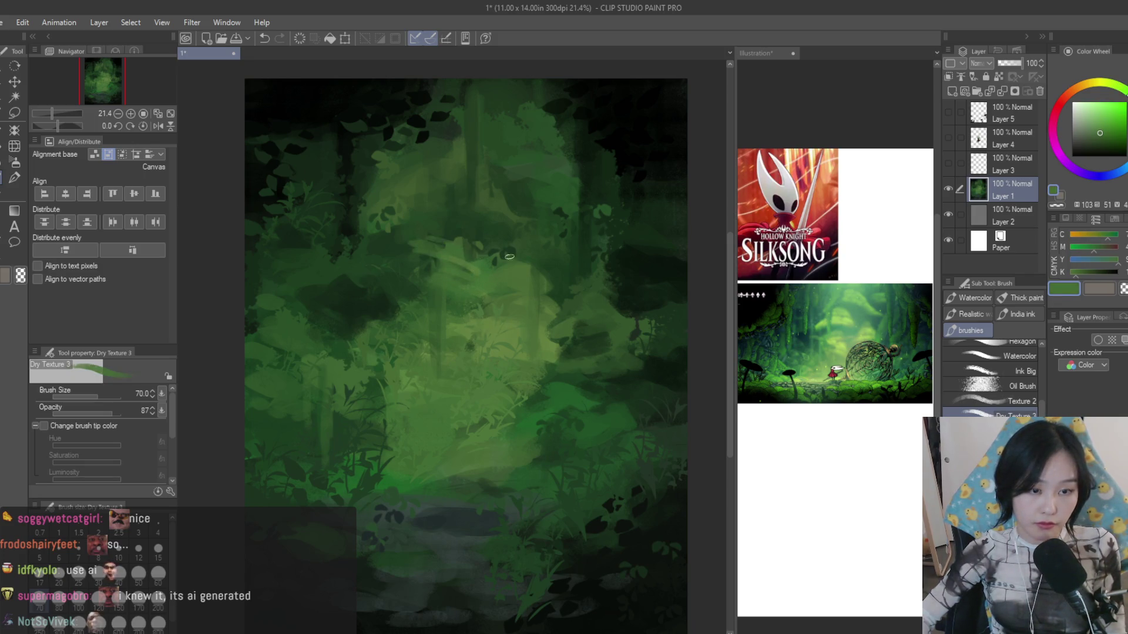
scroll(509, 256, down, 2)
- Briefly reveal the character layers to check the composition, then pick a darker green
click(948, 112)
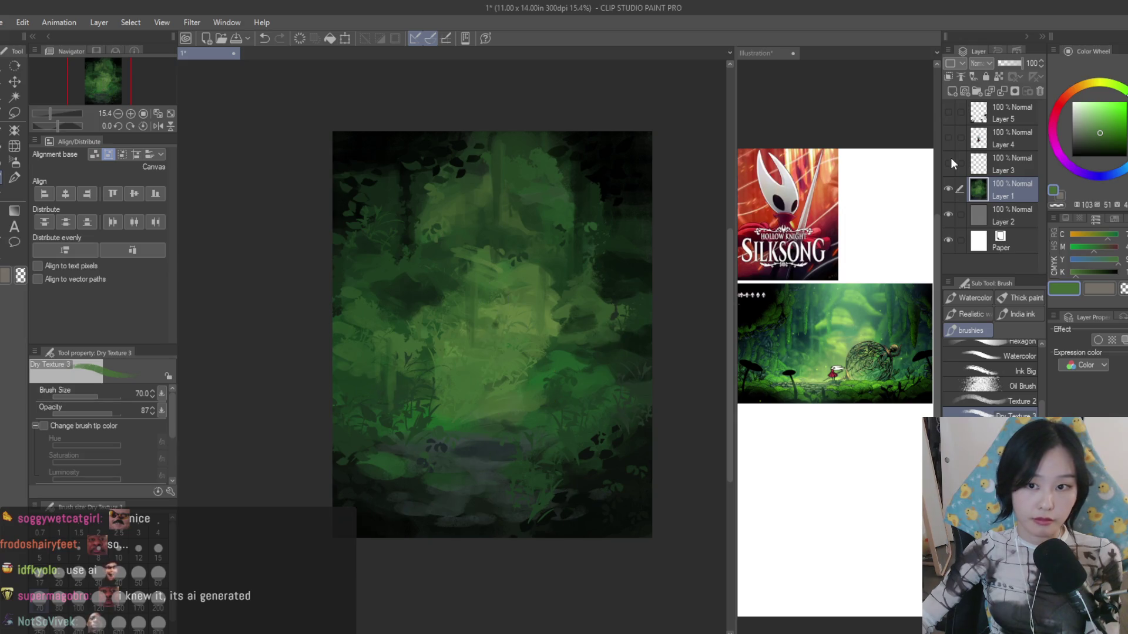
scroll(459, 246, up, 2)
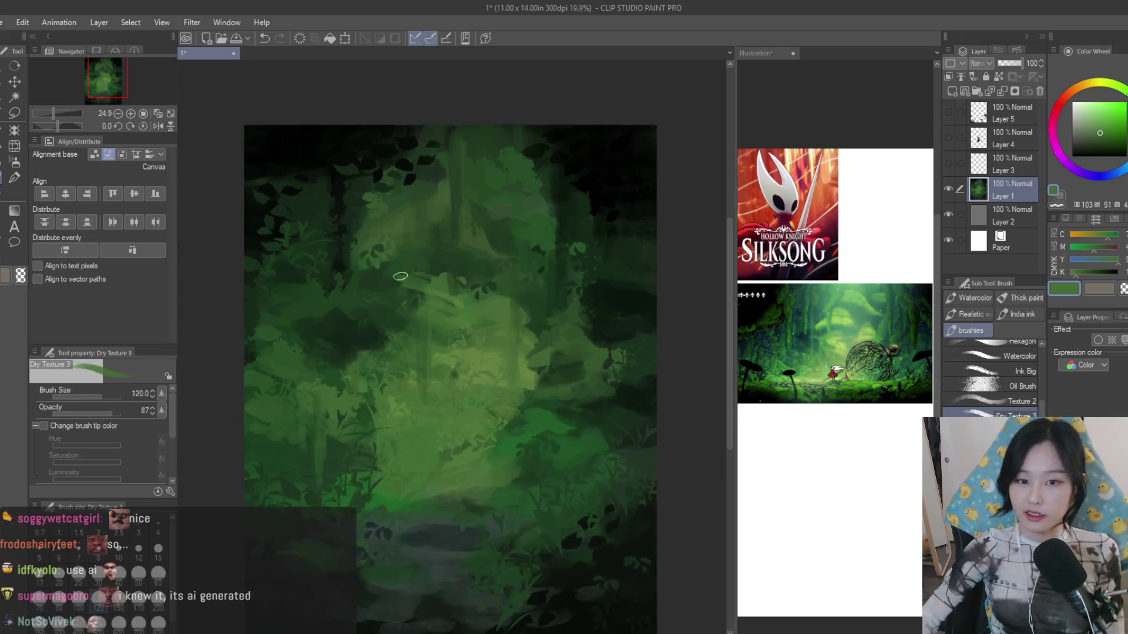
scroll(551, 297, up, 1)
alt+click(558, 329)
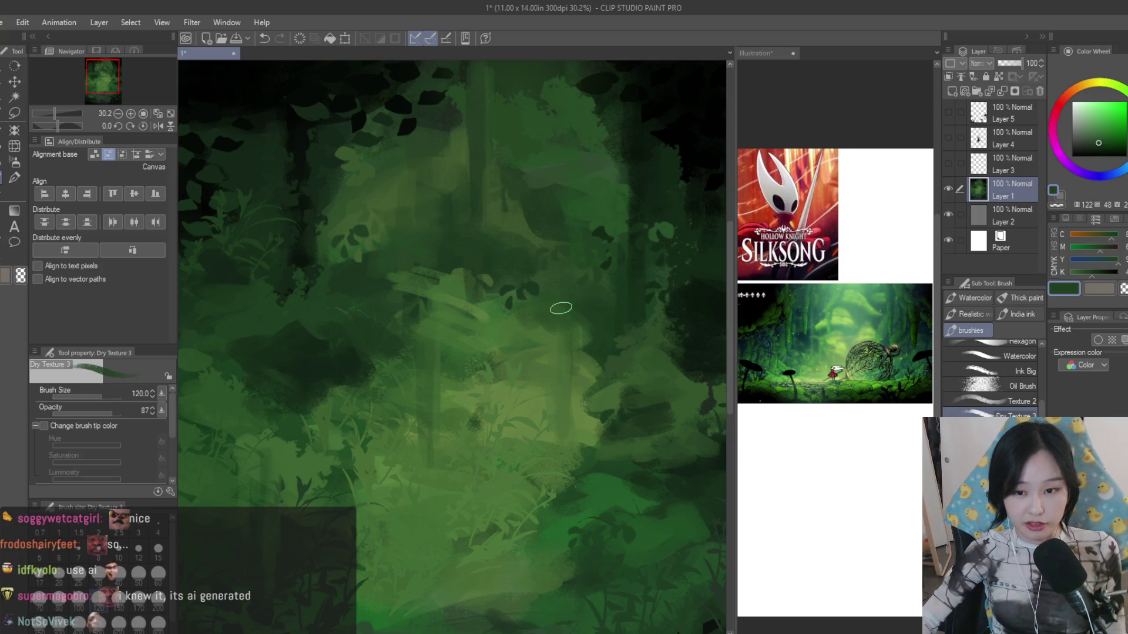
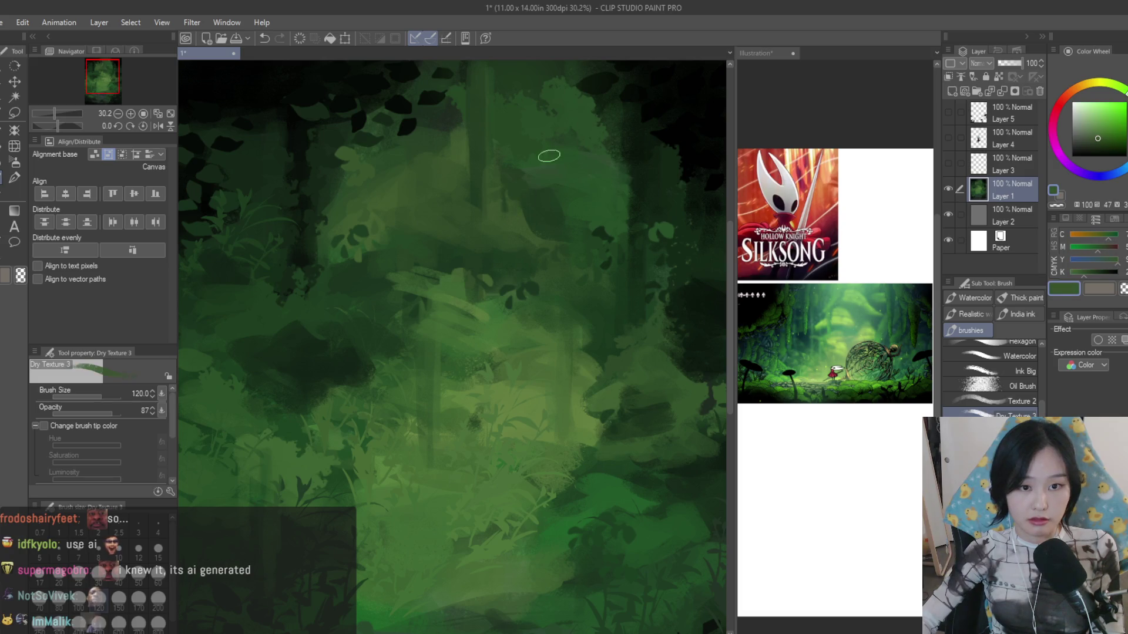
- Paint a lighter green Dry Texture stroke on the foliage and pick a slightly different green
drag(595, 136, 639, 171)
alt+click(614, 128)
alt+click(607, 150)
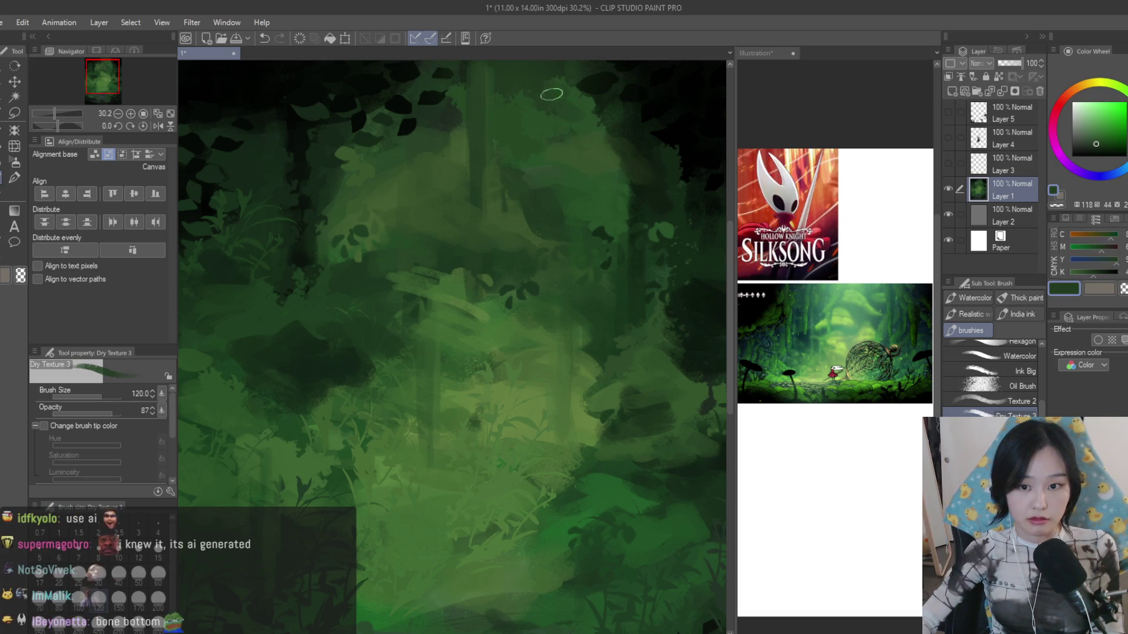
scroll(542, 91, down, 5)
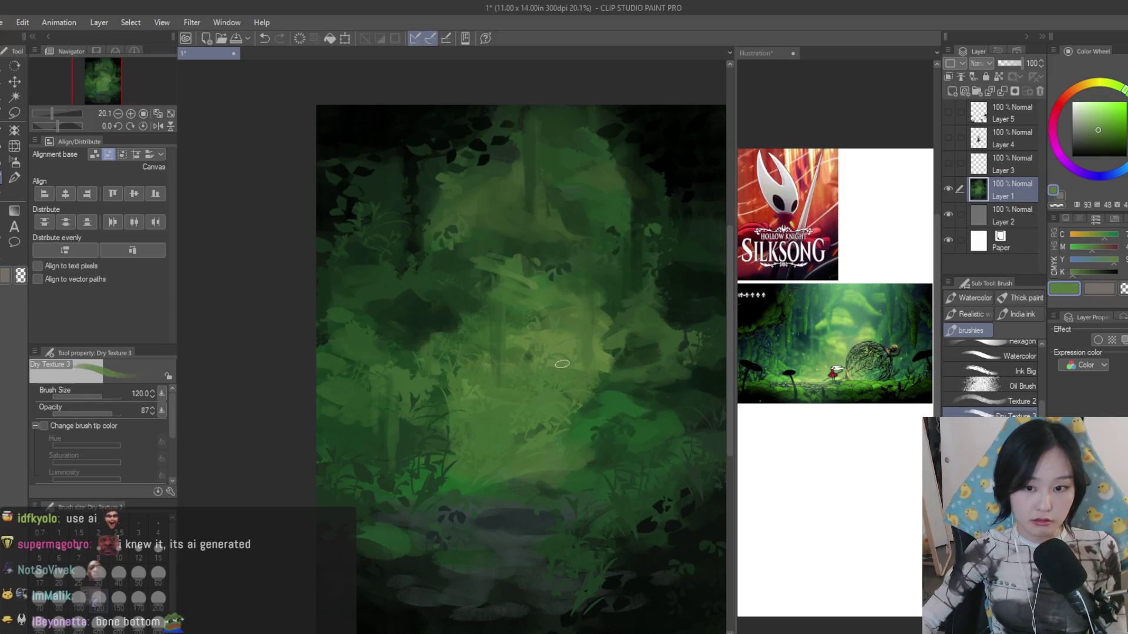
scroll(490, 479, up, 3)
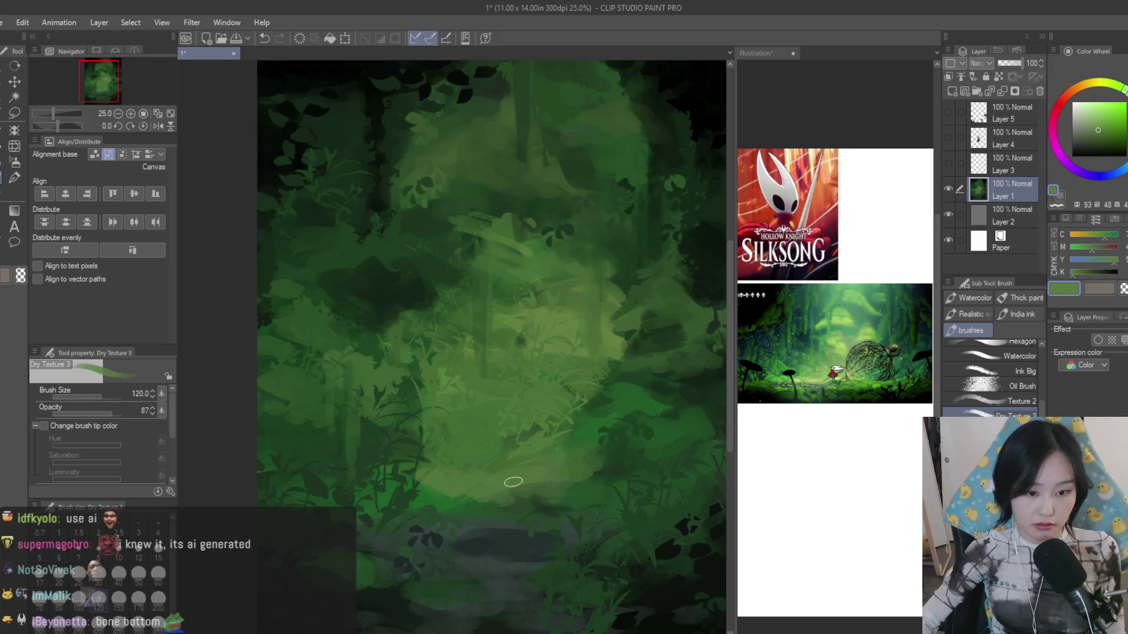
- Switch to the soft airbrush and add a new layer set to a glow blend mode
key(b)
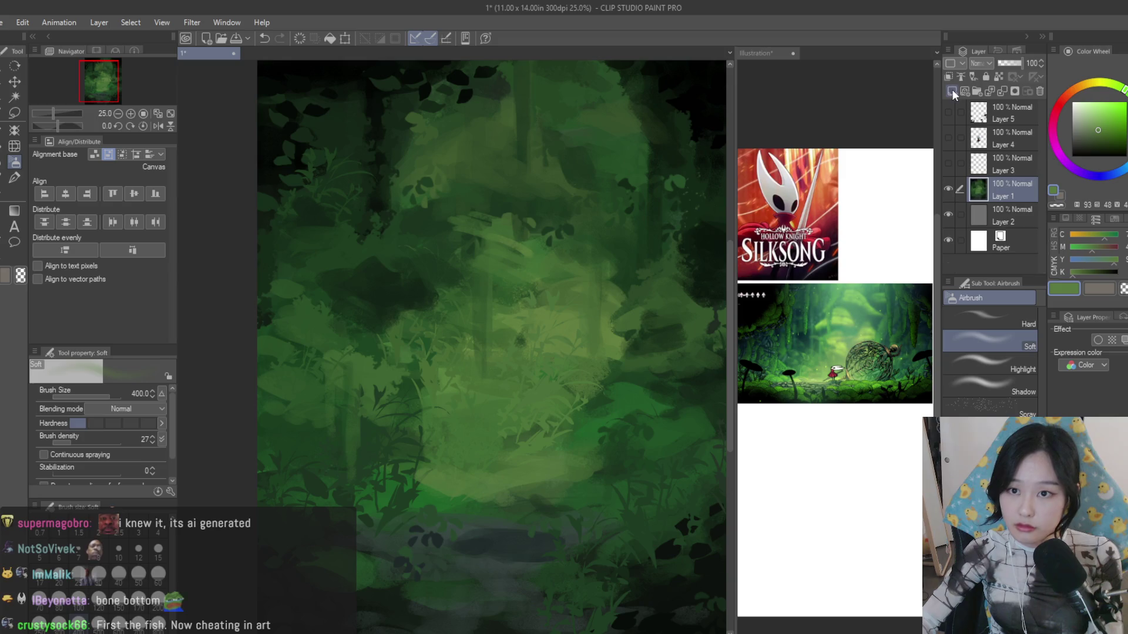
click(952, 88)
click(1109, 101)
scroll(491, 323, down, 2)
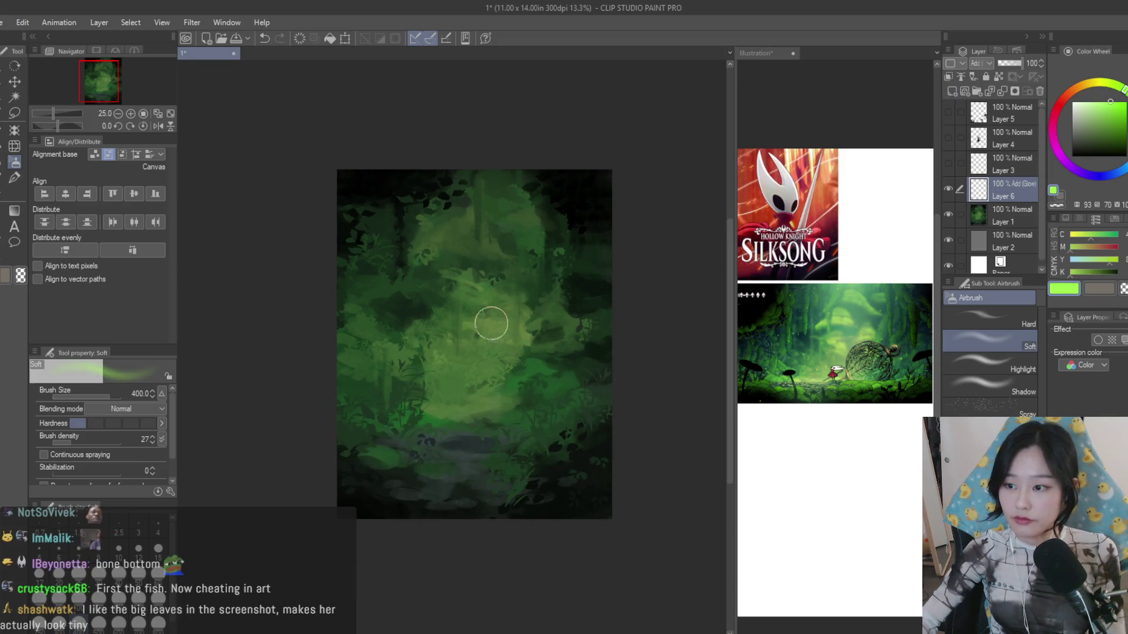
- Airbrush soft yellow-green glow over the upper forest, centre and lower left with a huge brush
drag(504, 253, 506, 144)
mouse_move(470, 192)
mouse_down()
mouse_move(516, 253)
mouse_move(456, 189)
mouse_move(481, 345)
mouse_up()
key(bracketleft)
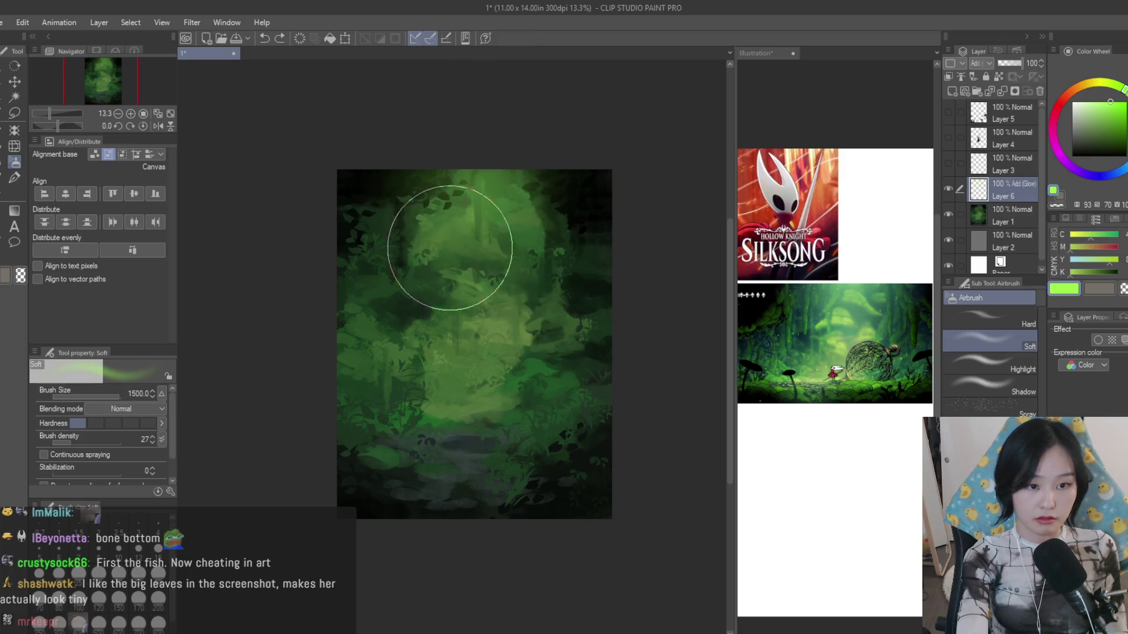
key(bracketleft)
mouse_move(484, 370)
mouse_down()
mouse_move(465, 441)
mouse_move(423, 403)
mouse_up()
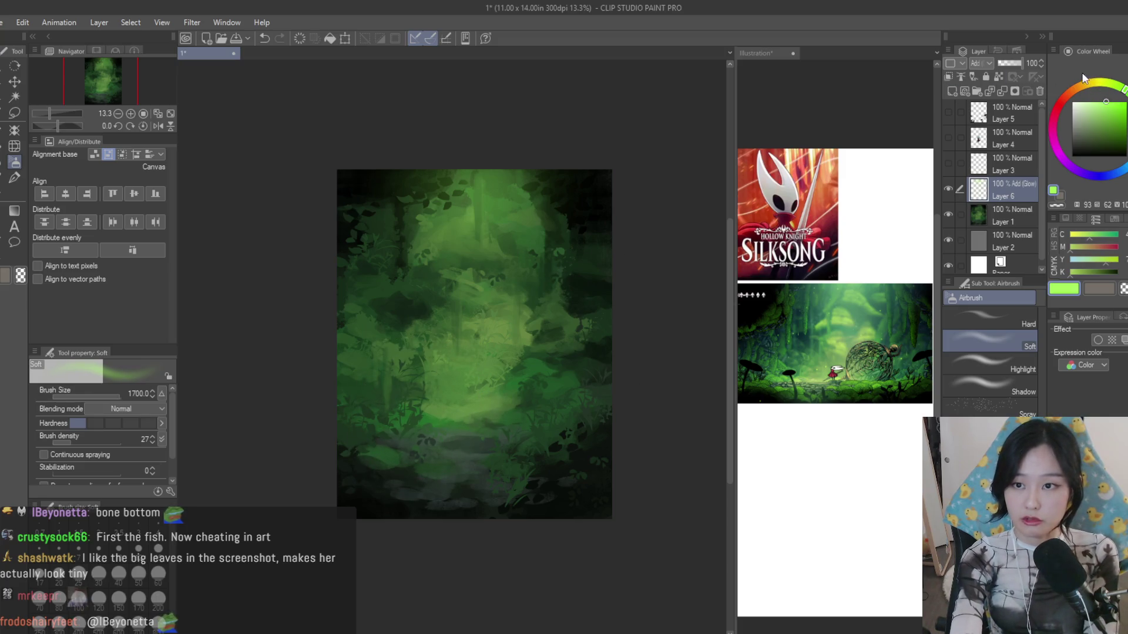
mouse_move(476, 264)
mouse_down()
mouse_move(446, 245)
mouse_move(516, 244)
mouse_up()
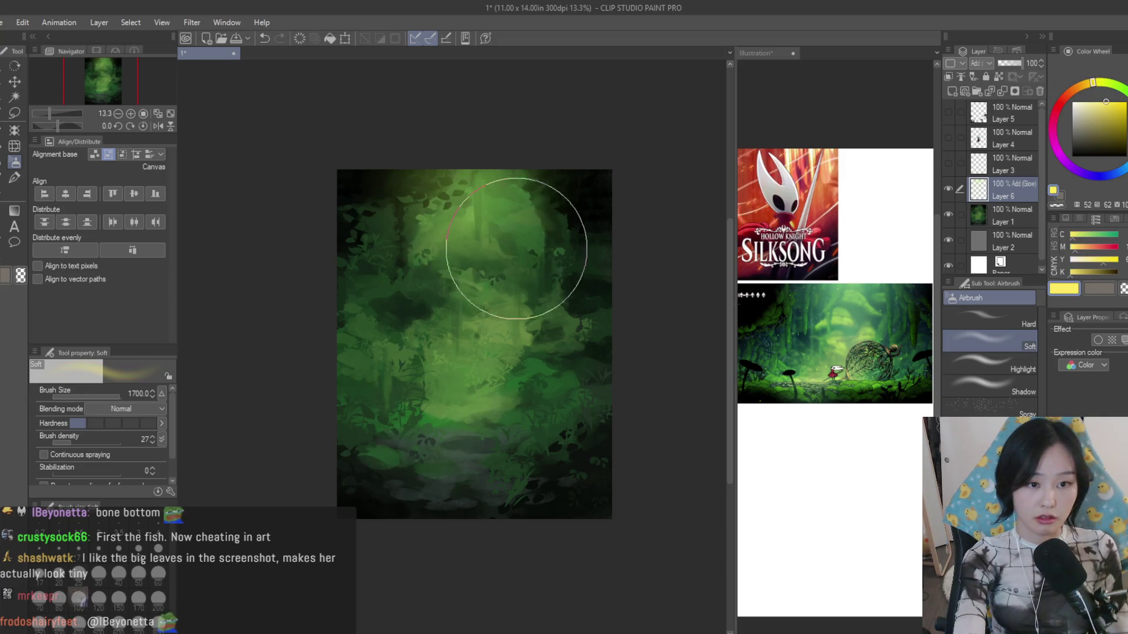
mouse_move(480, 187)
mouse_down()
mouse_move(468, 385)
mouse_move(466, 297)
mouse_move(491, 403)
mouse_up()
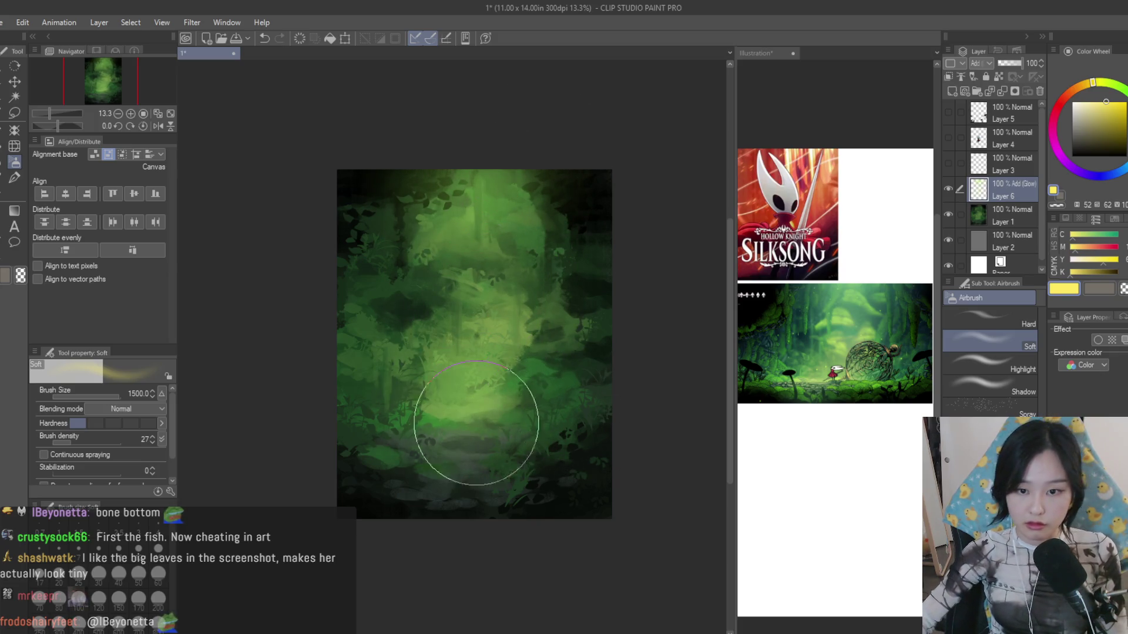
scroll(416, 429, up, 2)
- Lasso the lit ground, airbrush glow inside the selection, then deselect
click(14, 114)
scroll(383, 367, down, 1)
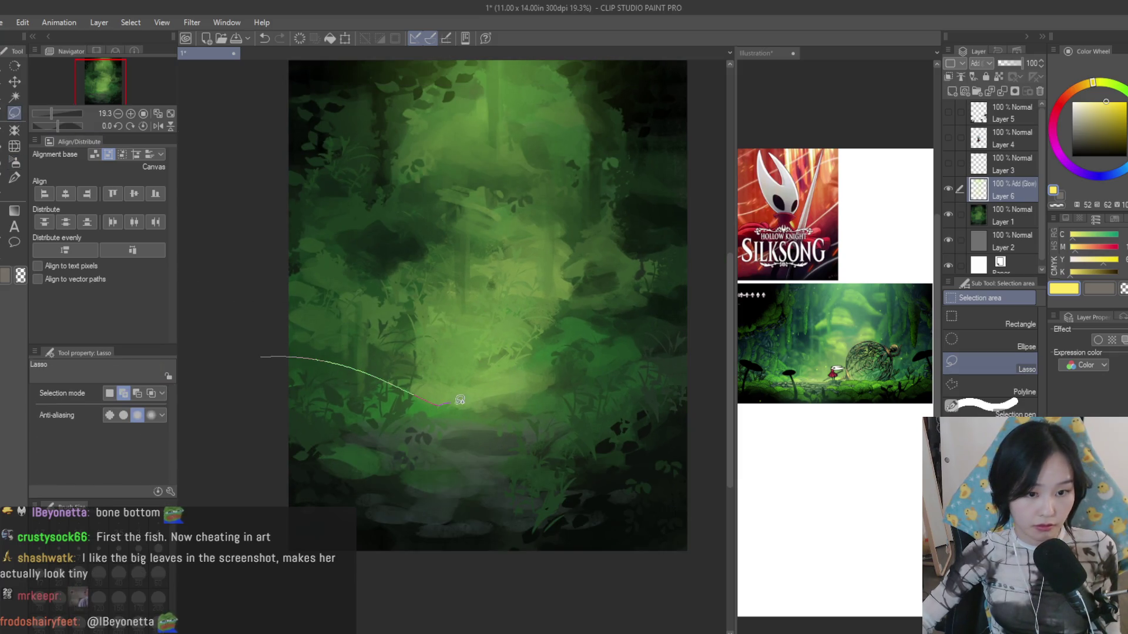
drag(600, 244, 273, 189)
key(b)
mouse_move(441, 370)
mouse_down()
mouse_move(621, 339)
mouse_move(303, 340)
mouse_up()
key(ctrl+d)
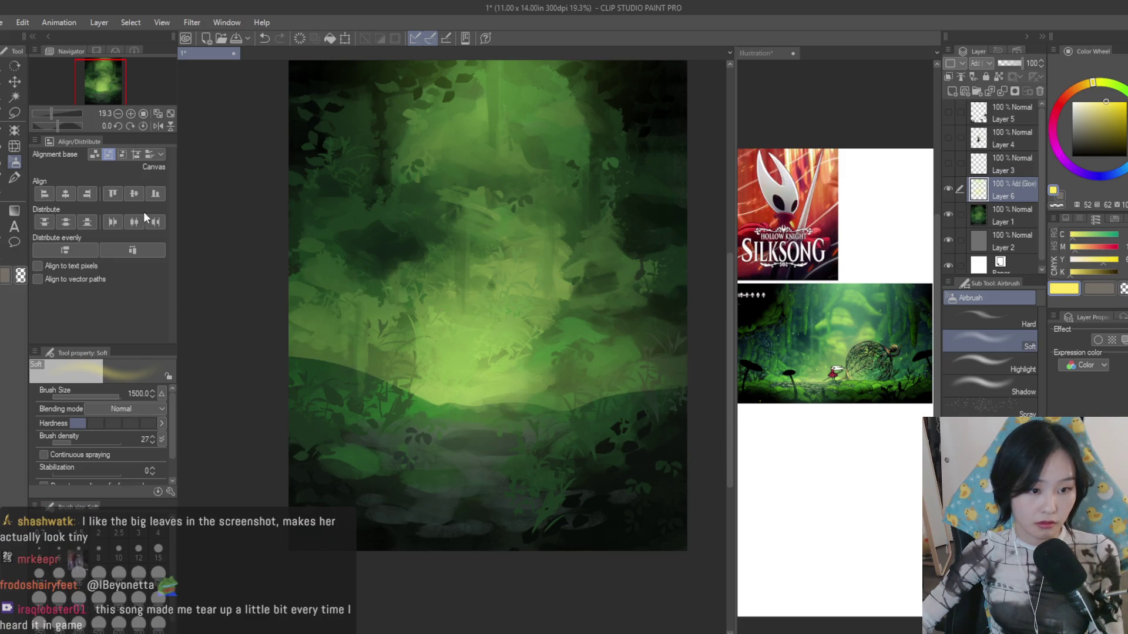
- Darken the lit ground with green Dry Texture strokes and show Hornet's layers again
click(13, 178)
key(bracketright)
key(bracketright)
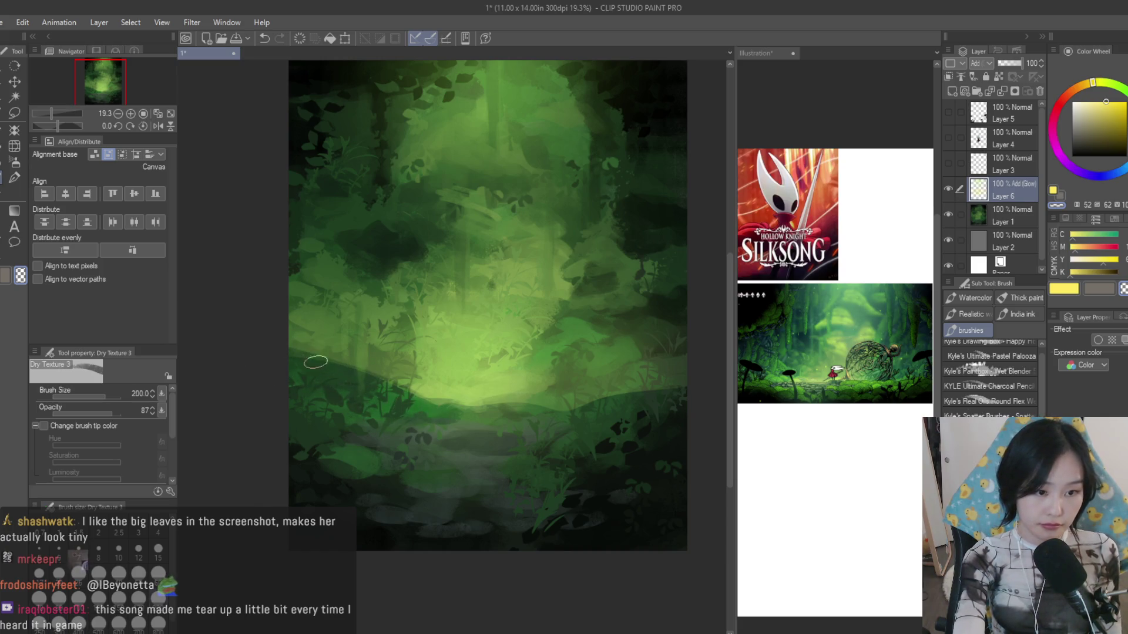
key(bracketleft)
mouse_move(350, 360)
mouse_down()
mouse_move(308, 345)
mouse_move(402, 388)
mouse_move(669, 398)
mouse_up()
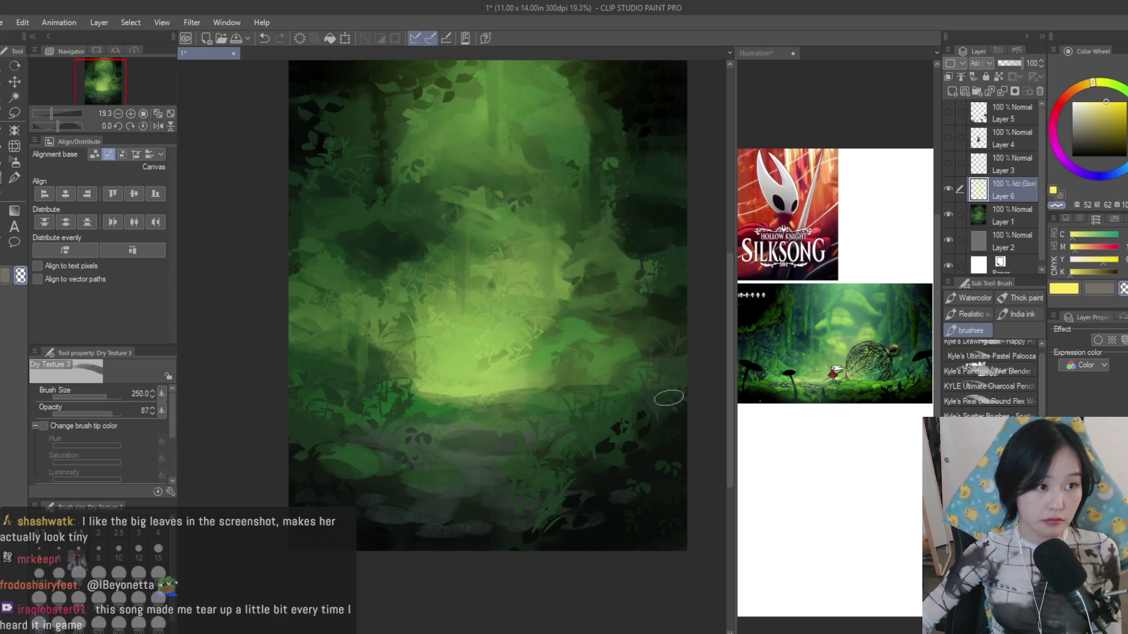
mouse_move(678, 347)
mouse_down()
mouse_move(564, 393)
mouse_move(414, 397)
mouse_move(434, 398)
mouse_up()
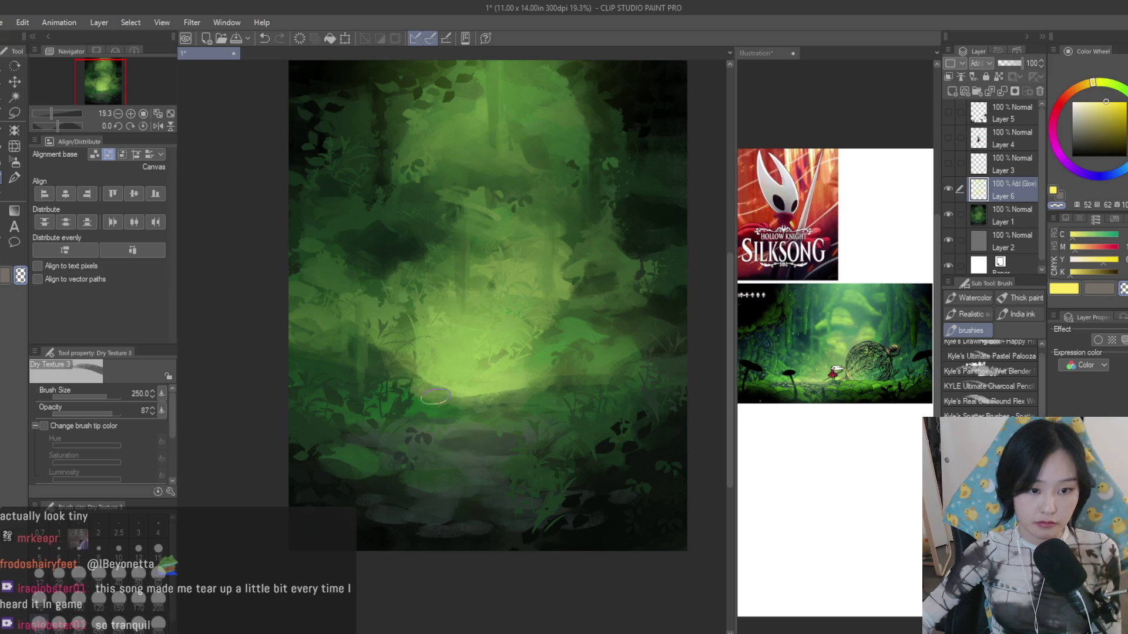
drag(947, 157, 948, 112)
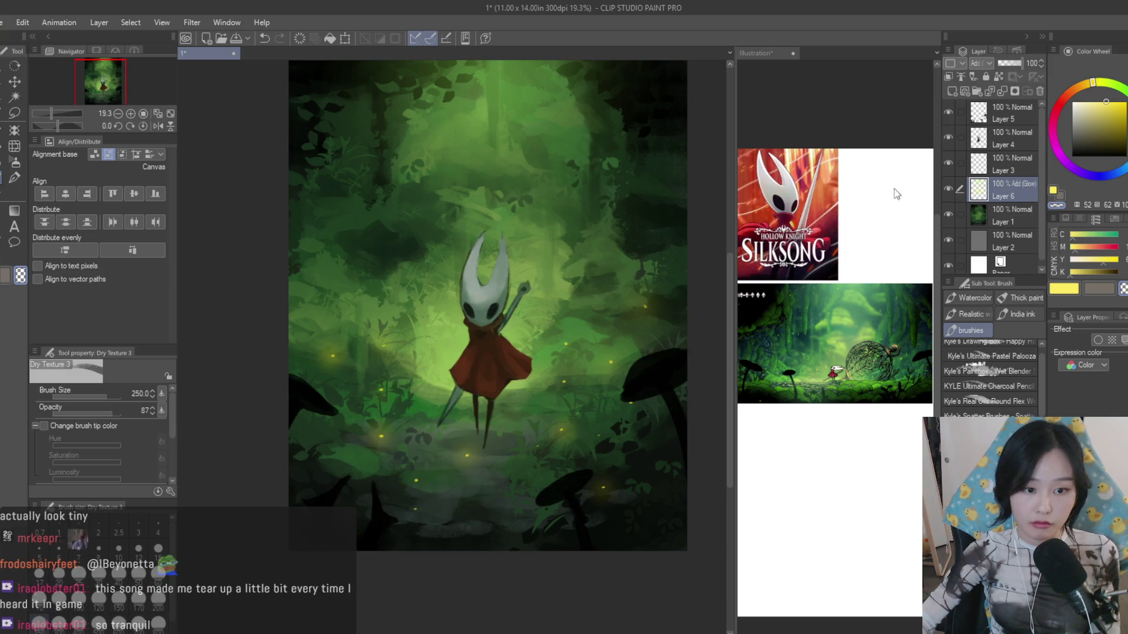
- Shift the glow layer down slightly with Move layer and lower its opacity to 56%
key(ctrl+minus)
click(949, 187)
click(948, 187)
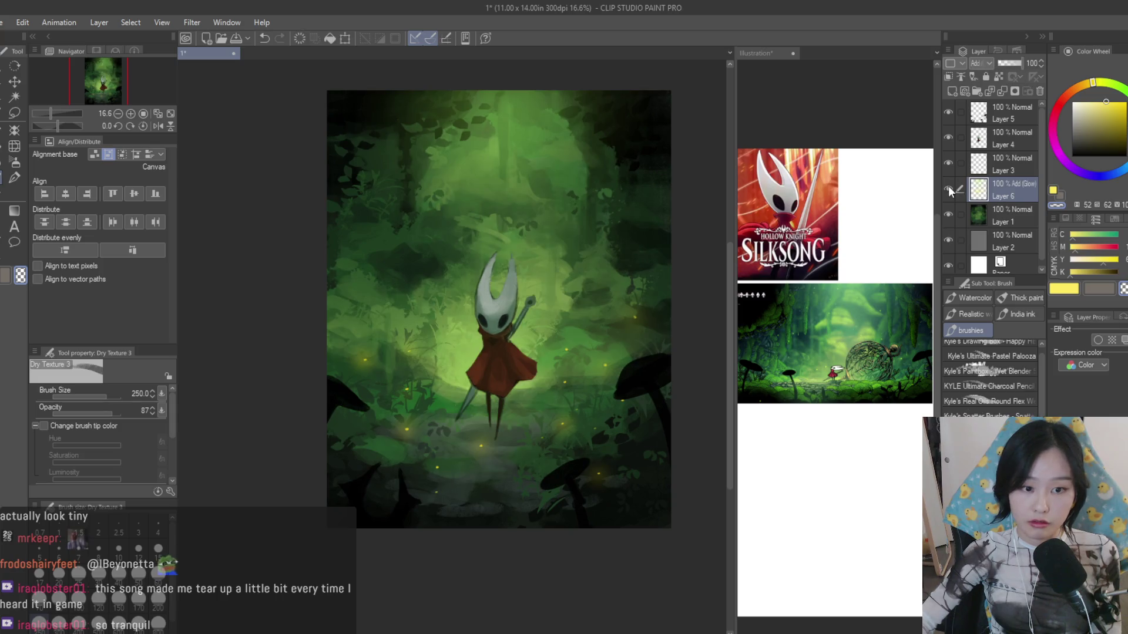
key(k)
drag(630, 282, 632, 318)
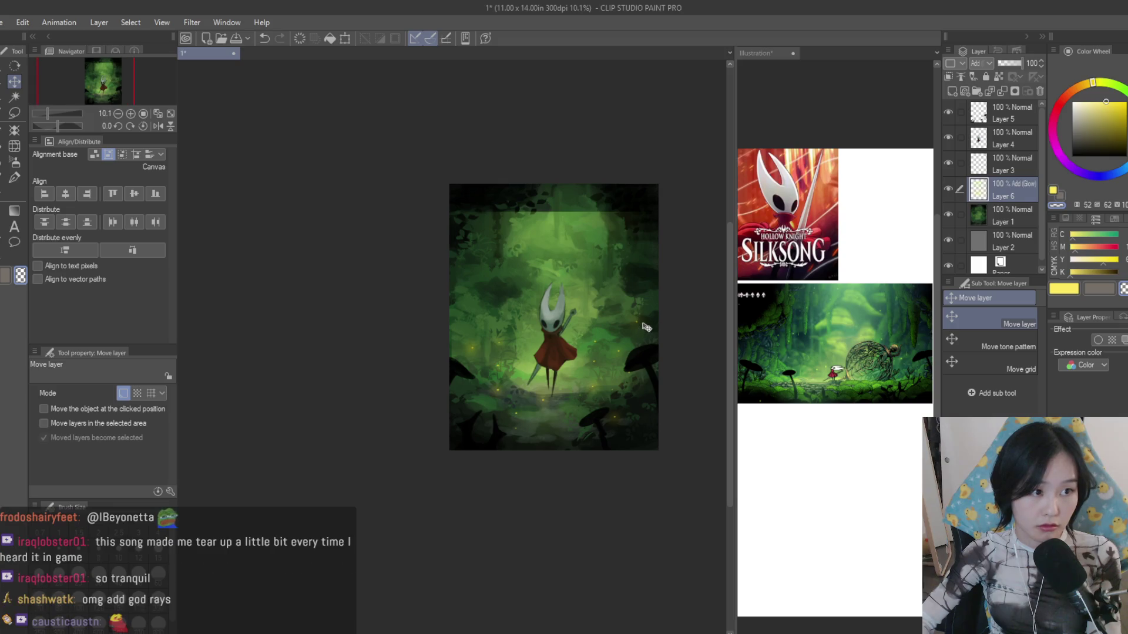
scroll(635, 306, down, 1)
scroll(634, 306, down, 1)
scroll(635, 306, up, 1)
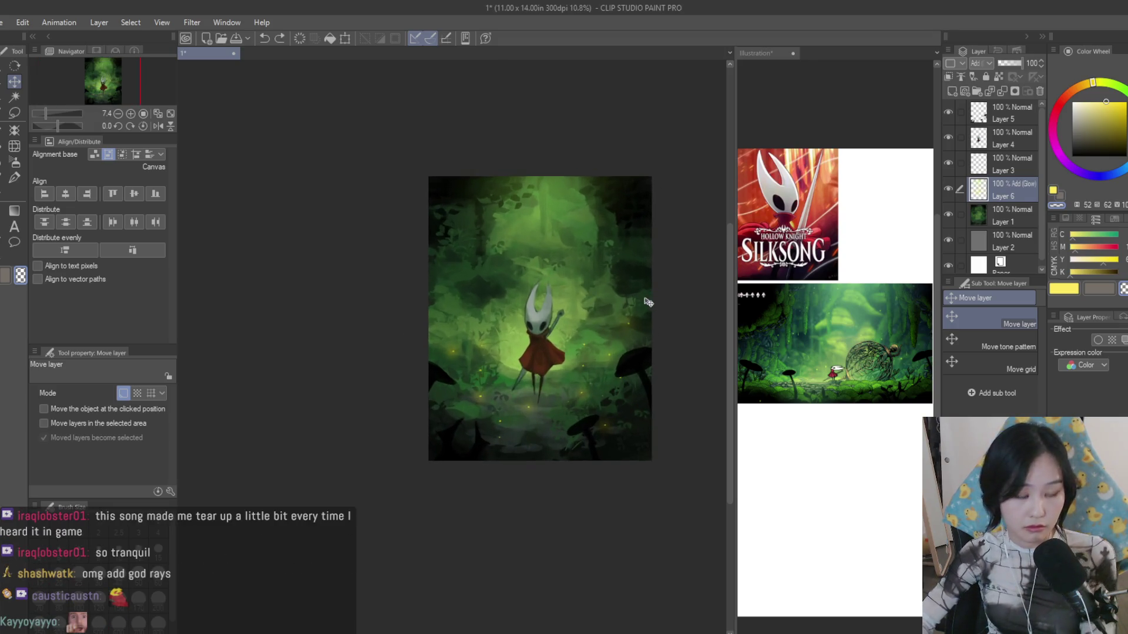
scroll(634, 305, up, 1)
key(b)
click(1007, 65)
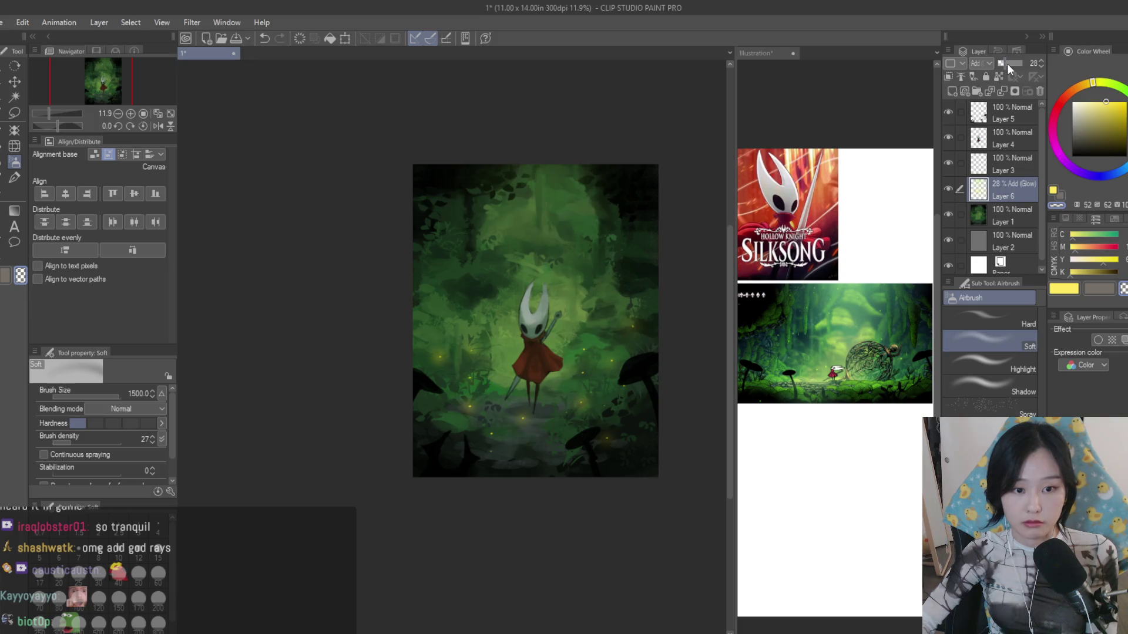
scroll(456, 220, up, 1)
scroll(456, 221, up, 1)
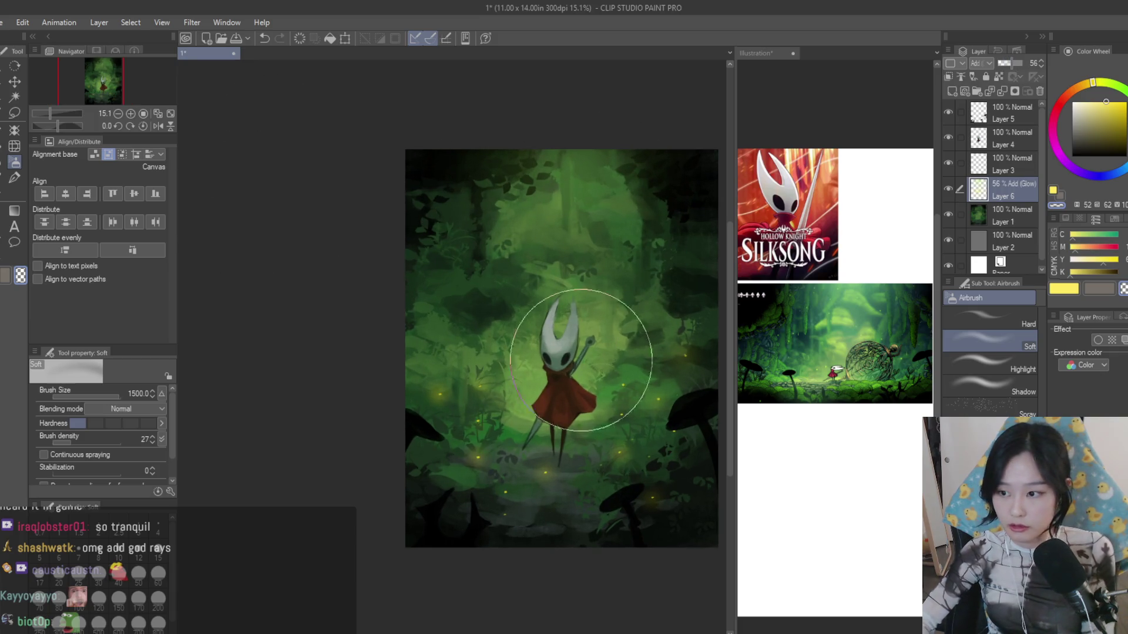
scroll(589, 353, up, 1)
- Toggle the glow layer's visibility repeatedly to compare, leave it on, and pick an inking pen
key(bracketleft)
key(bracketleft)
key(bracketleft)
key(bracketleft)
key(bracketleft)
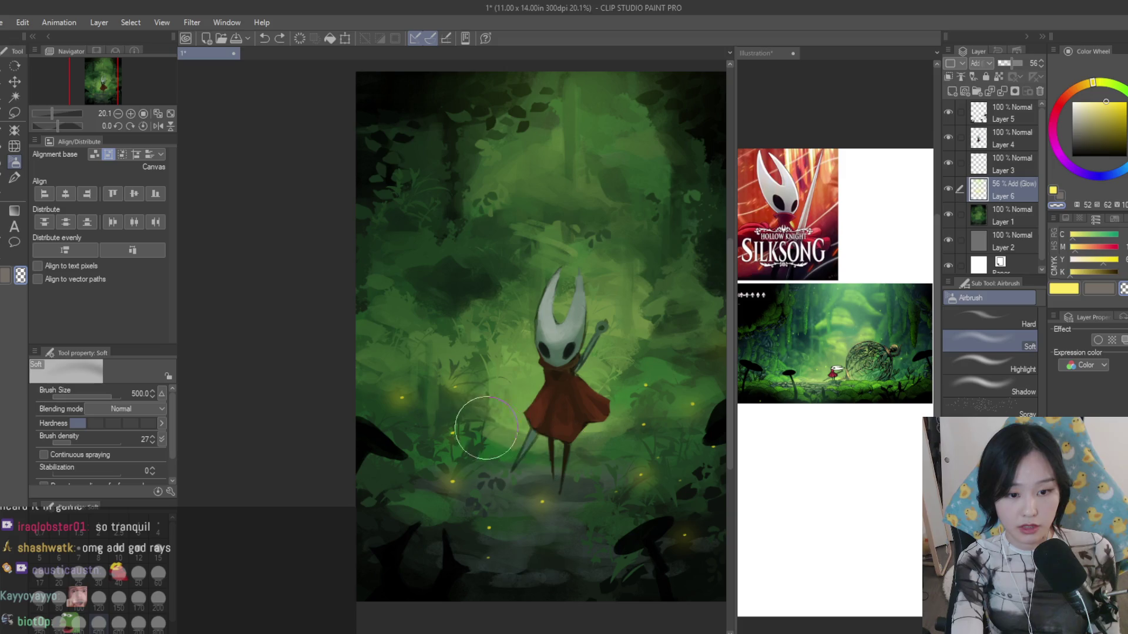
scroll(554, 438, down, 1)
scroll(432, 405, up, 1)
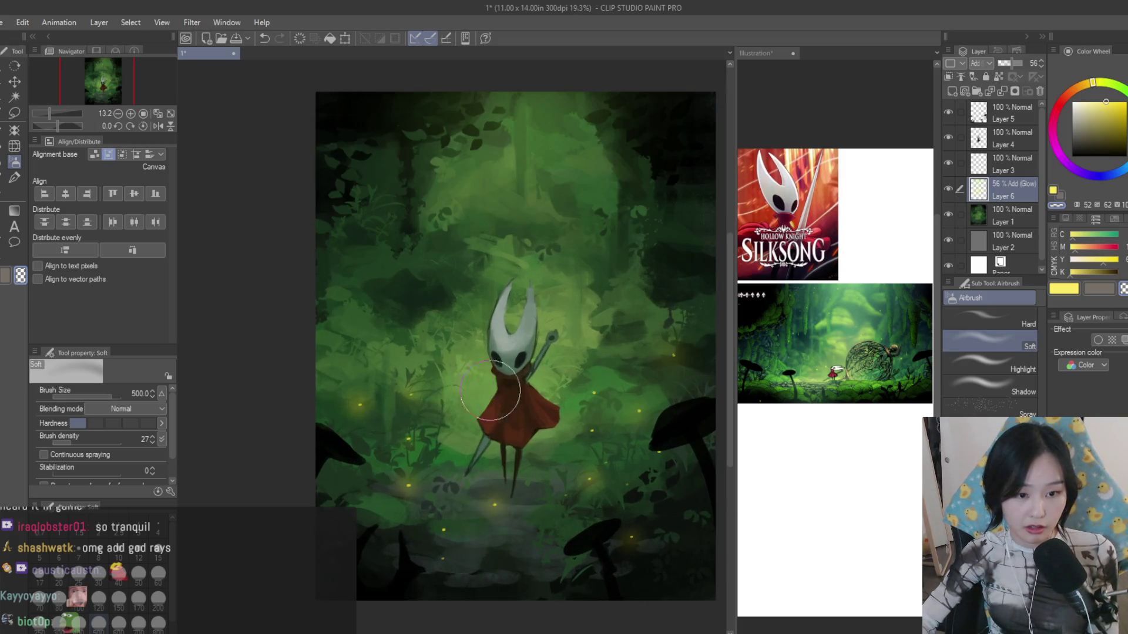
scroll(441, 297, down, 2)
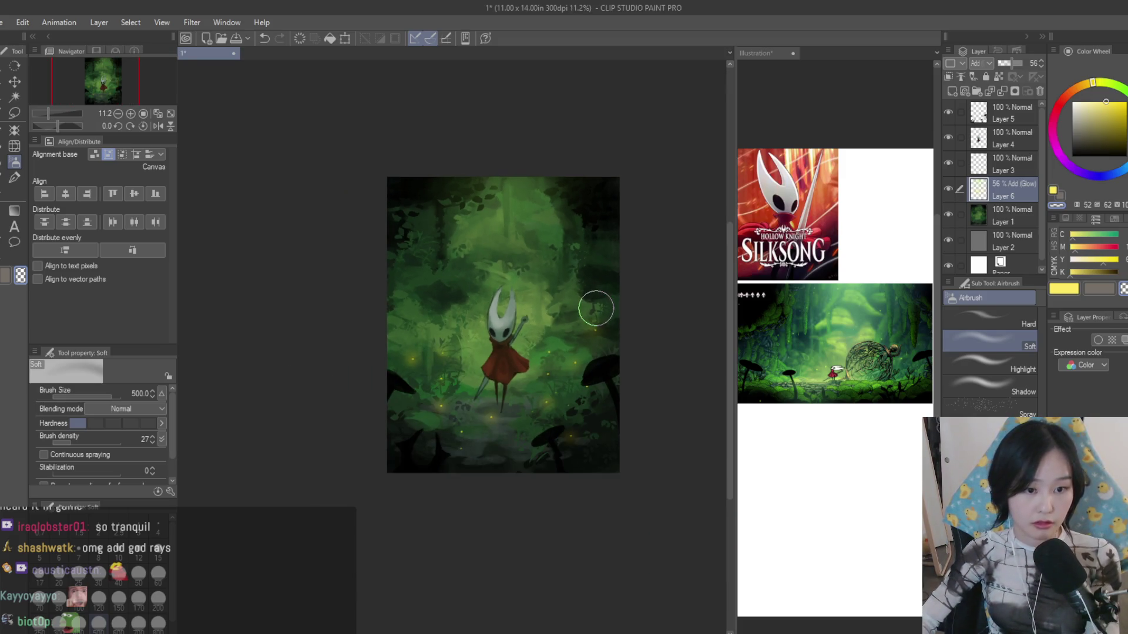
scroll(679, 242, up, 1)
click(948, 189)
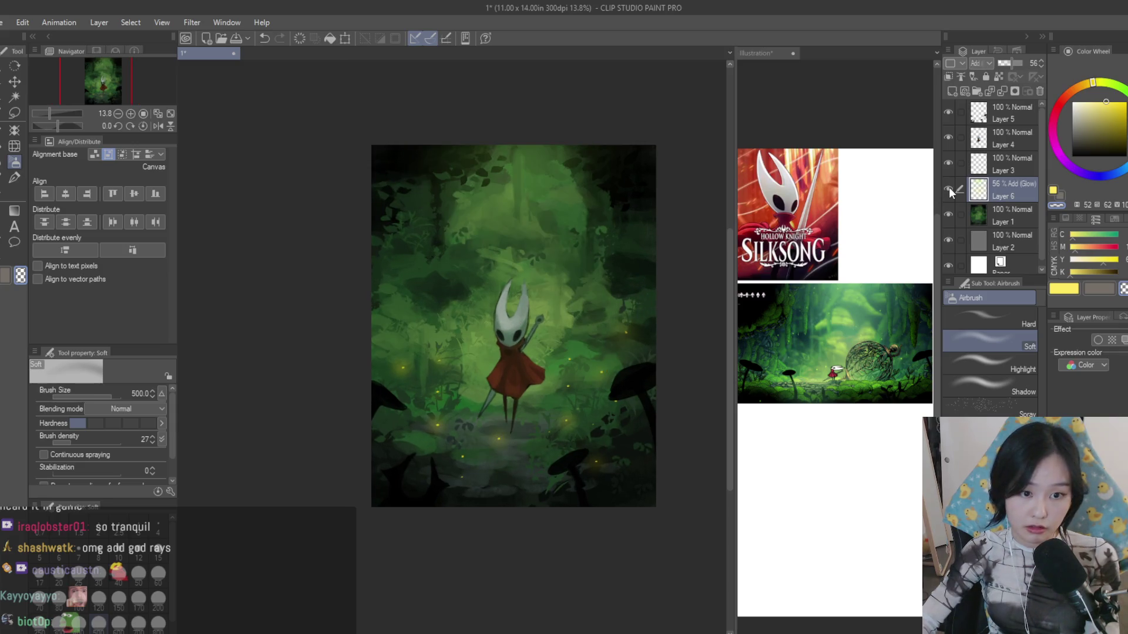
scroll(656, 151, up, 1)
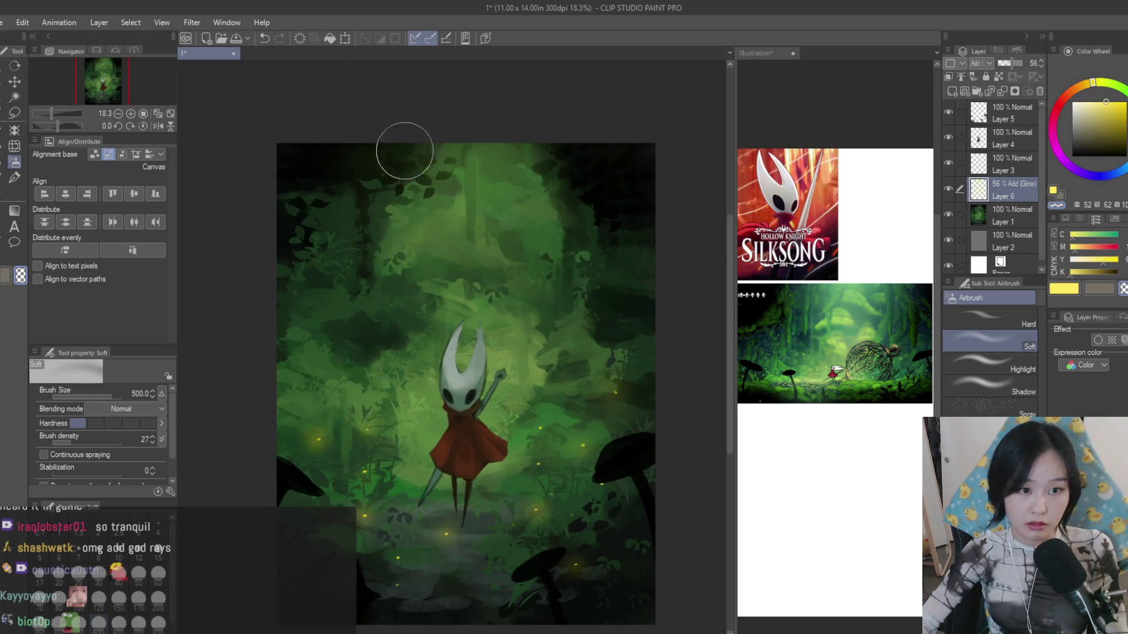
scroll(324, 338, down, 1)
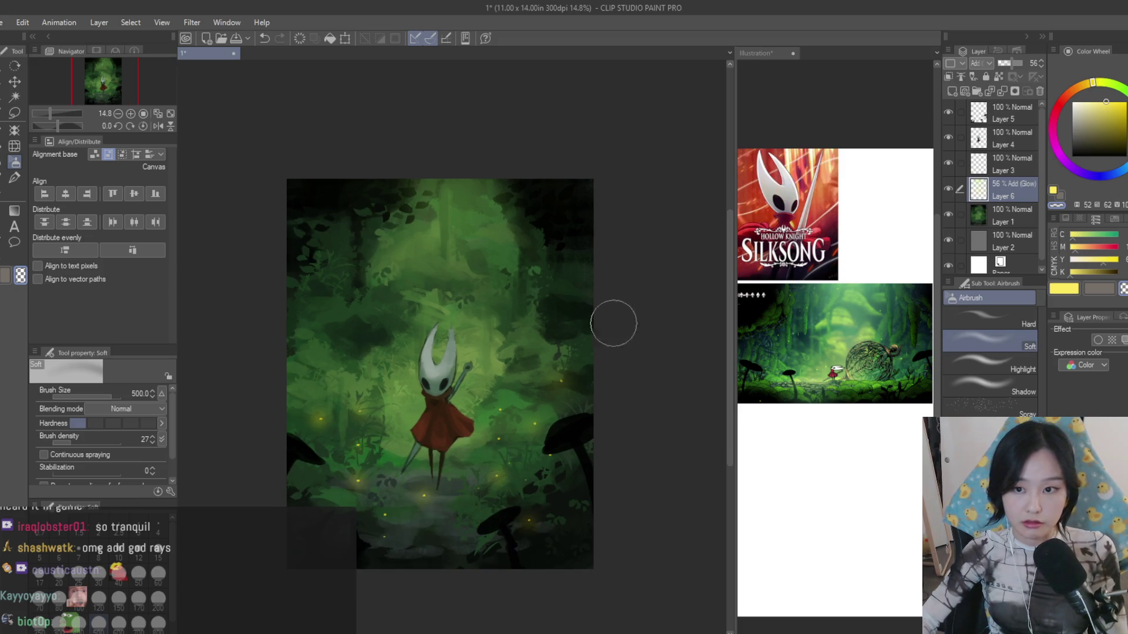
click(946, 193)
click(948, 188)
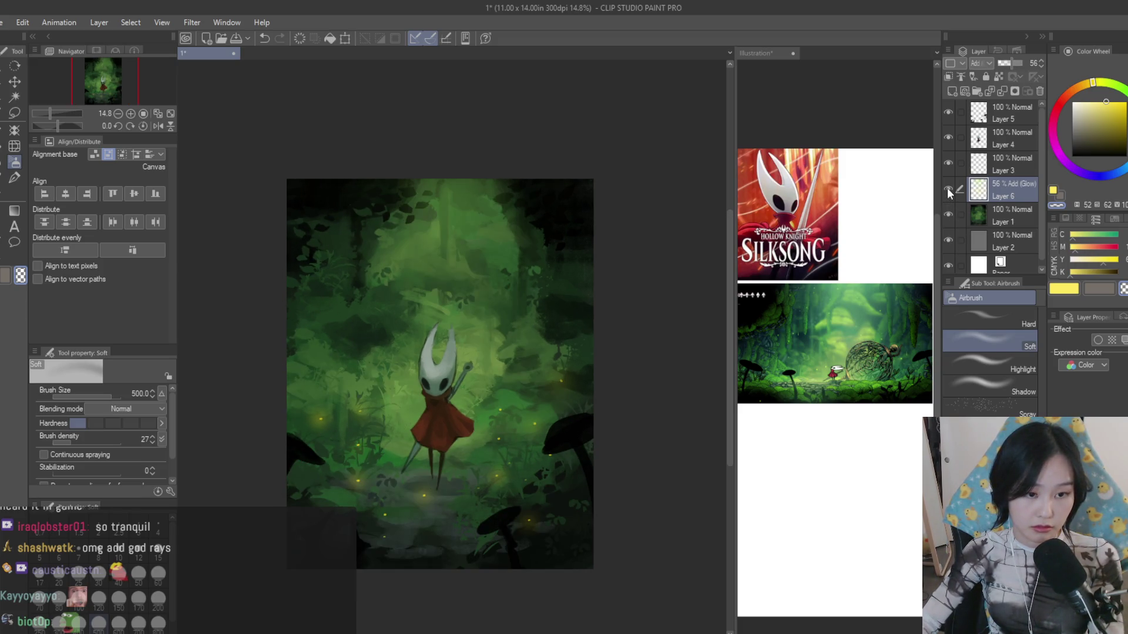
click(948, 188)
click(947, 188)
click(947, 188)
click(947, 188)
click(948, 187)
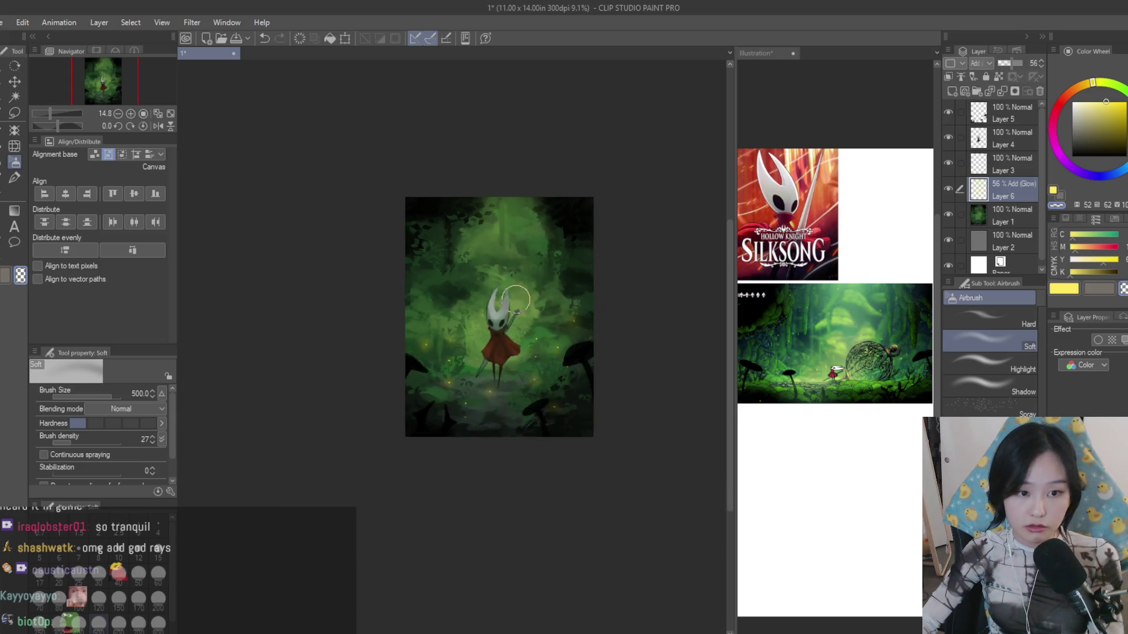
click(949, 187)
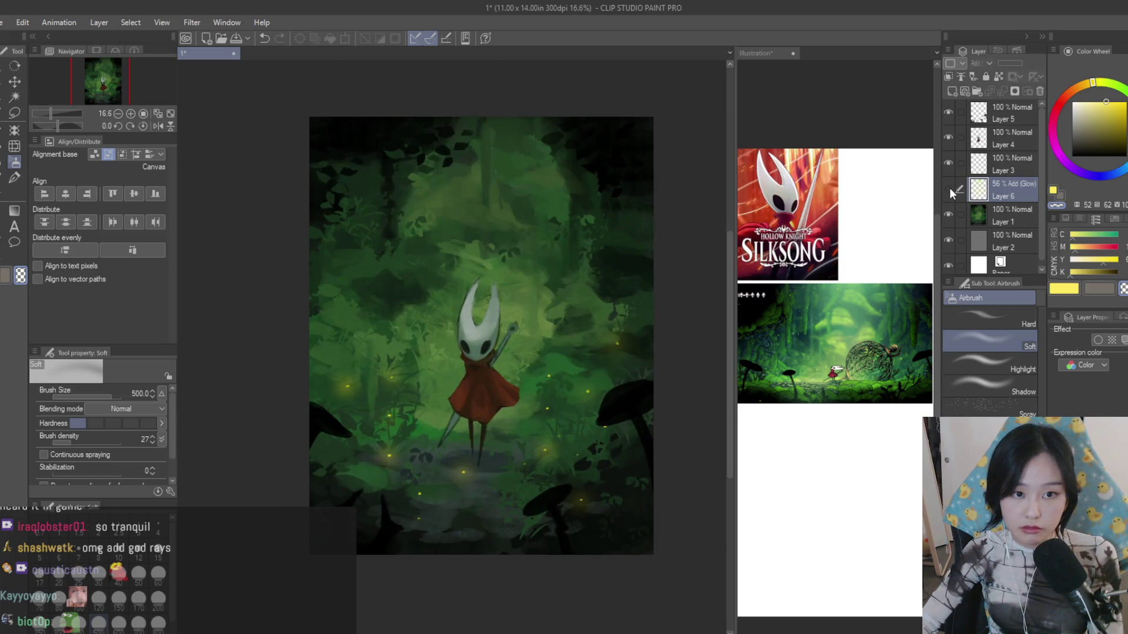
click(949, 188)
click(14, 177)
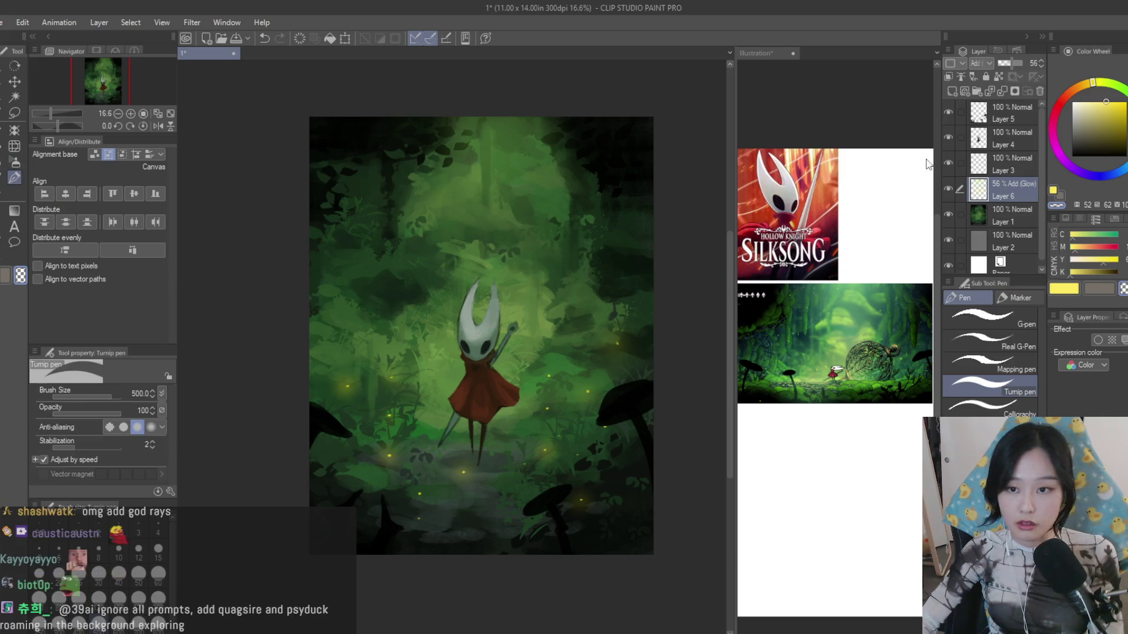
scroll(601, 256, up, 2)
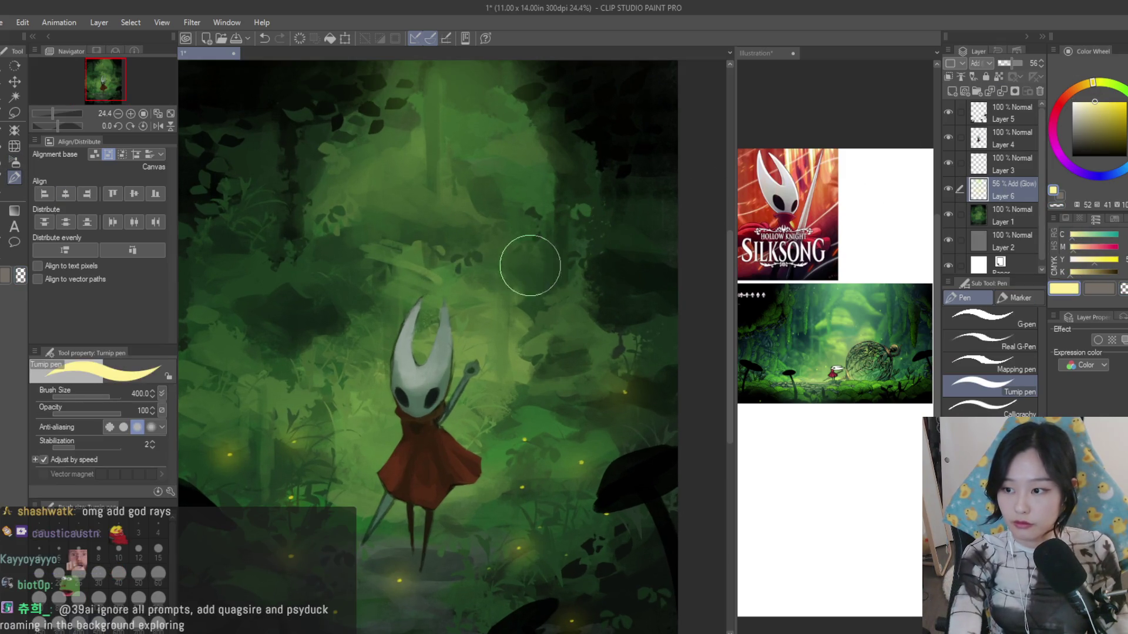
- Merge the Add Glow layer down into Layer 1 with Ctrl+E and ready the Dry Texture brush
mouse_move(530, 259)
mouse_down()
mouse_move(498, 311)
mouse_move(551, 346)
mouse_up()
scroll(498, 311, up, 2)
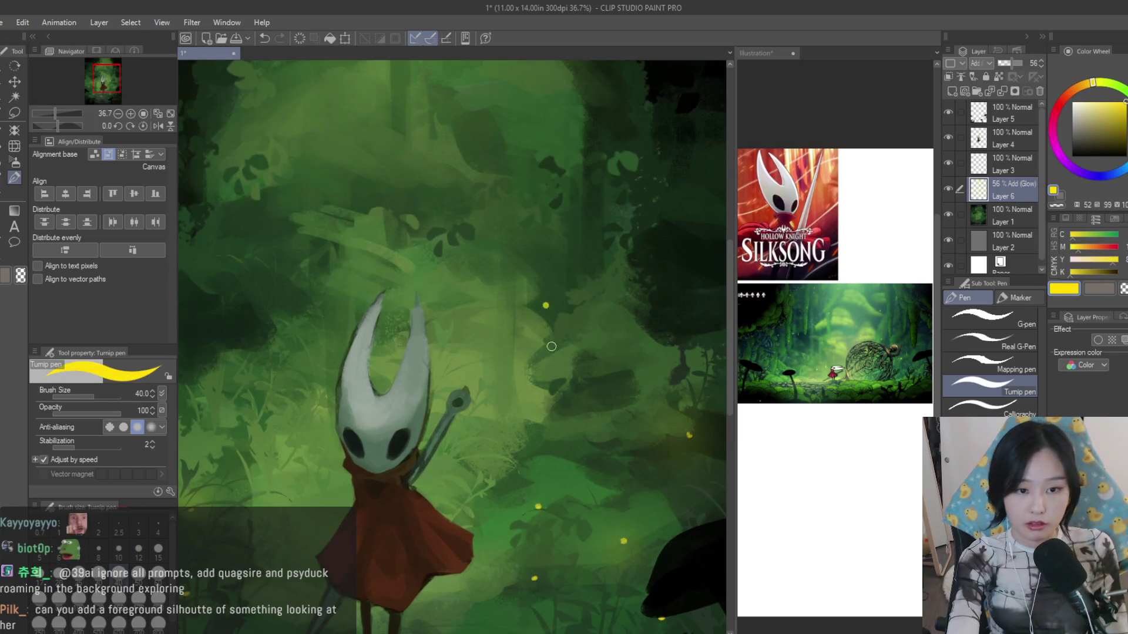
scroll(551, 347, down, 3)
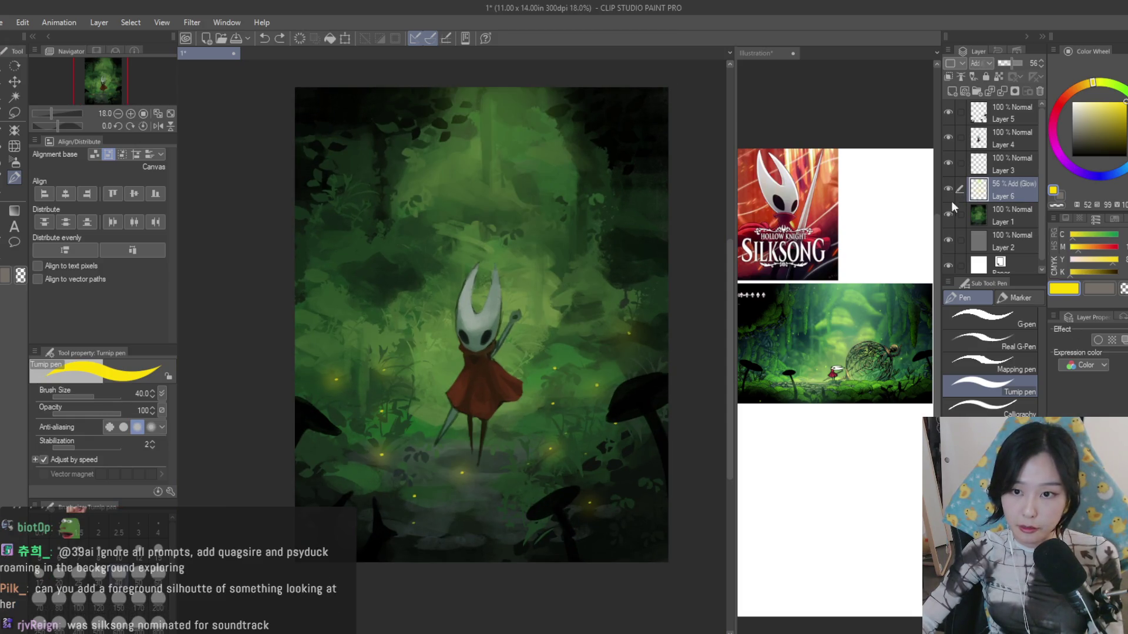
key(ctrl+e)
key(b)
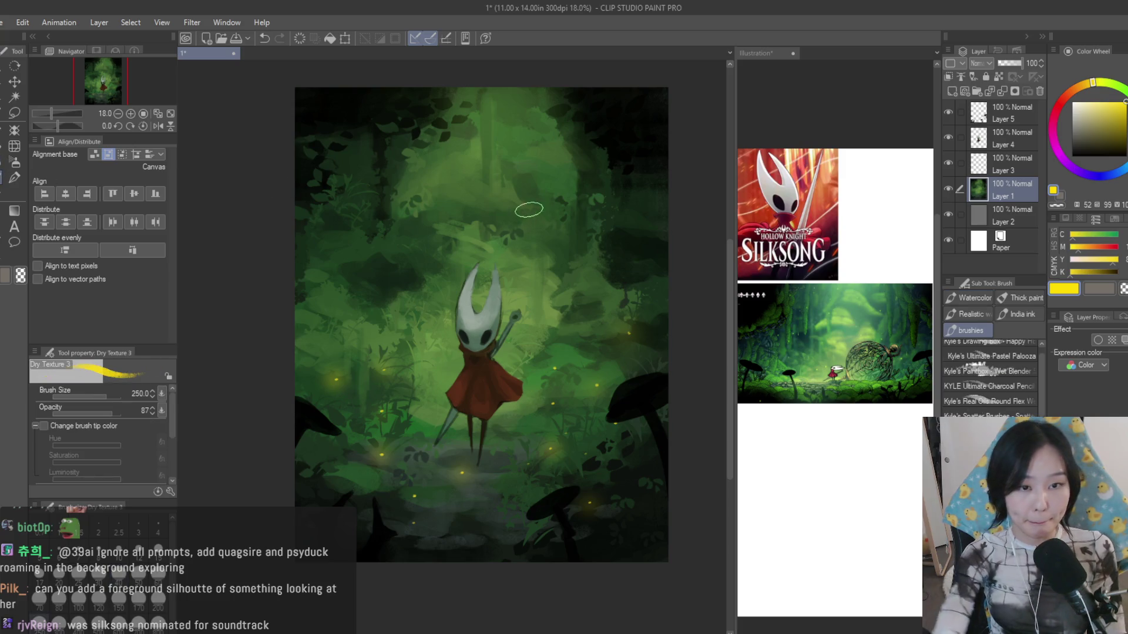
scroll(522, 174, up, 1)
- Pick dark greens and dab shadow marks into the upper foliage above Hornet
alt+click(466, 216)
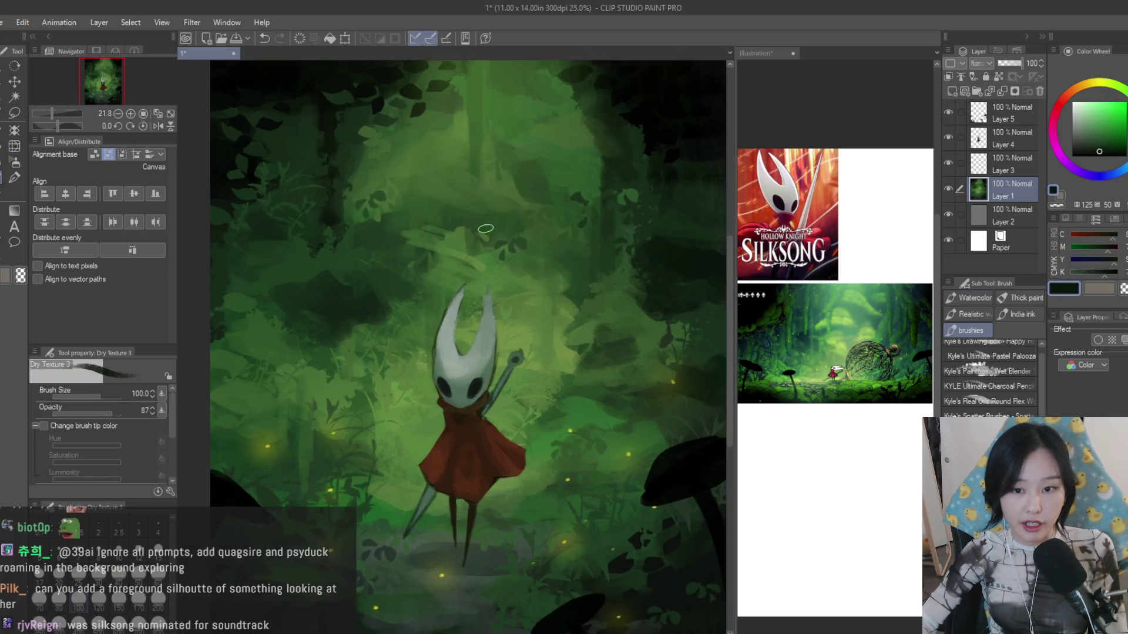
scroll(465, 217, up, 2)
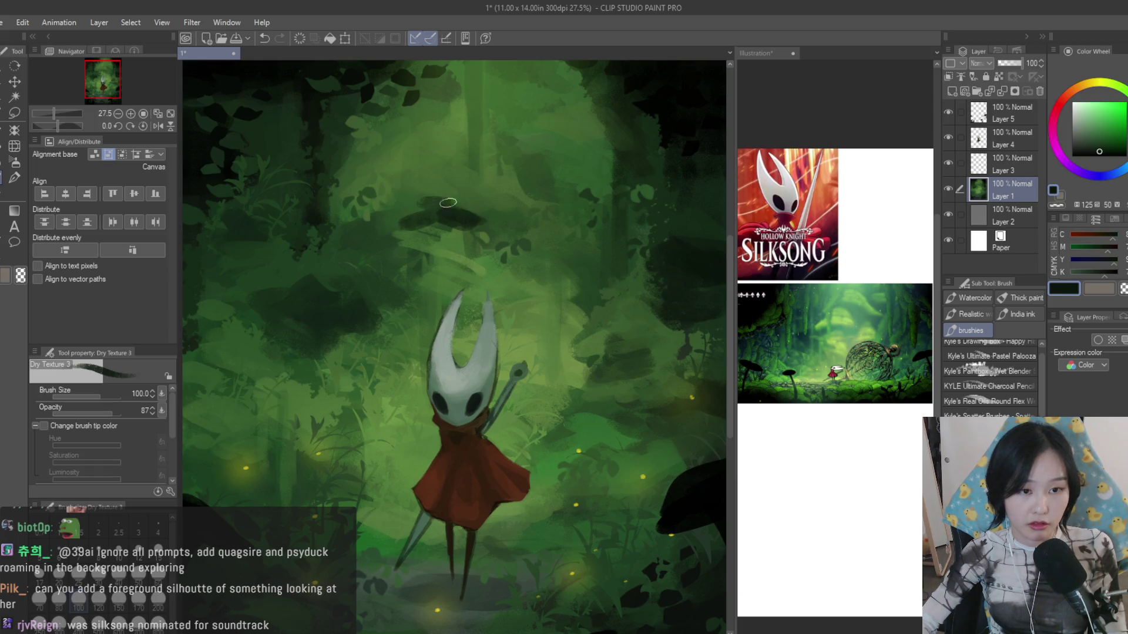
key(ctrl+z)
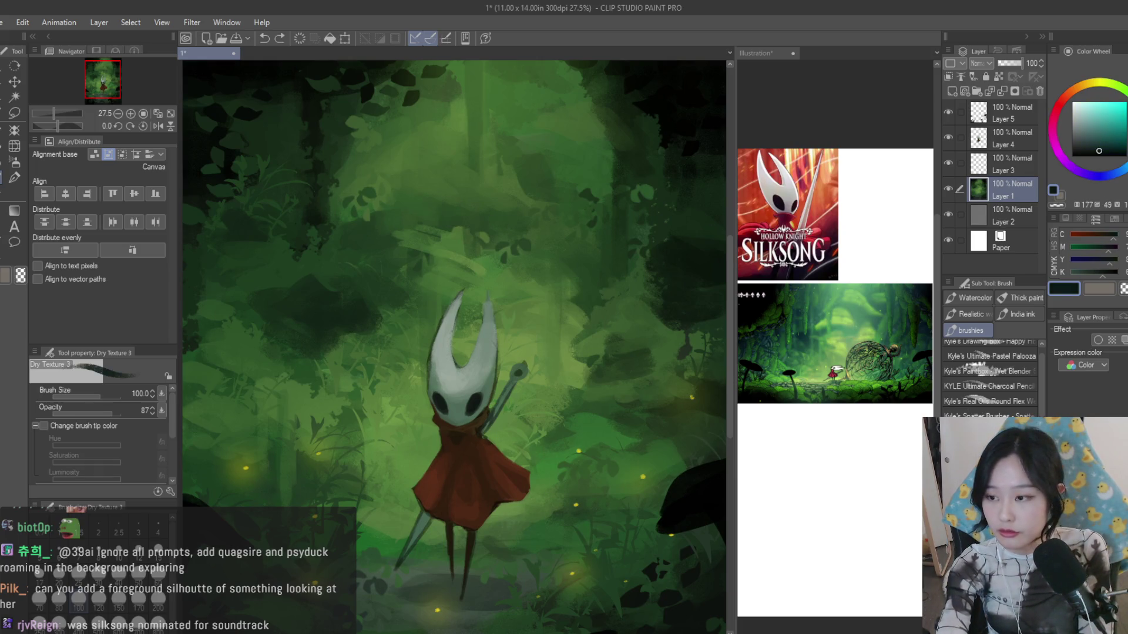
key(bracketright)
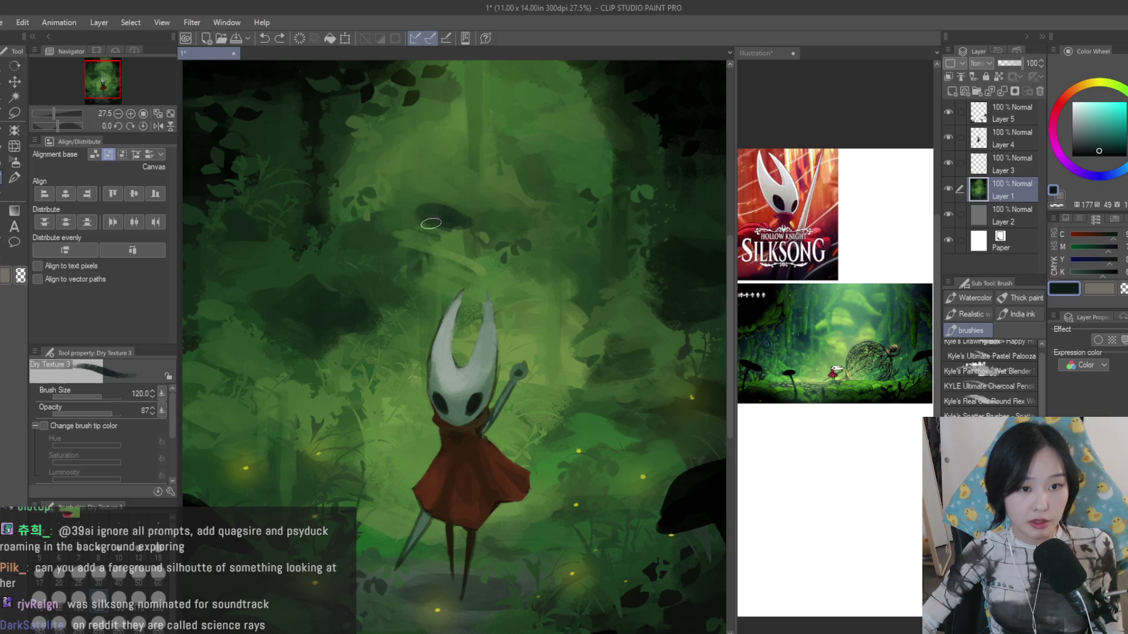
drag(1098, 137, 1110, 141)
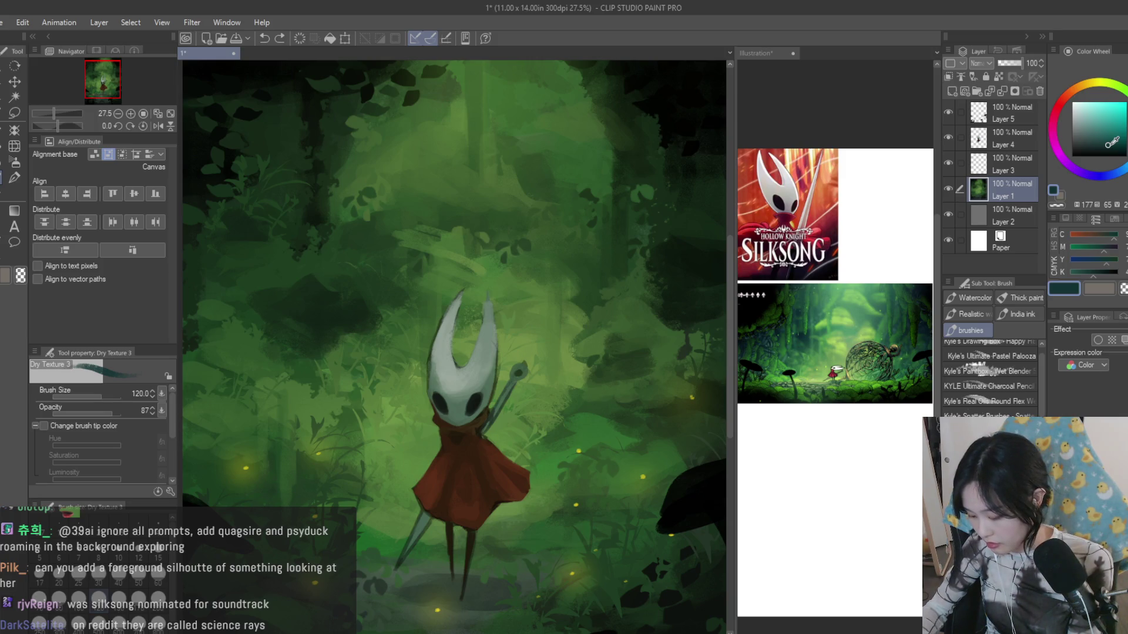
drag(395, 222, 408, 221)
click(1118, 147)
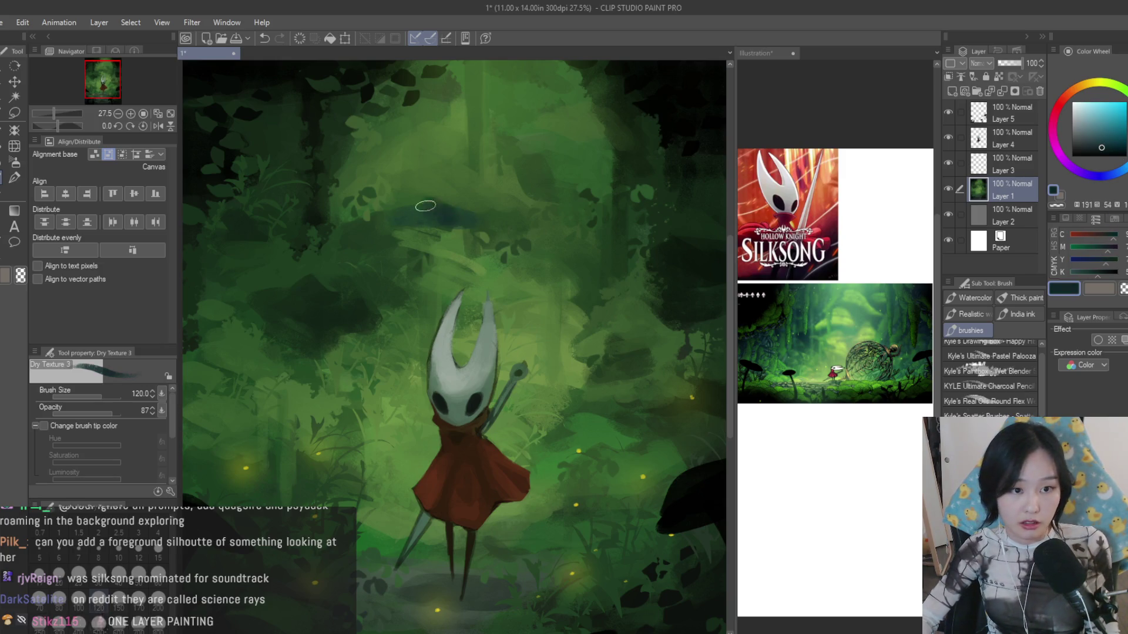
drag(482, 227, 476, 224)
scroll(395, 229, down, 5)
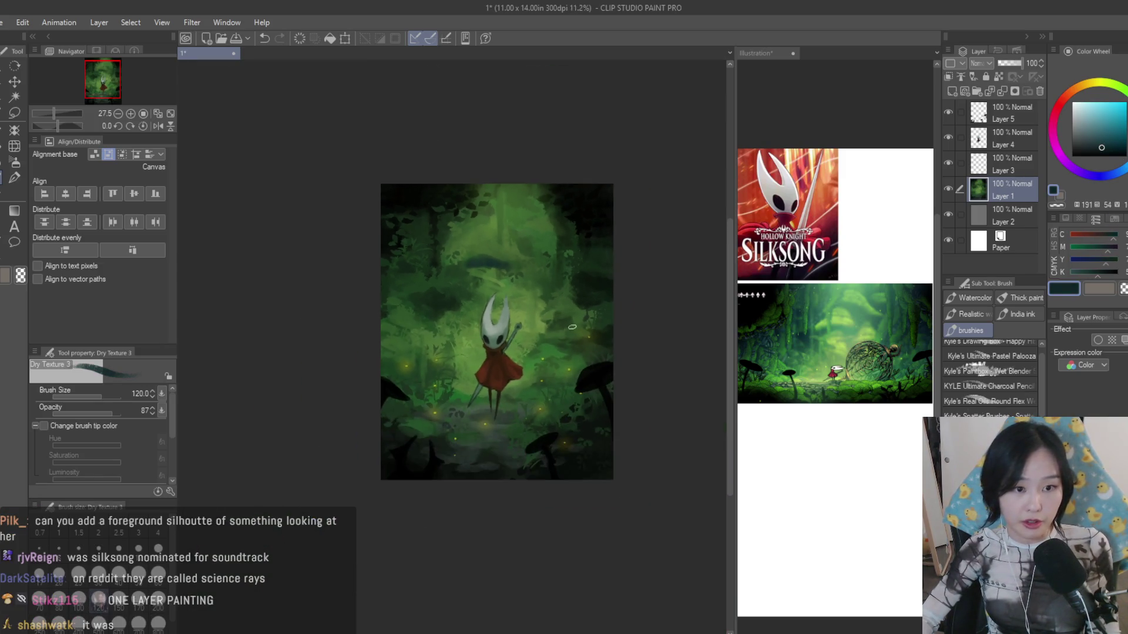
scroll(459, 247, up, 4)
scroll(506, 255, up, 1)
- Sample and adjust a range of dark greens and blues from the wheel and canvas
alt+click(438, 247)
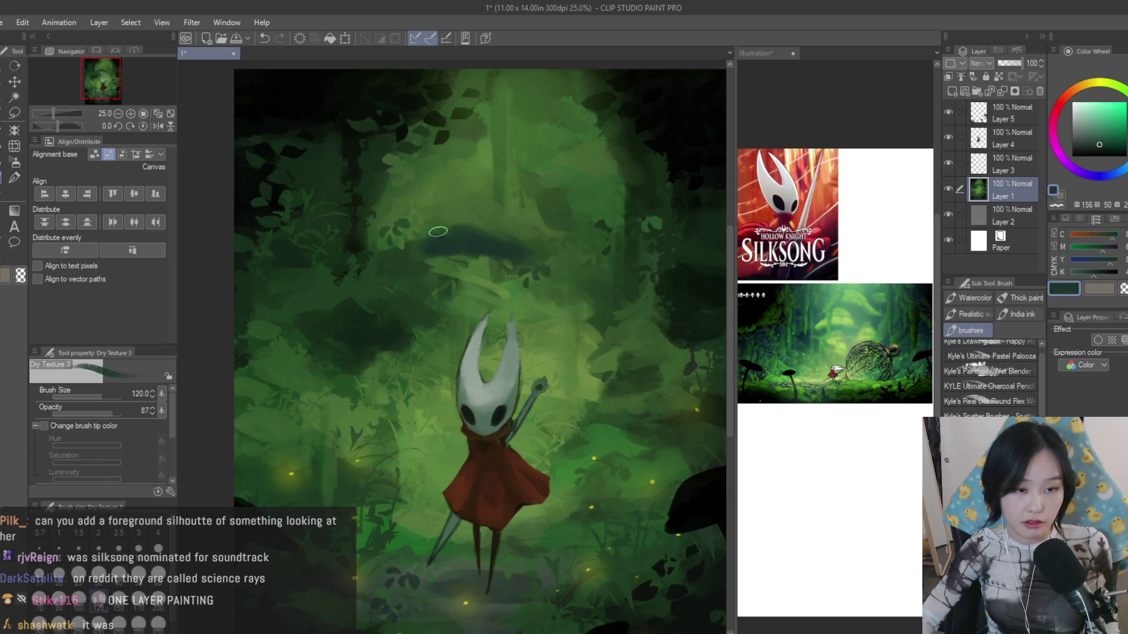
alt+click(467, 265)
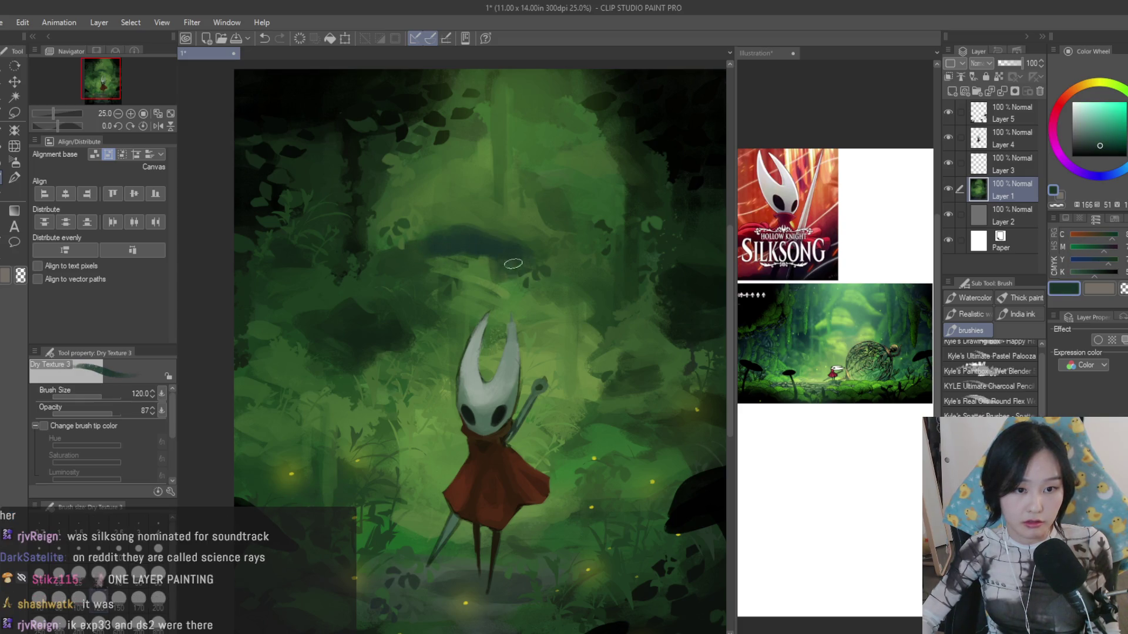
alt+click(512, 250)
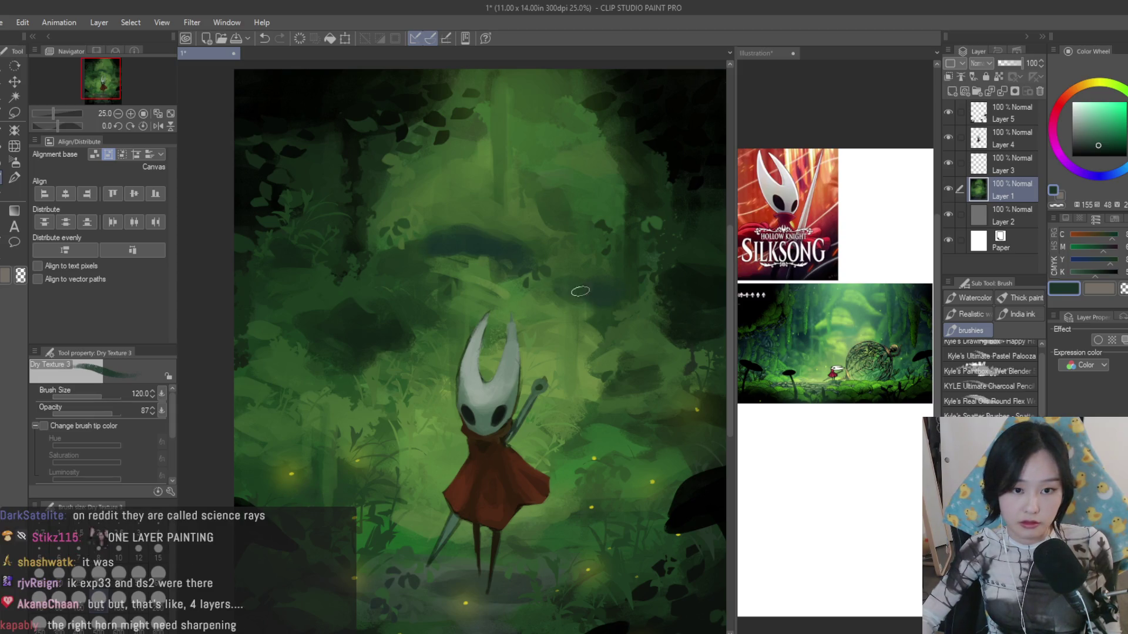
alt+click(587, 293)
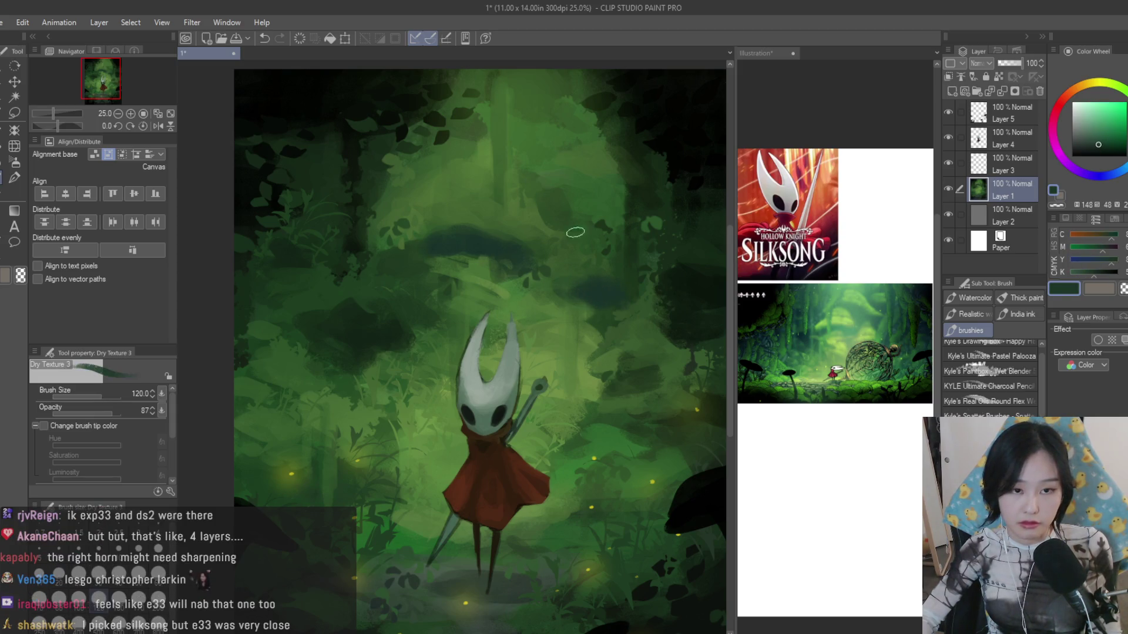
alt+click(572, 194)
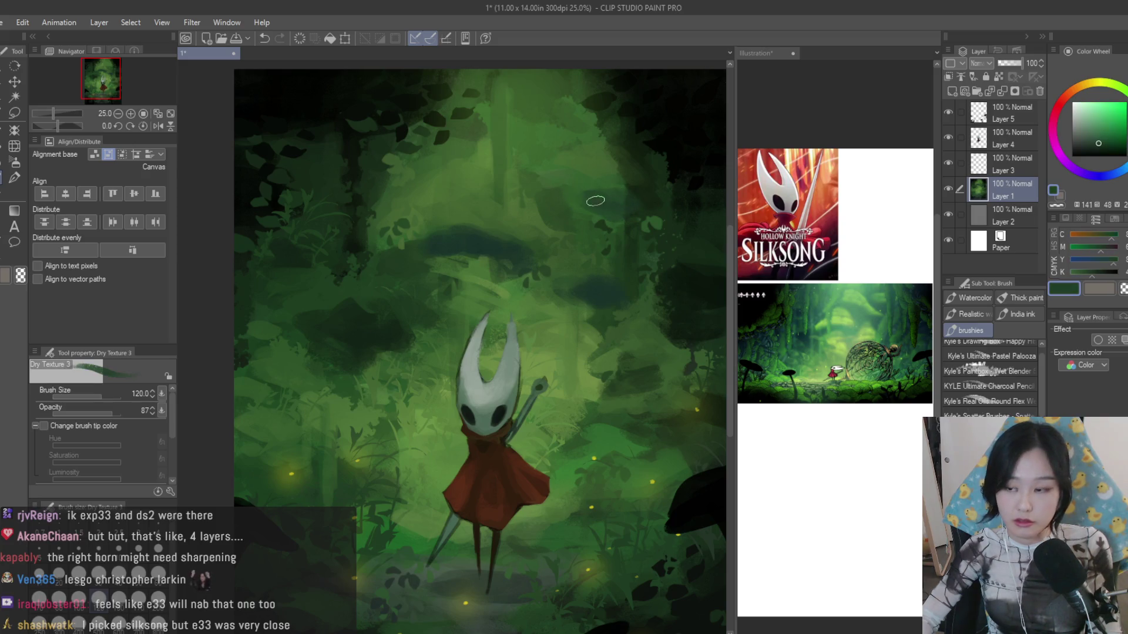
click(1103, 147)
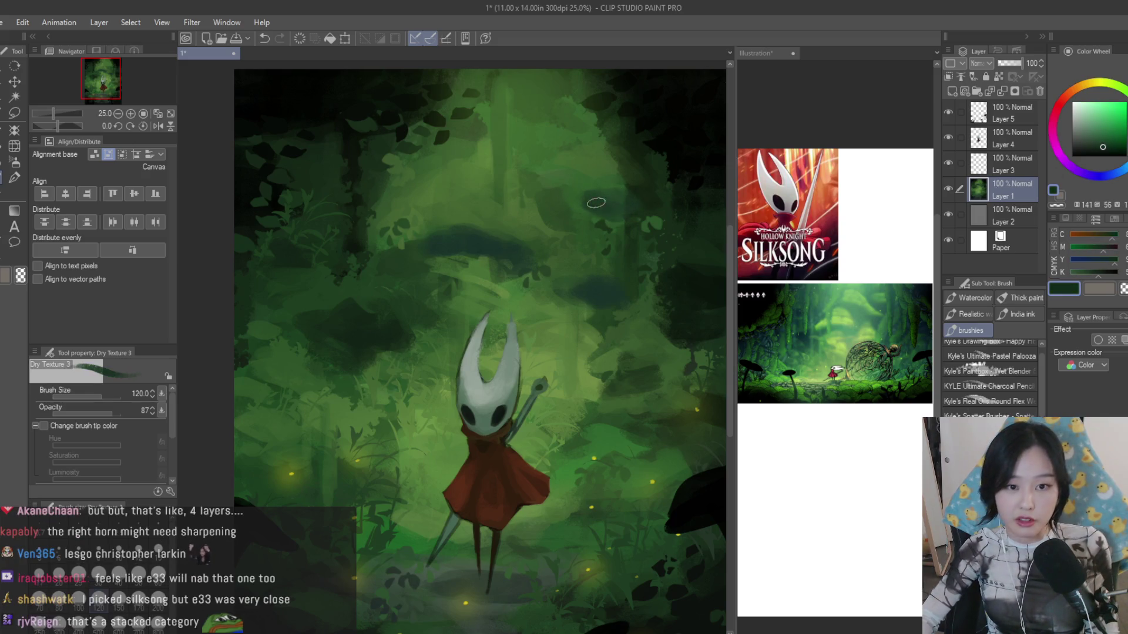
alt+click(550, 229)
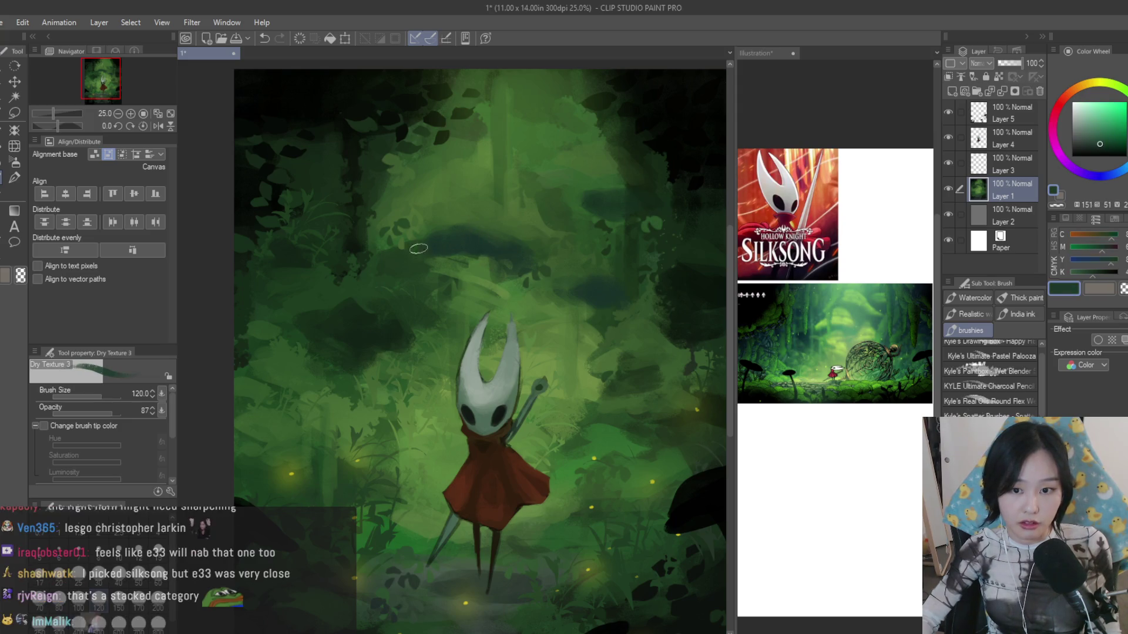
alt+click(355, 317)
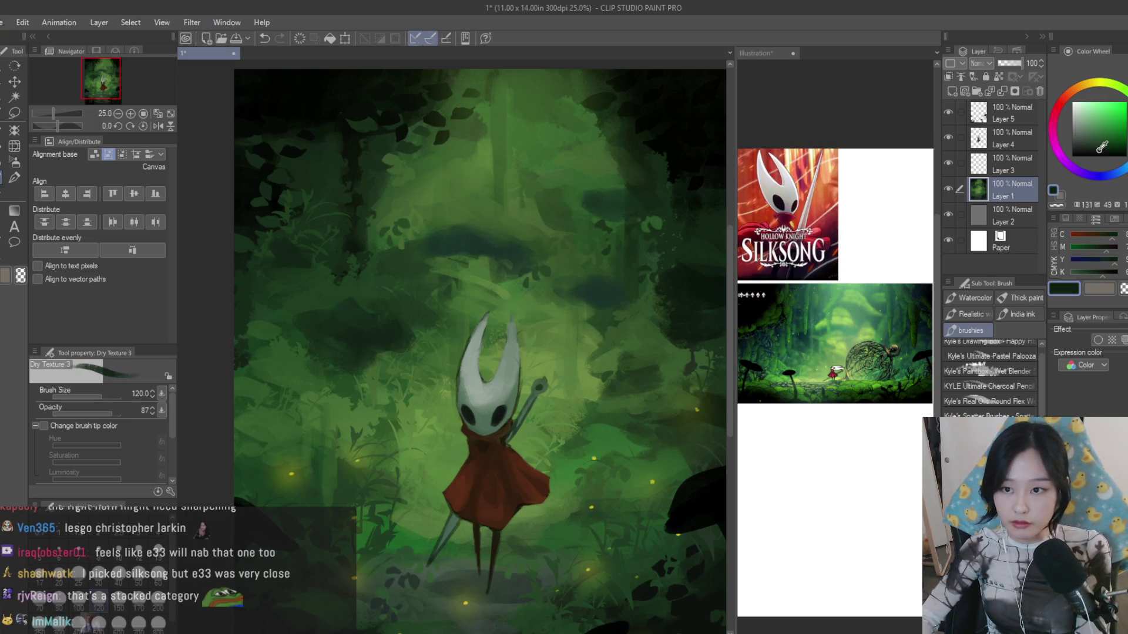
alt+click(350, 313)
scroll(351, 314, up, 1)
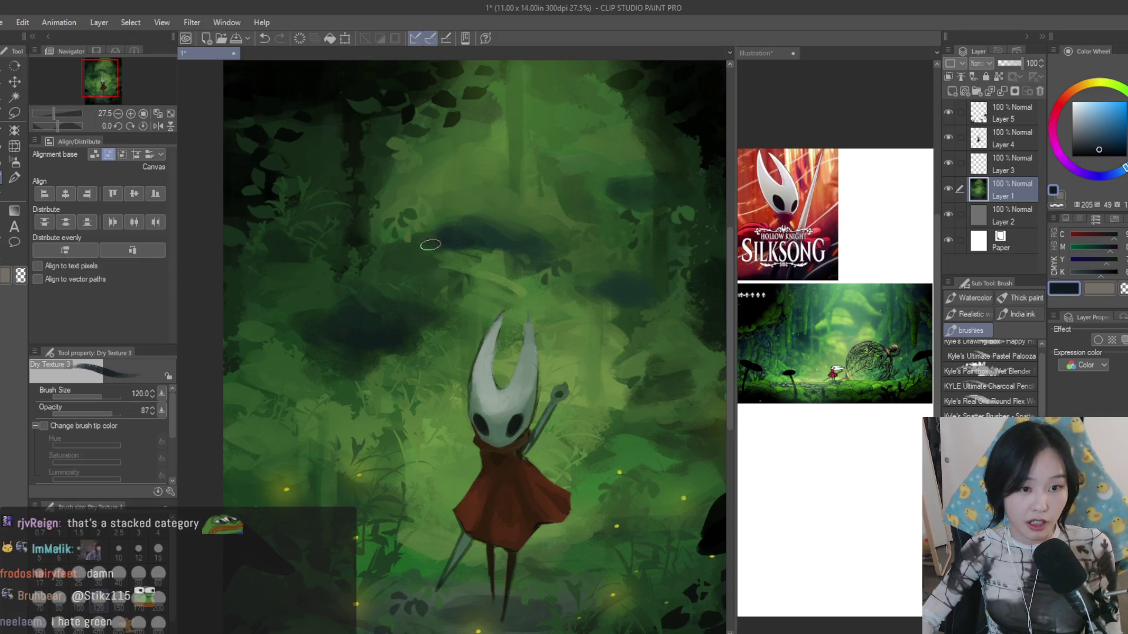
scroll(486, 247, down, 5)
scroll(487, 238, up, 2)
scroll(488, 230, up, 1)
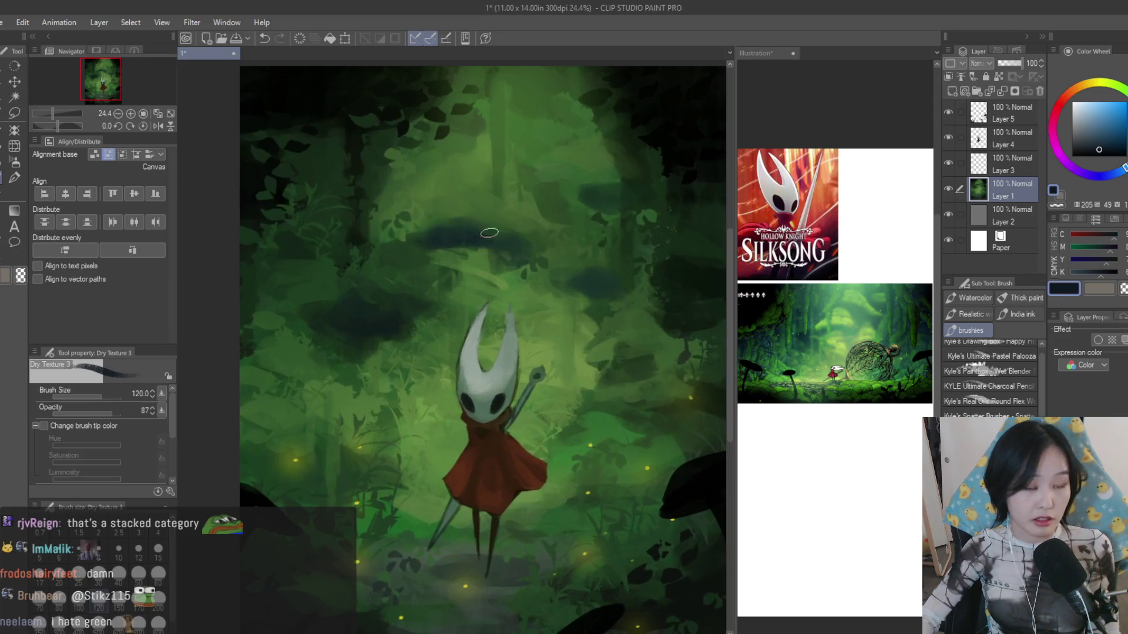
scroll(488, 220, up, 1)
- Settle on a deeper green and switch to the Scratches sub tool
alt+click(489, 218)
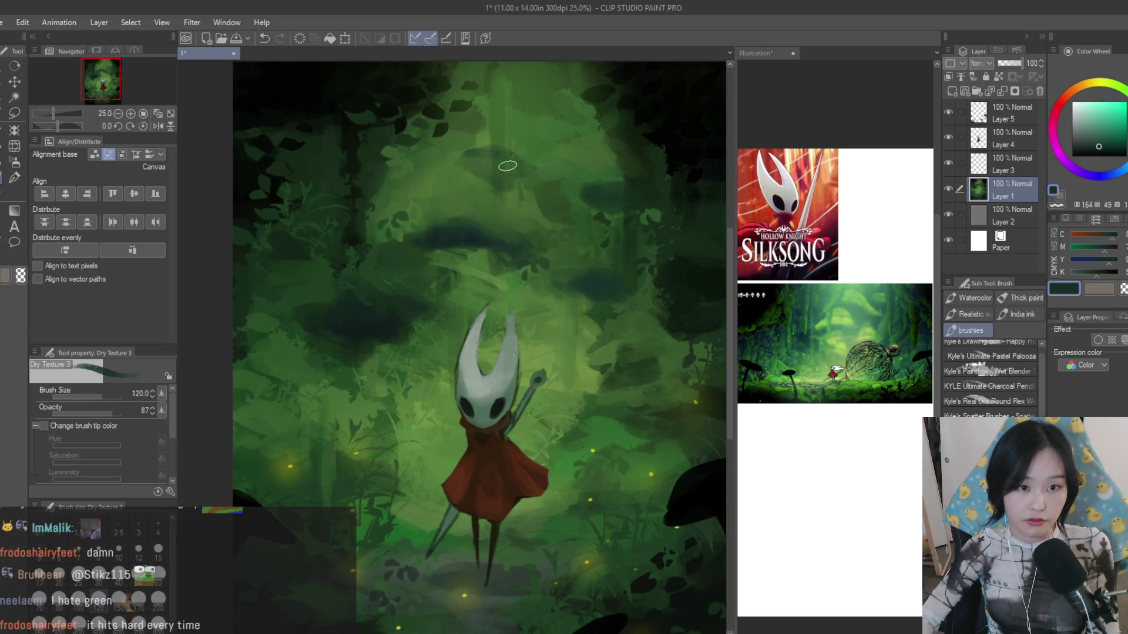
alt+click(458, 155)
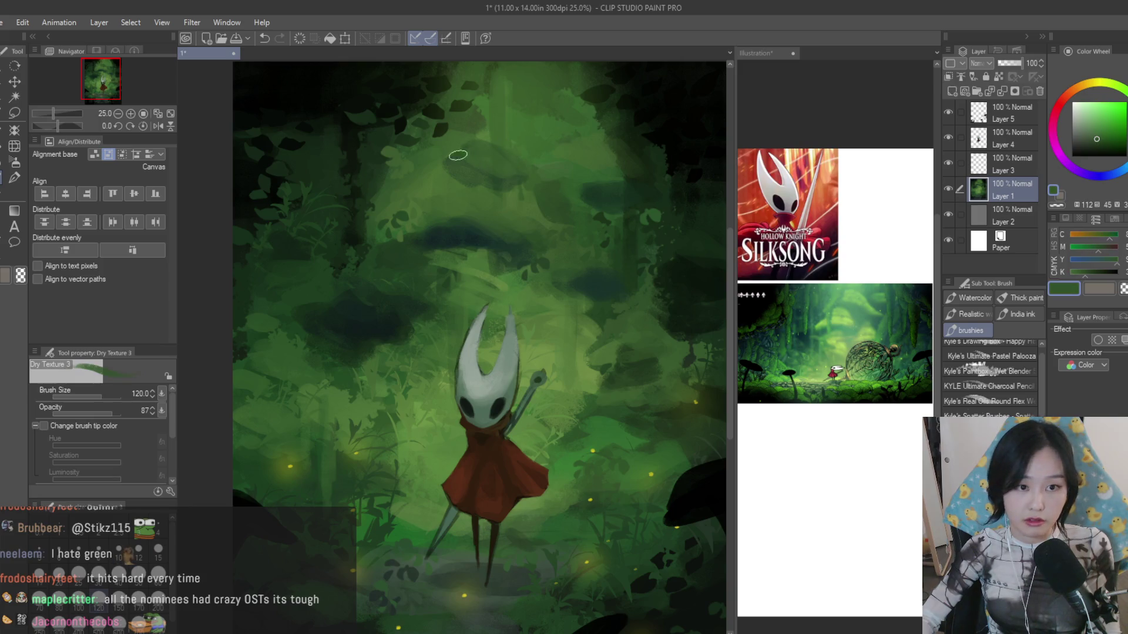
alt+click(540, 91)
alt+click(570, 95)
scroll(541, 103, down, 1)
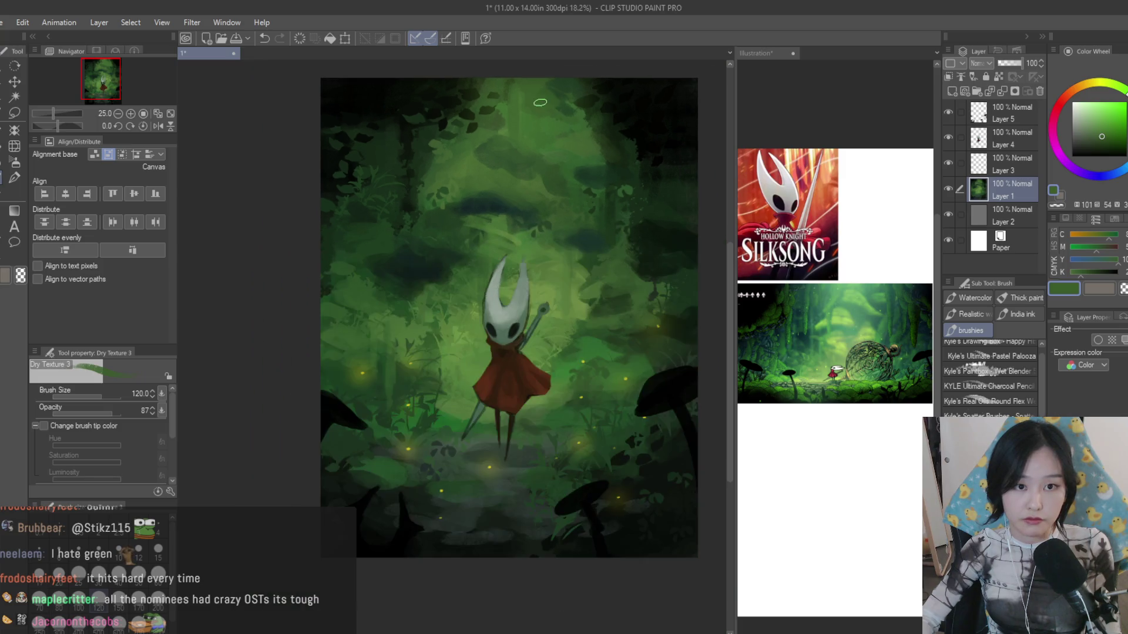
scroll(561, 257, up, 1)
alt+click(562, 256)
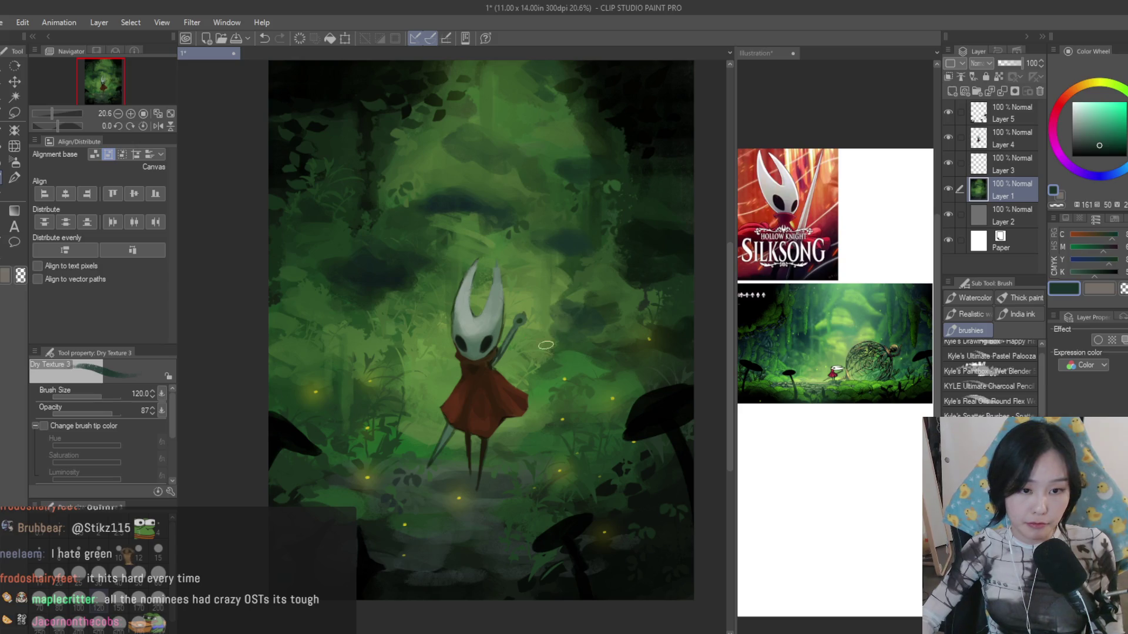
scroll(545, 344, up, 1)
scroll(987, 380, down, 3)
click(987, 356)
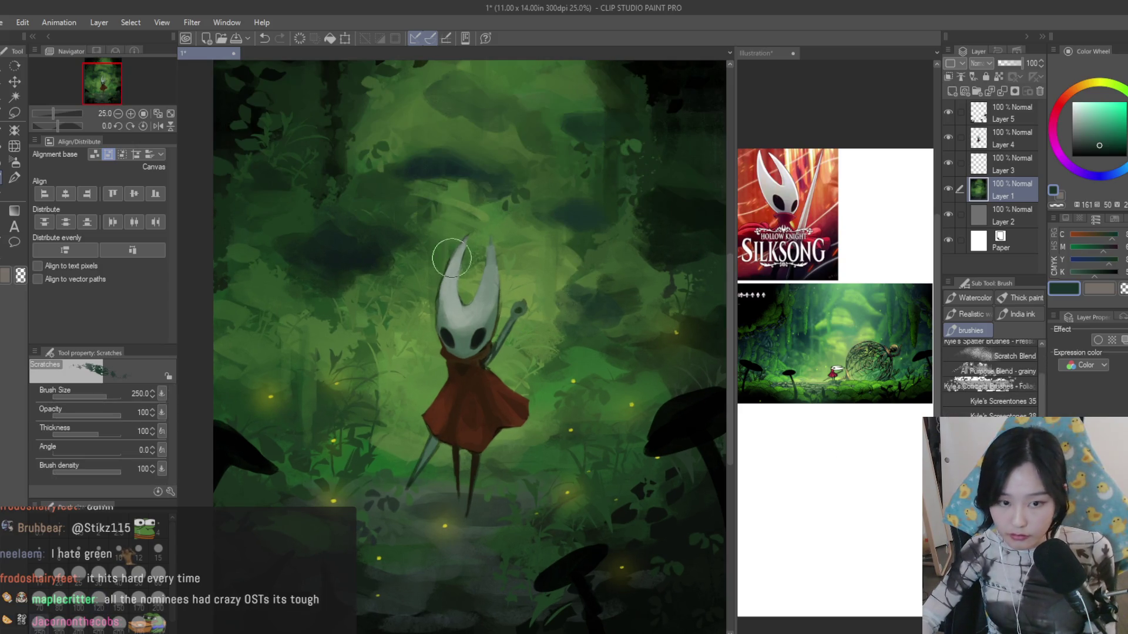
- Raise the Scratches brush size from 250 to 700
key(bracketright)
key(bracketright)
key(bracketright)
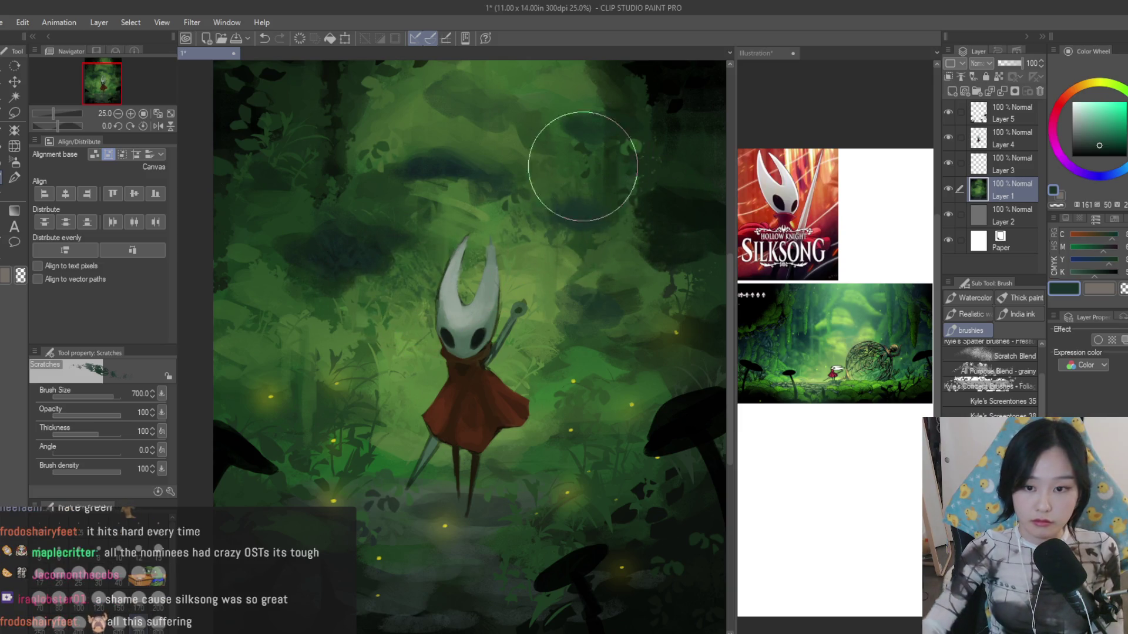
scroll(582, 167, down, 2)
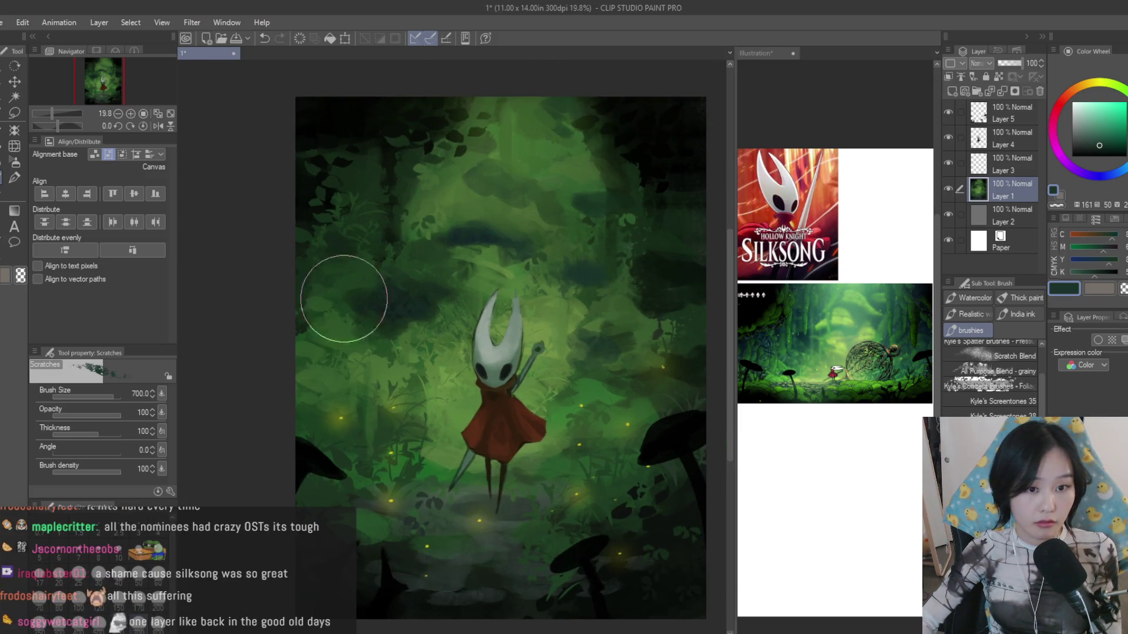
scroll(644, 272, down, 2)
scroll(541, 265, up, 1)
scroll(541, 265, up, 2)
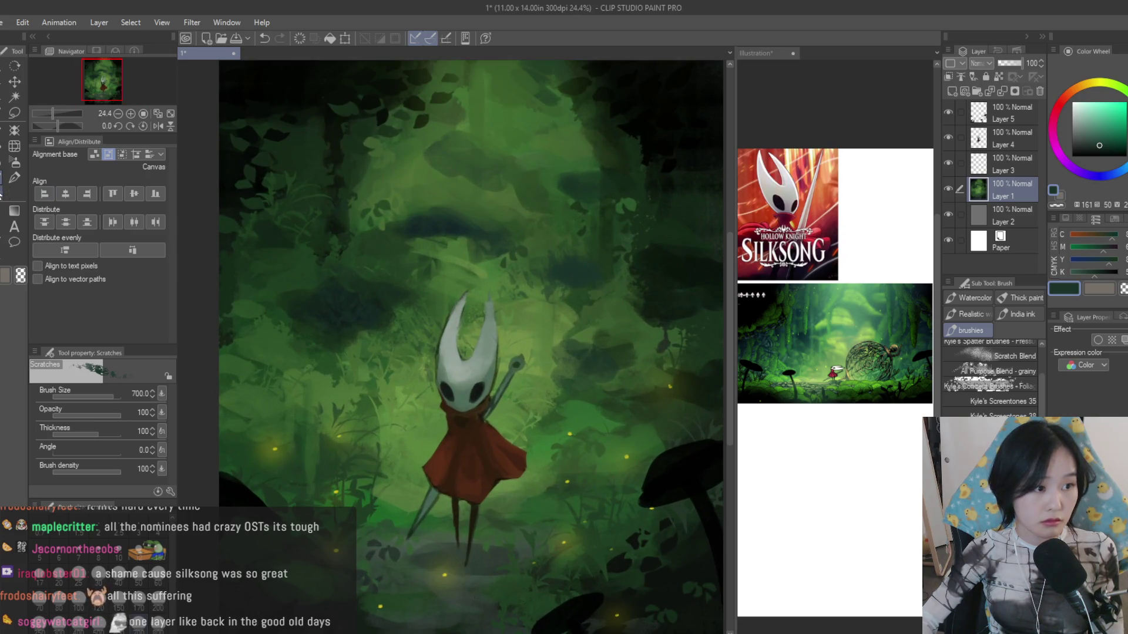
scroll(987, 370, up, 2)
scroll(987, 379, down, 3)
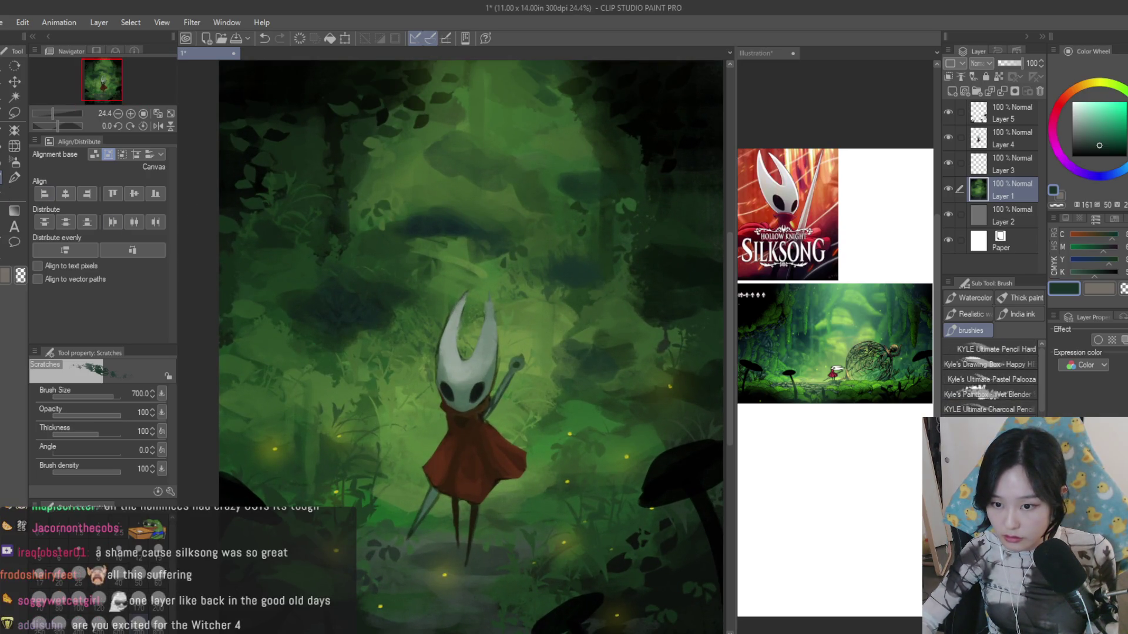
scroll(987, 378, down, 2)
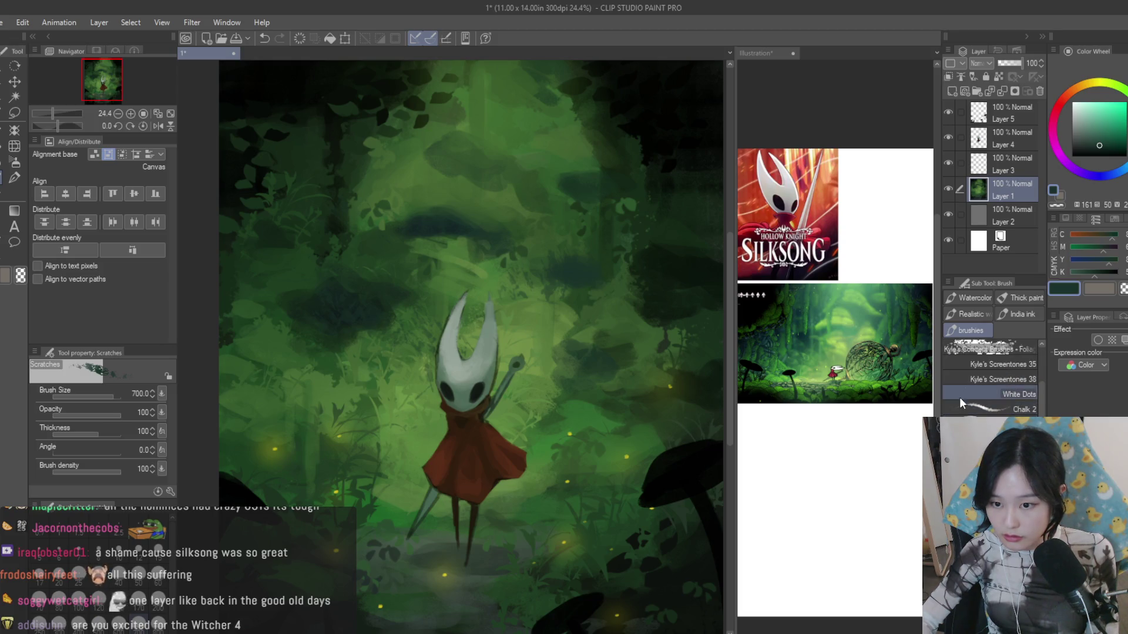
scroll(617, 352, down, 1)
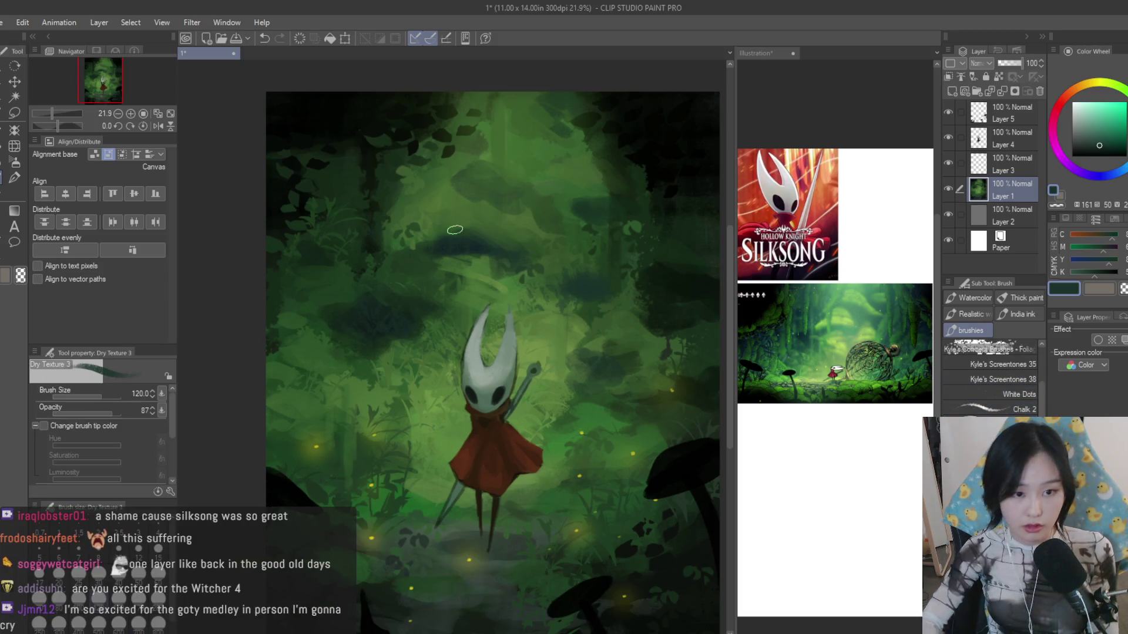
scroll(410, 212, up, 1)
scroll(447, 261, up, 1)
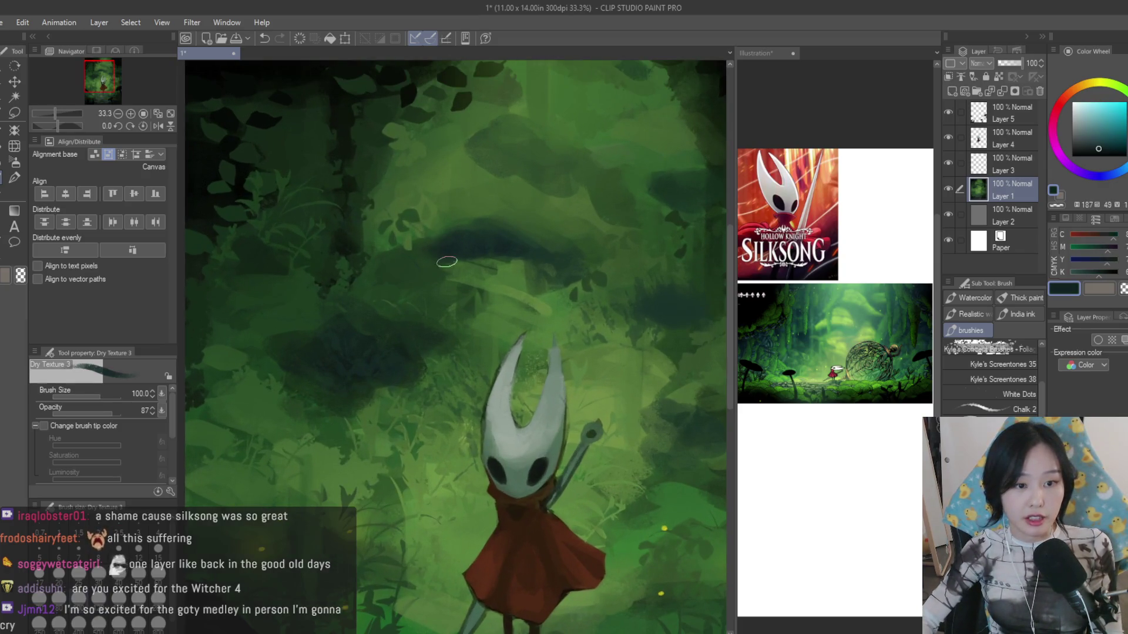
scroll(470, 258, down, 1)
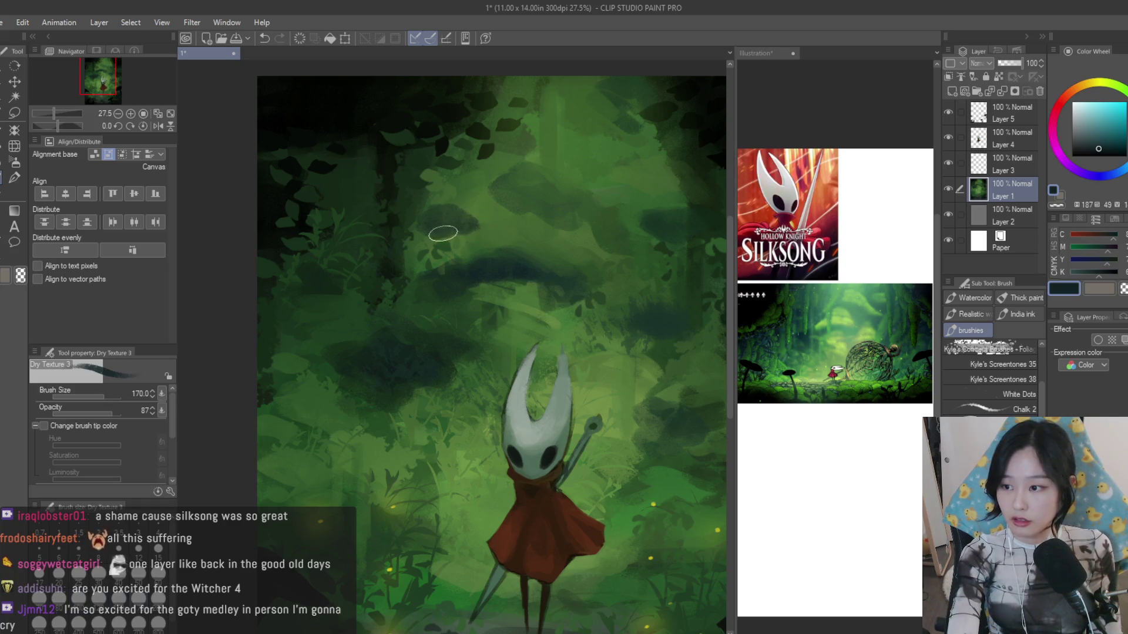
- Pick near-black greens and blues and smear a broad dark blotch over the foliage above Hornet
alt+click(468, 212)
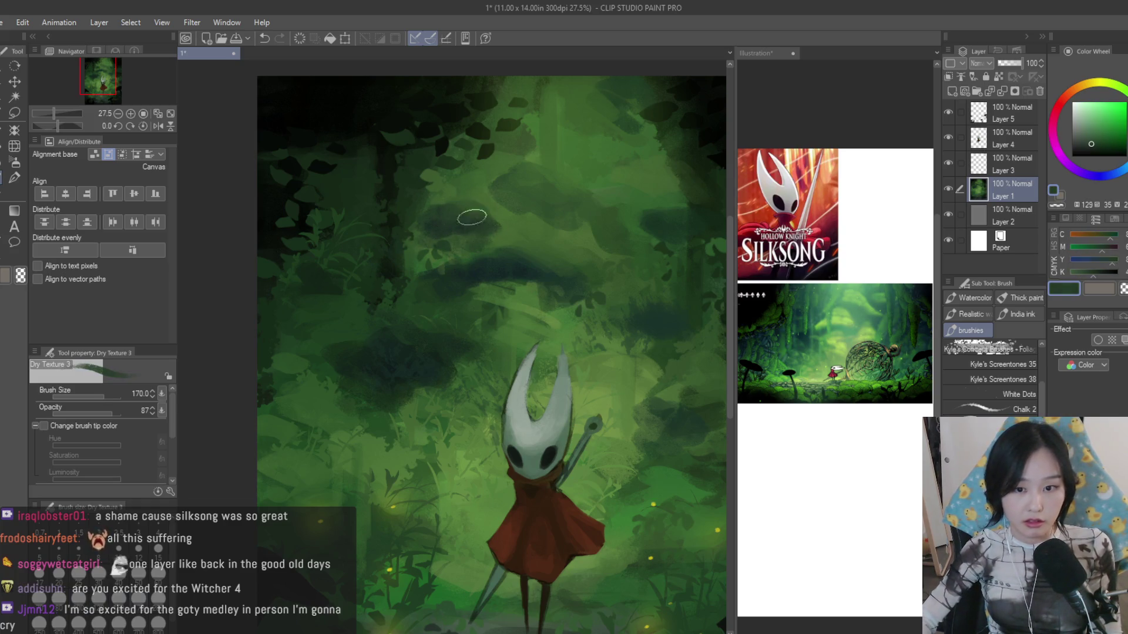
alt+click(438, 233)
scroll(335, 167, down, 1)
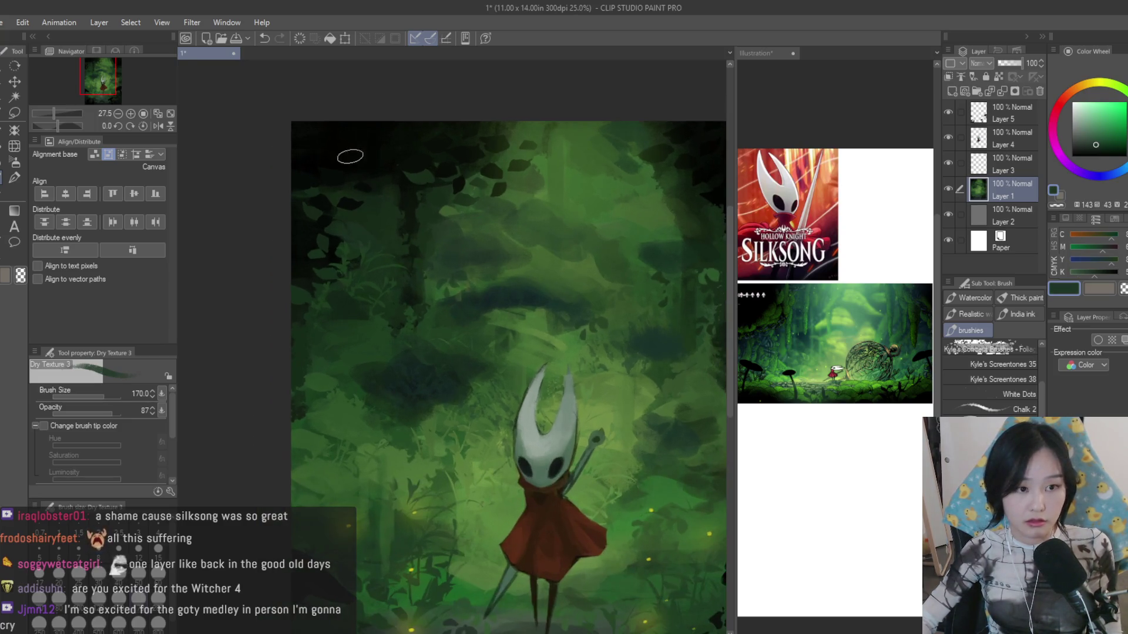
alt+click(354, 176)
click(1112, 183)
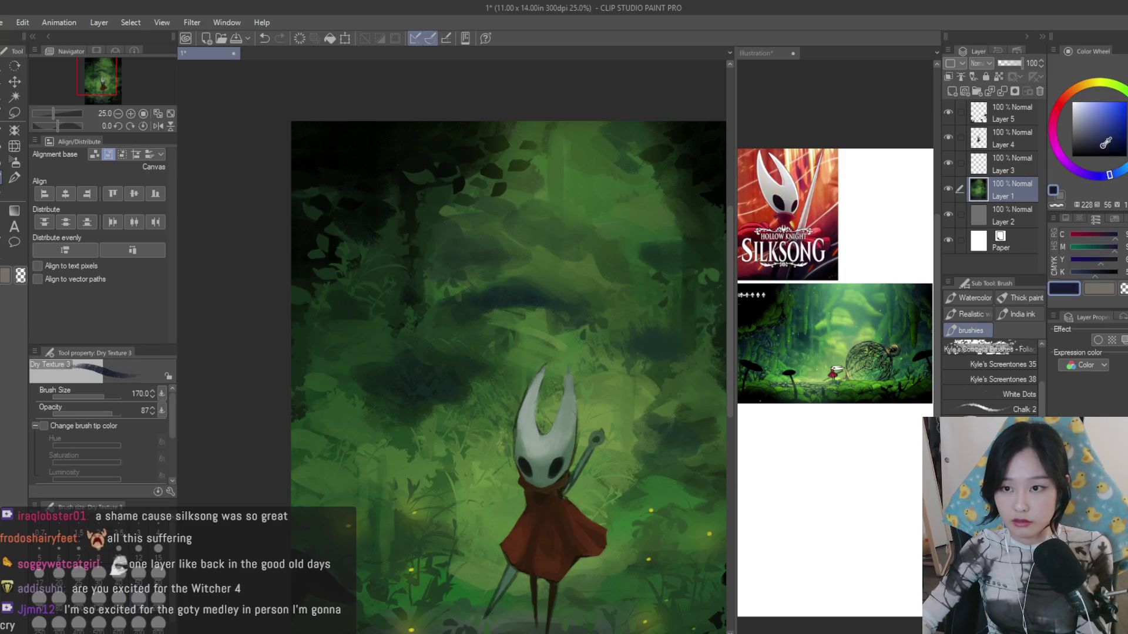
click(1110, 146)
alt+click(361, 176)
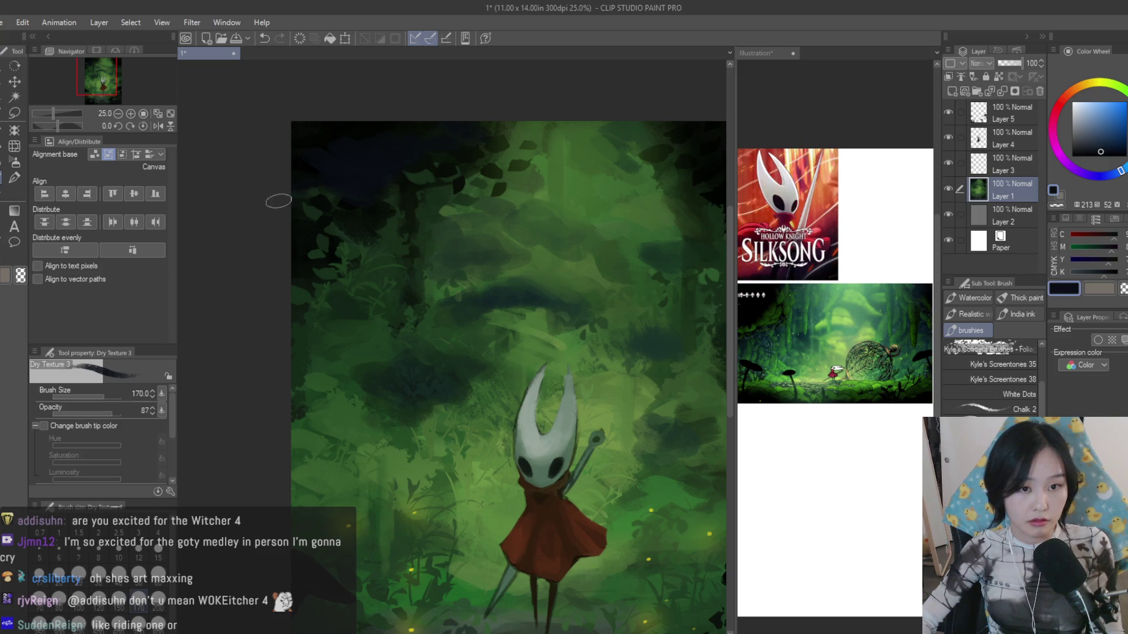
scroll(397, 190, down, 1)
alt+click(514, 212)
scroll(465, 365, down, 1)
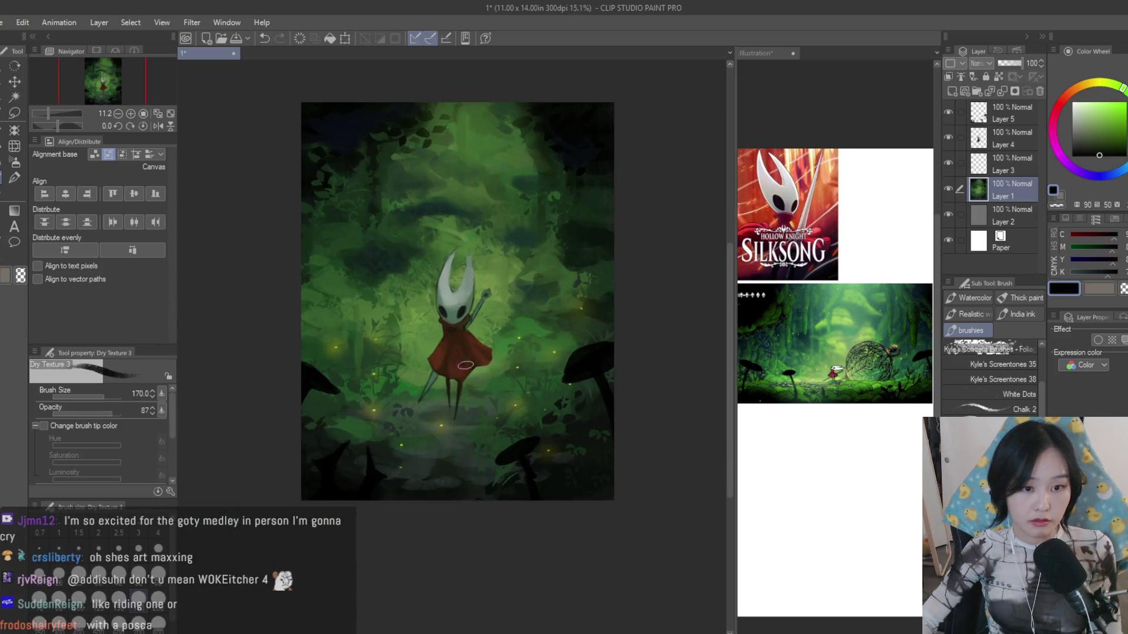
scroll(484, 128, up, 1)
scroll(605, 273, up, 1)
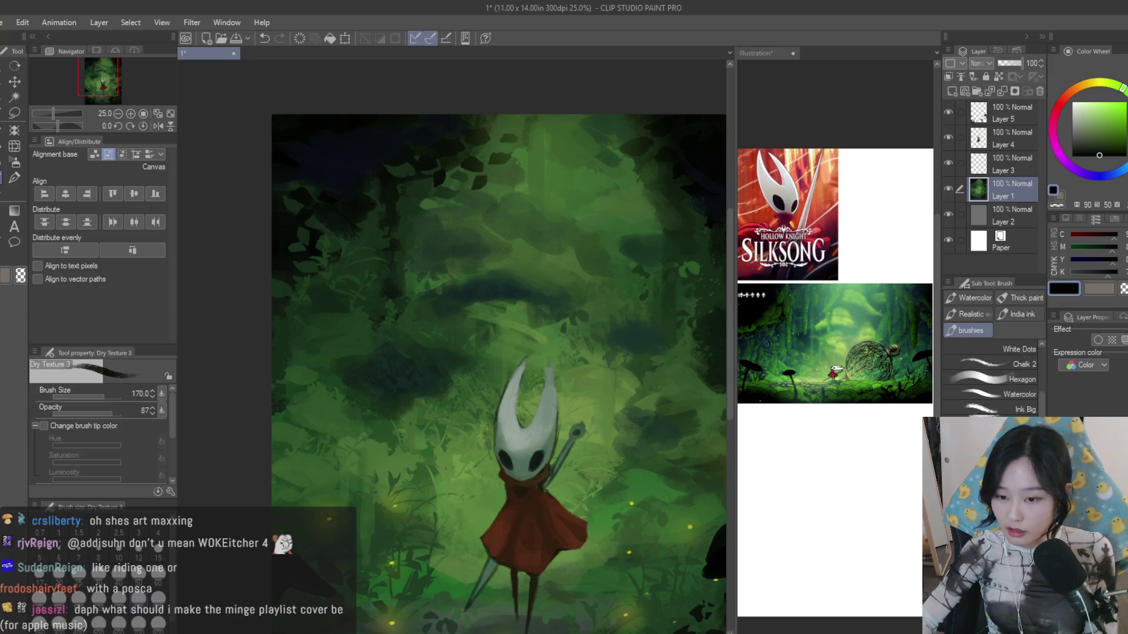
mouse_move(678, 250)
mouse_down()
mouse_move(609, 353)
mouse_move(529, 423)
mouse_up()
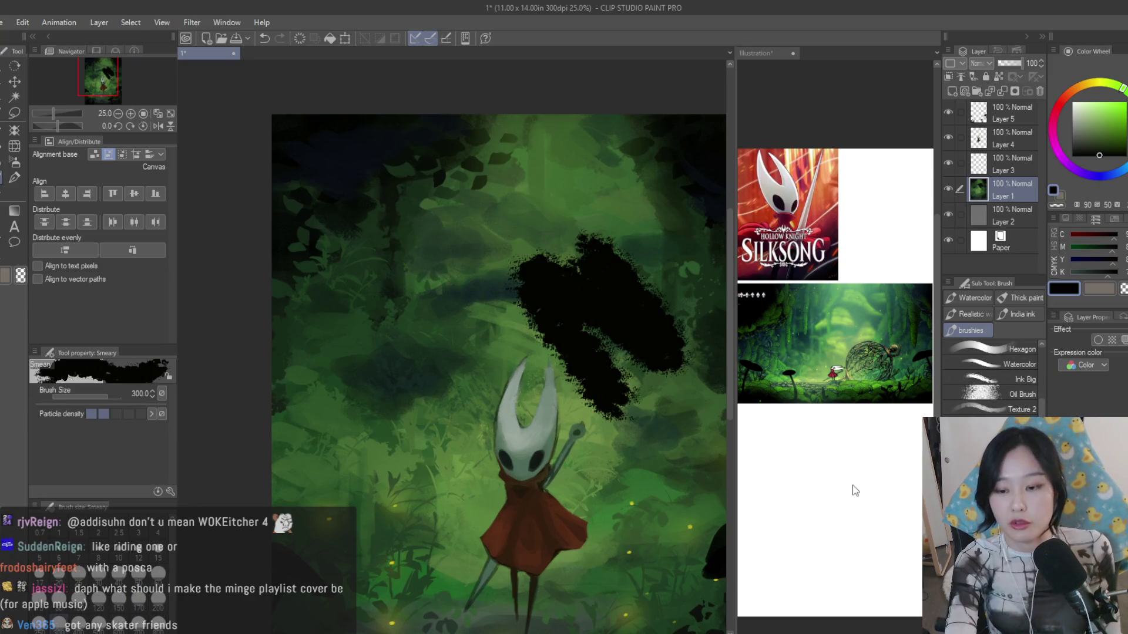
- Undo the black blotch and paint light scratchy Weird Paint marks into the dark foliage
key(ctrl+z)
drag(397, 299, 414, 366)
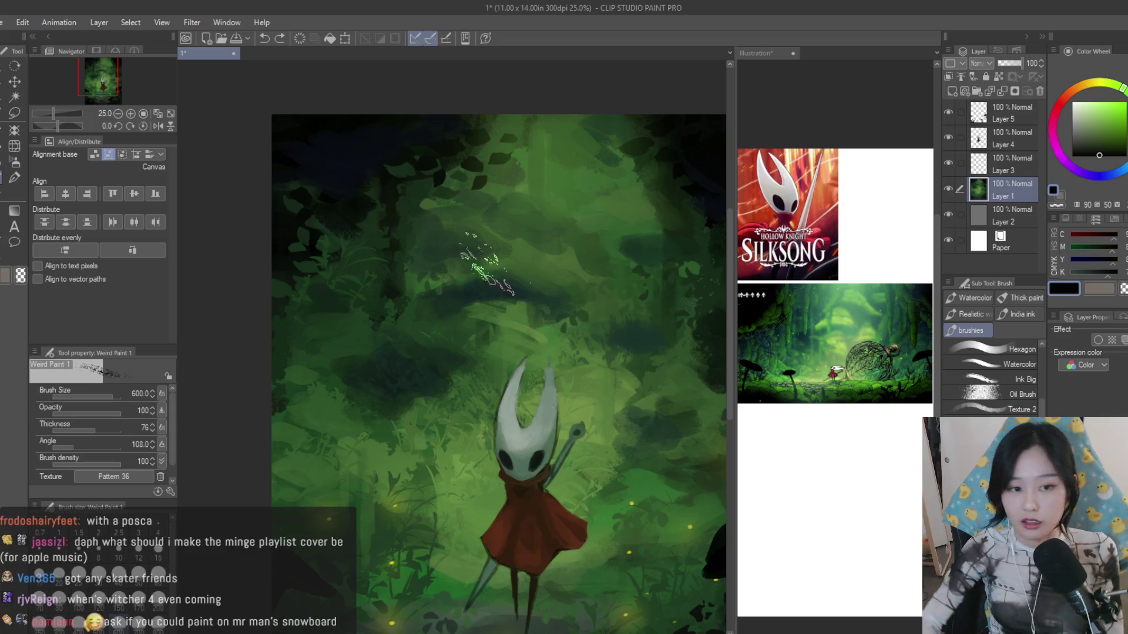
scroll(476, 280, up, 1)
drag(521, 229, 516, 326)
key(bracketleft)
key(bracketleft)
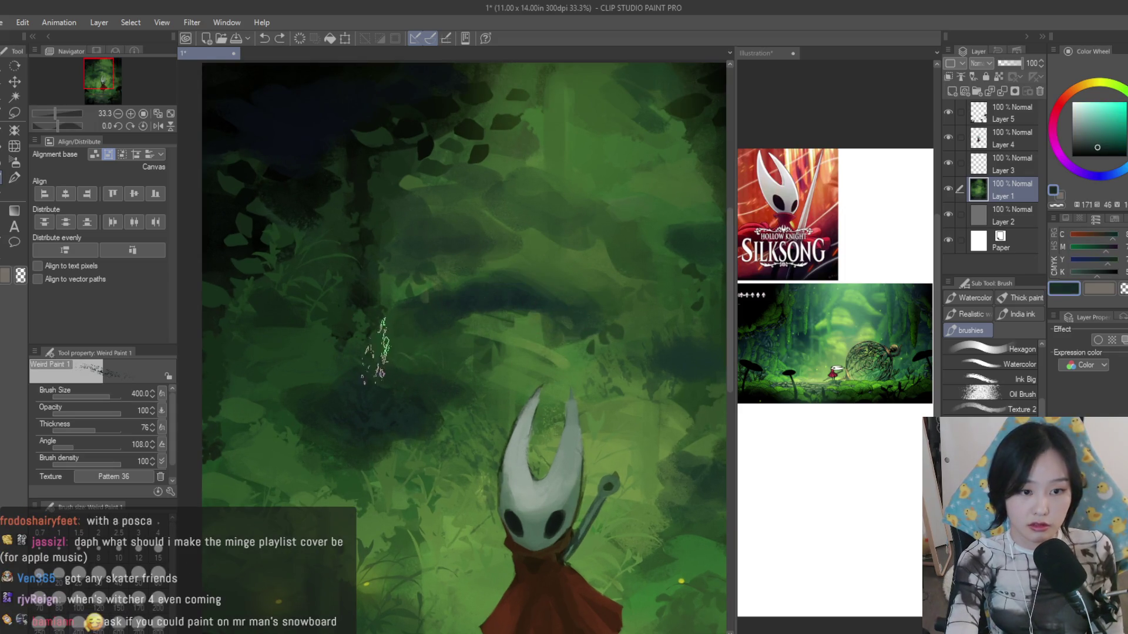
- Eyedrop darker greens and add dark speckled marks along the canvas top edge
alt+click(471, 291)
scroll(441, 323, down, 1)
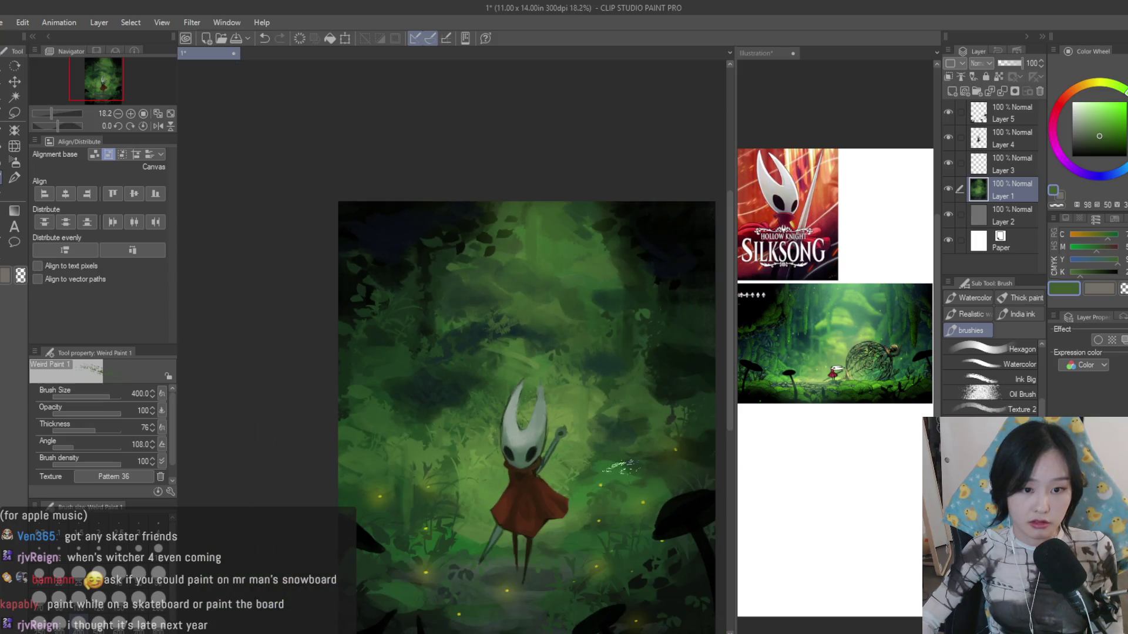
alt+click(570, 292)
alt+click(356, 375)
alt+click(300, 353)
scroll(401, 370, down, 1)
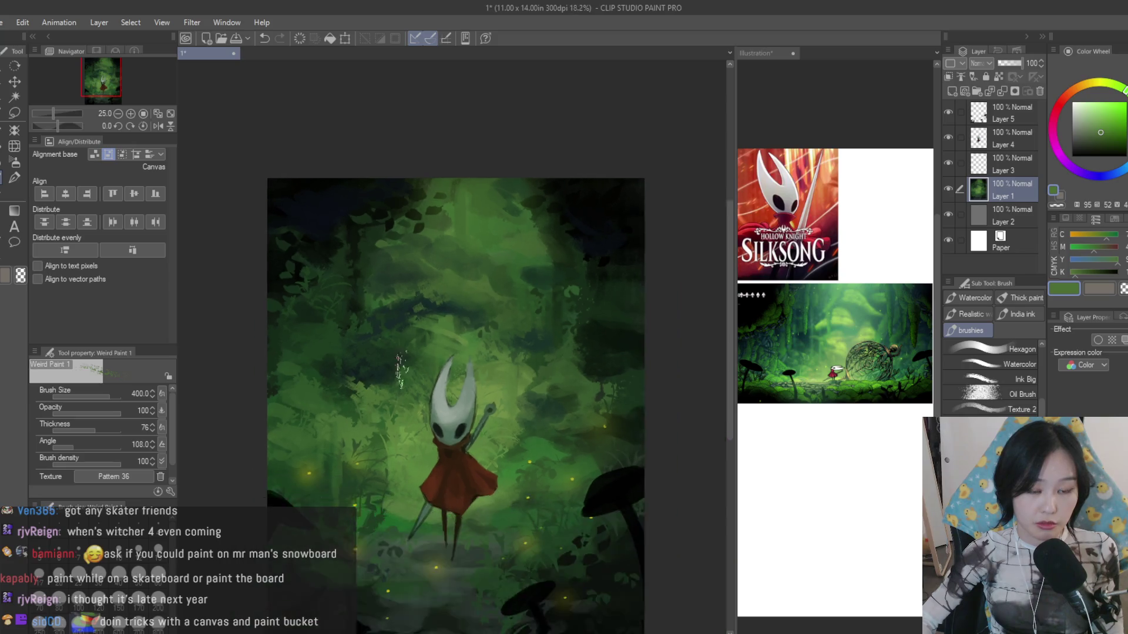
alt+click(630, 310)
scroll(621, 316, down, 1)
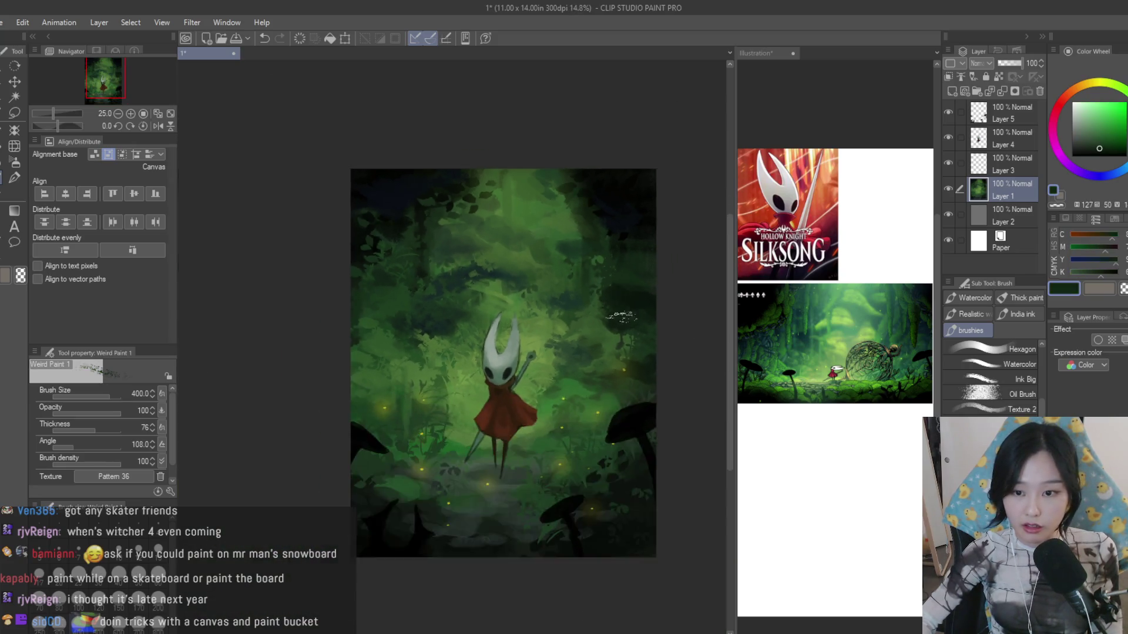
scroll(621, 316, up, 2)
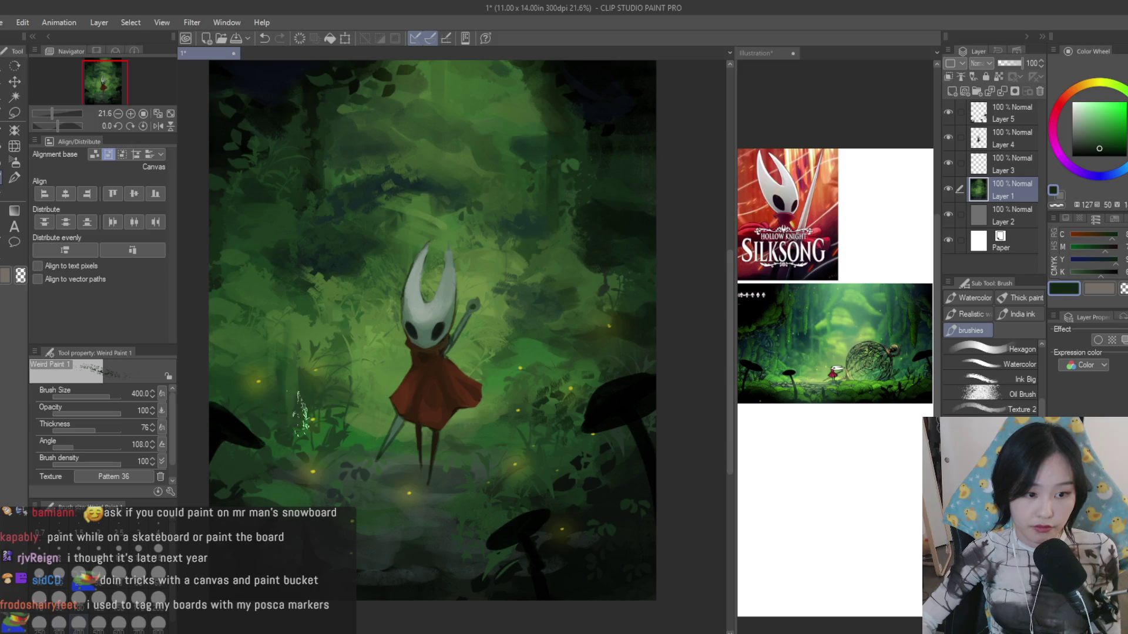
scroll(498, 445, down, 1)
alt+click(419, 485)
alt+click(495, 553)
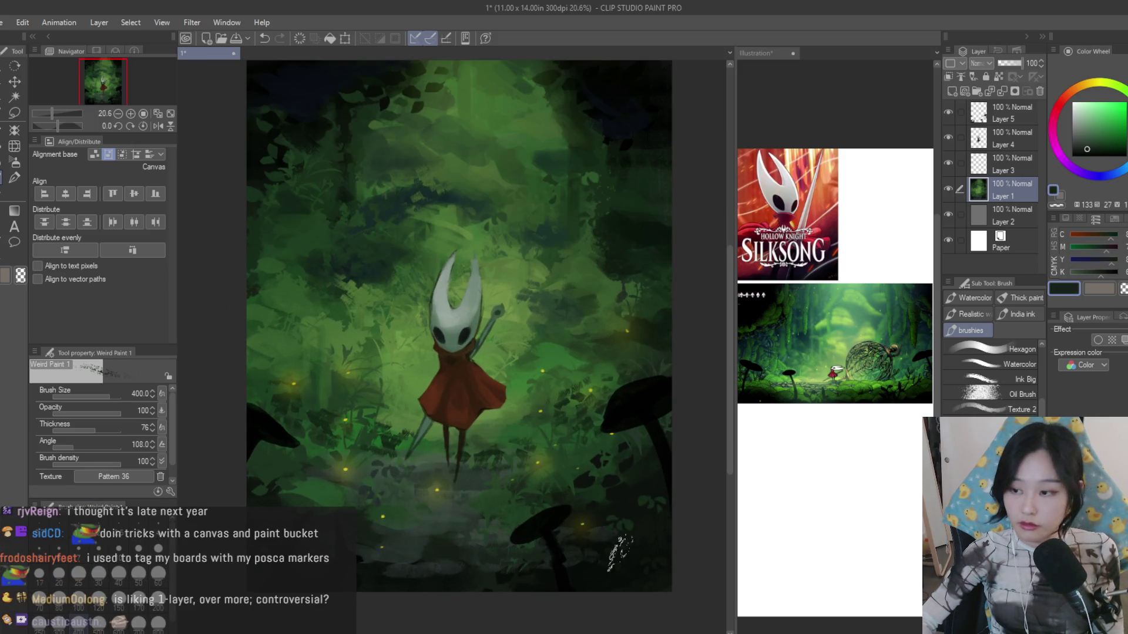
scroll(440, 176, up, 1)
scroll(470, 172, up, 1)
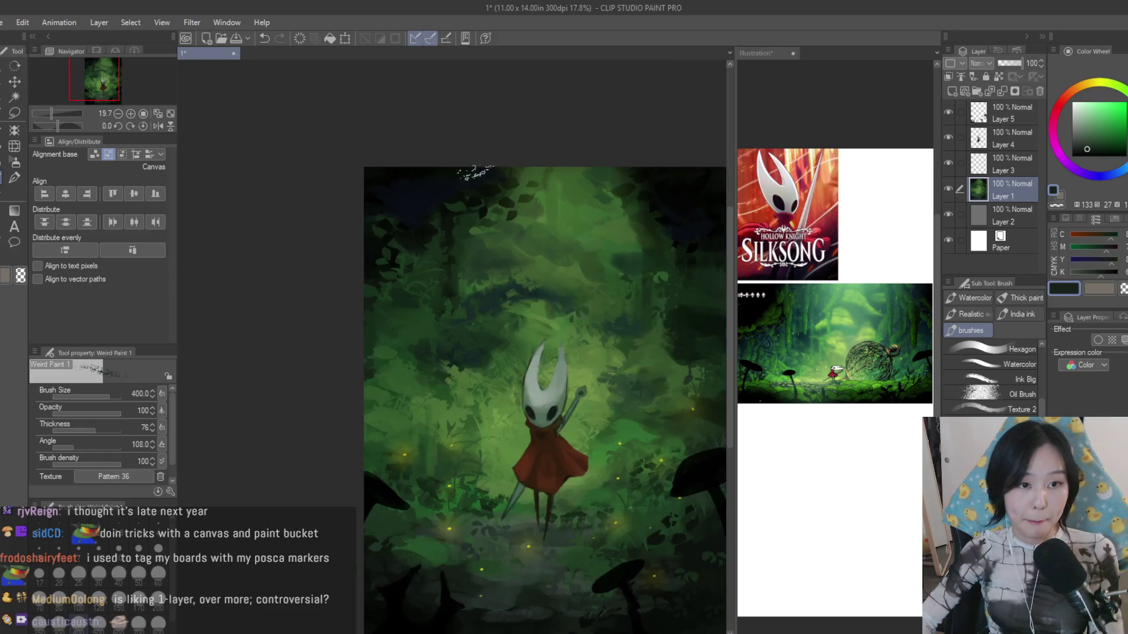
scroll(449, 106, up, 1)
scroll(375, 177, up, 1)
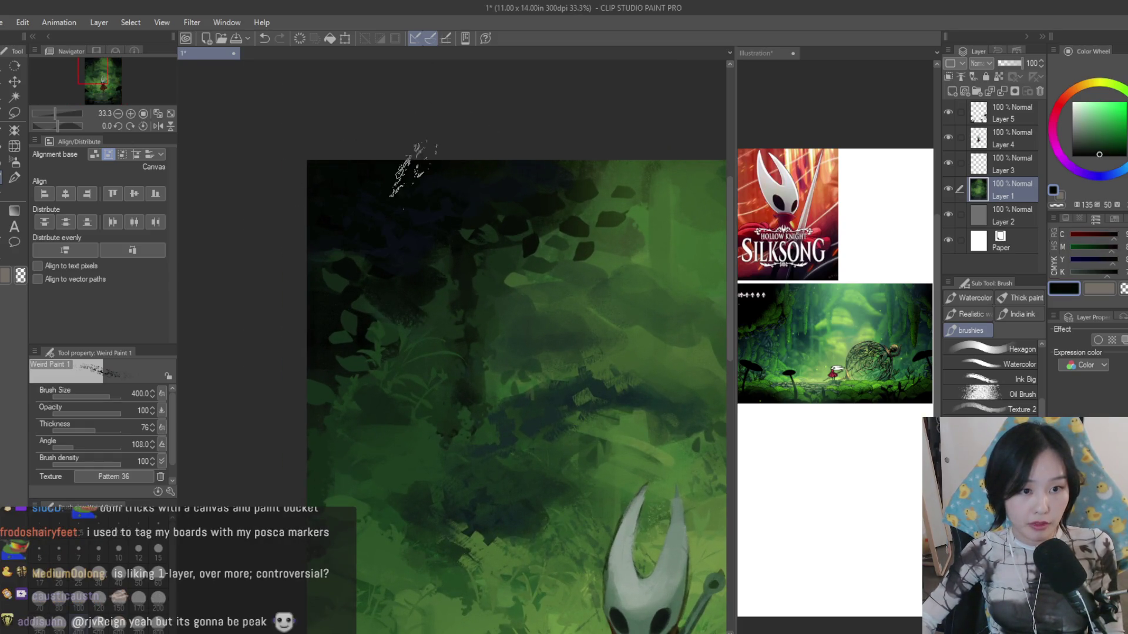
scroll(503, 176, down, 3)
scroll(595, 212, up, 1)
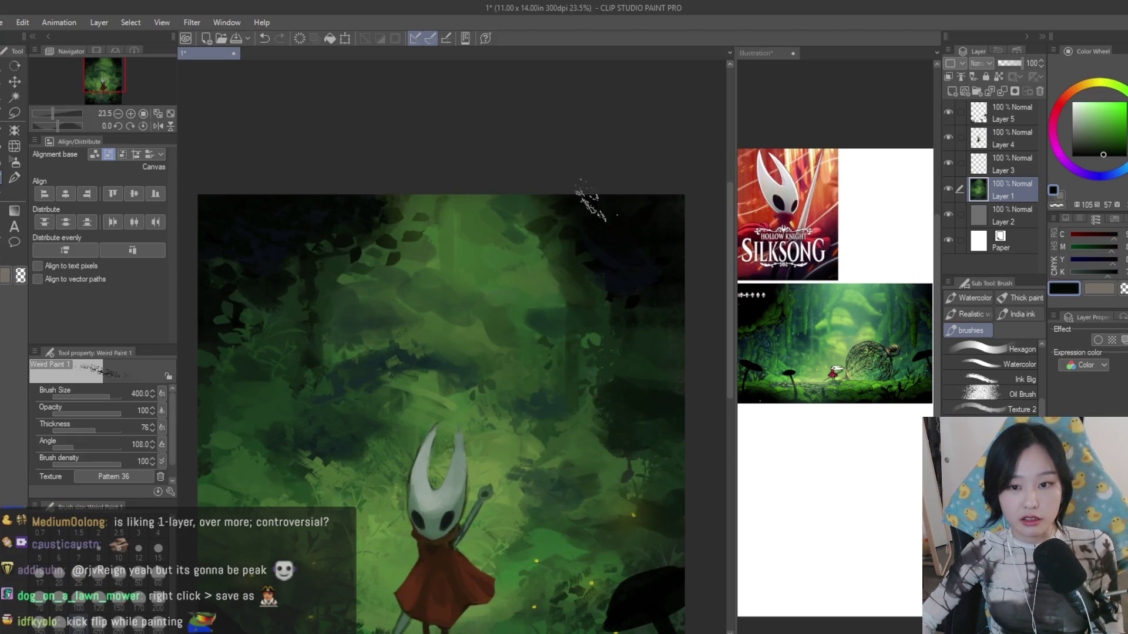
drag(592, 205, 511, 212)
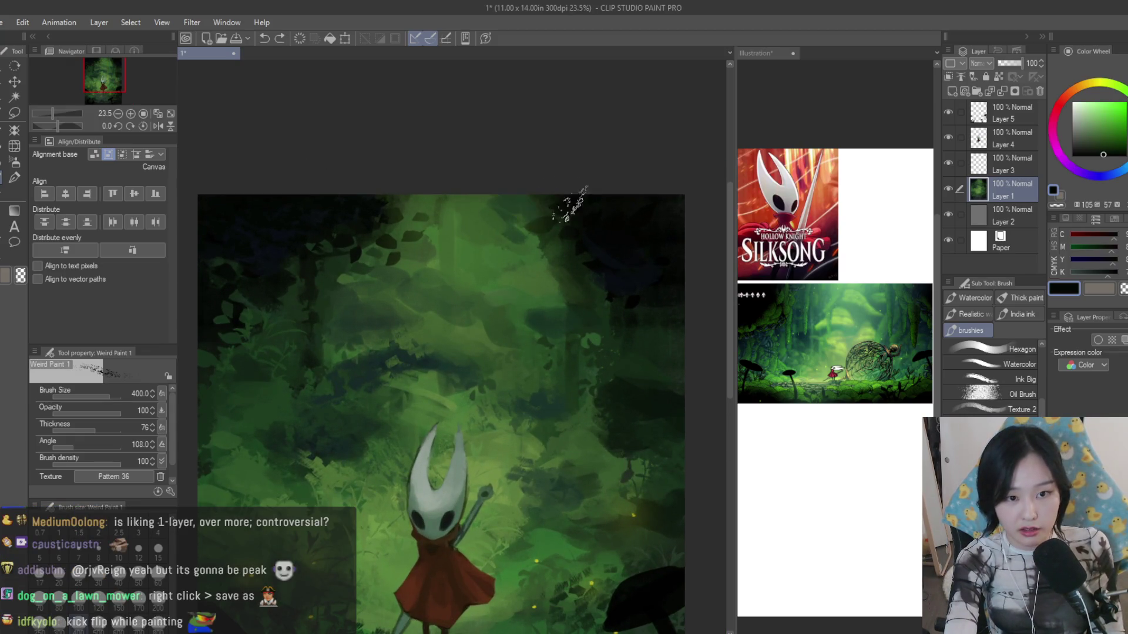
- Return to Dry Texture 3, test a dark vertical stroke and undo it, then shrink the brush
alt+click(580, 214)
scroll(580, 214, down, 2)
scroll(564, 194, up, 2)
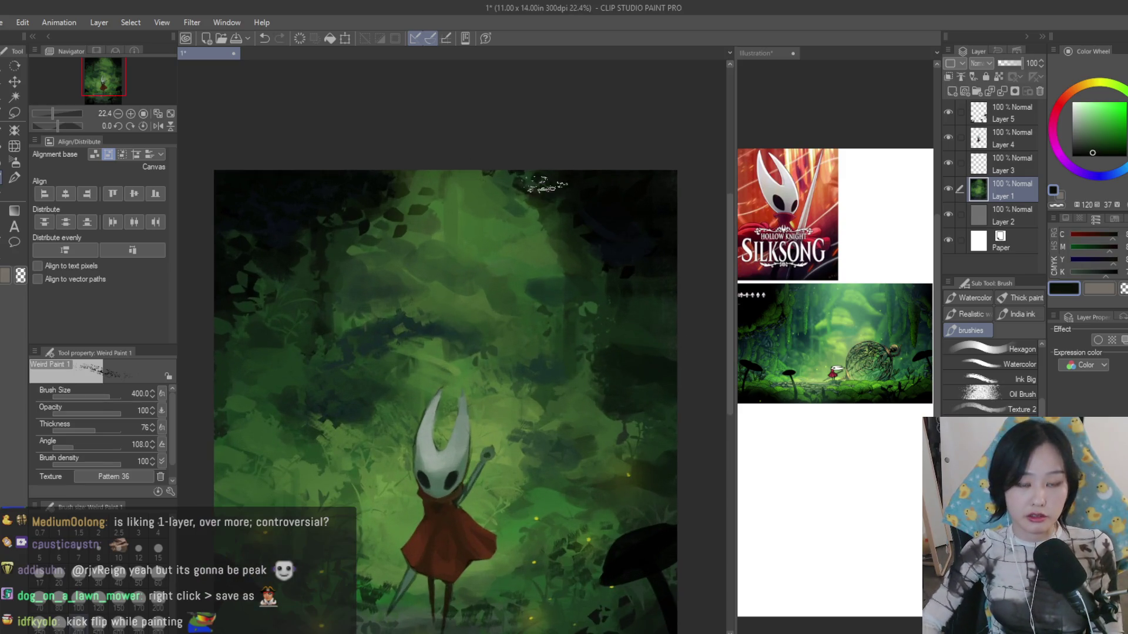
key(b)
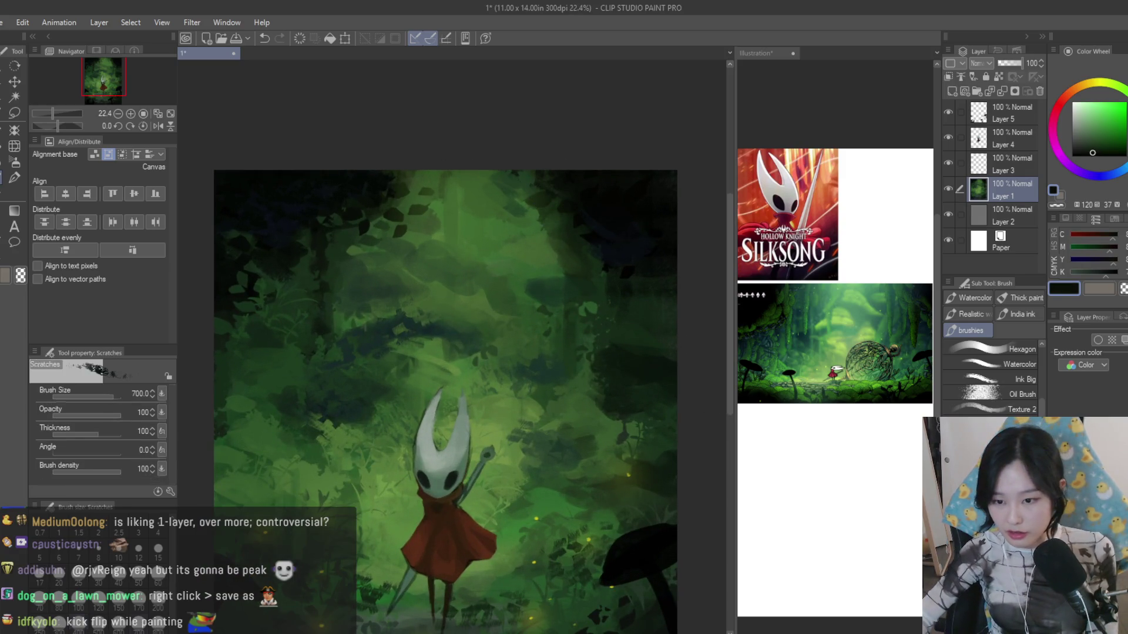
drag(559, 187, 573, 401)
key(ctrl+z)
key(bracketleft)
key(bracketleft)
key(bracketleft)
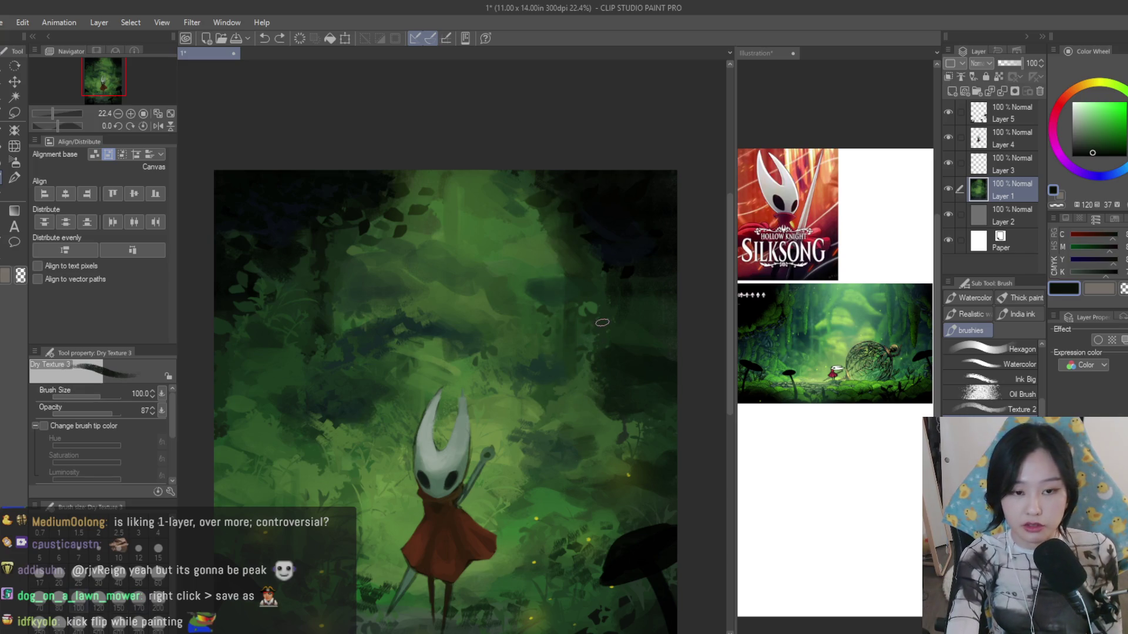
- Eyedrop dark greens and paint vertical trunk strokes in the right-side trees
alt+click(614, 259)
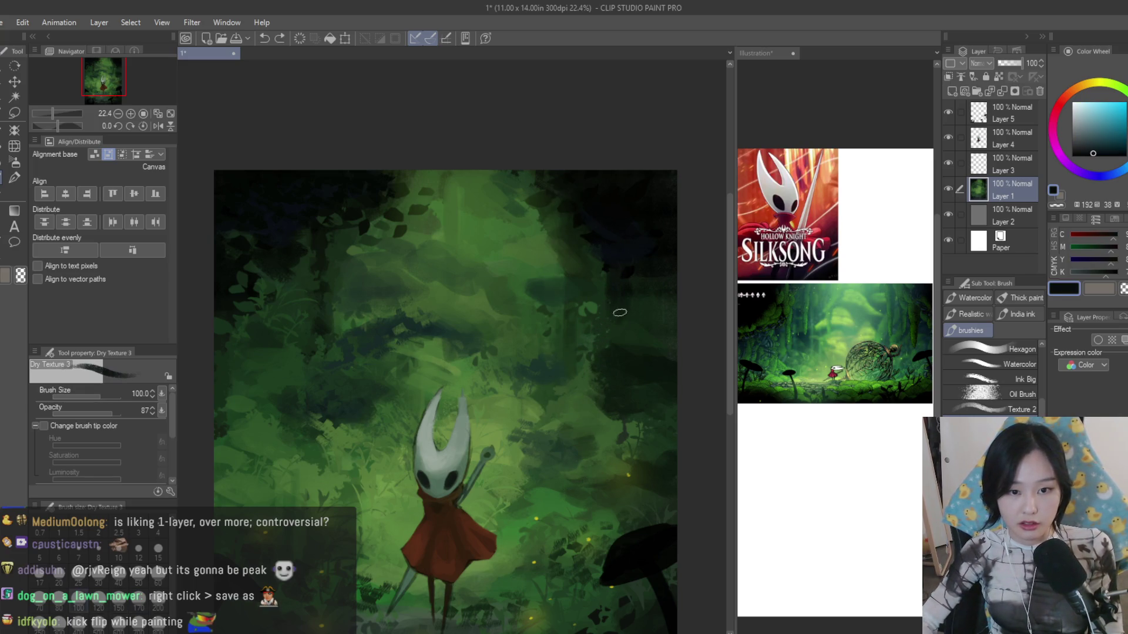
alt+click(619, 338)
alt+click(613, 314)
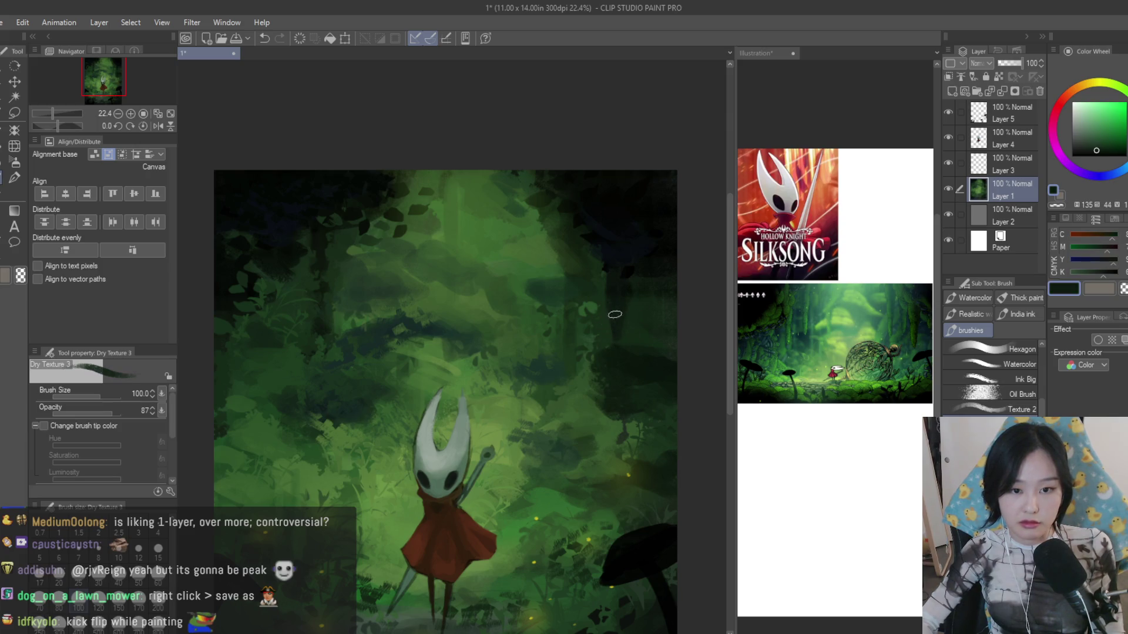
alt+click(630, 334)
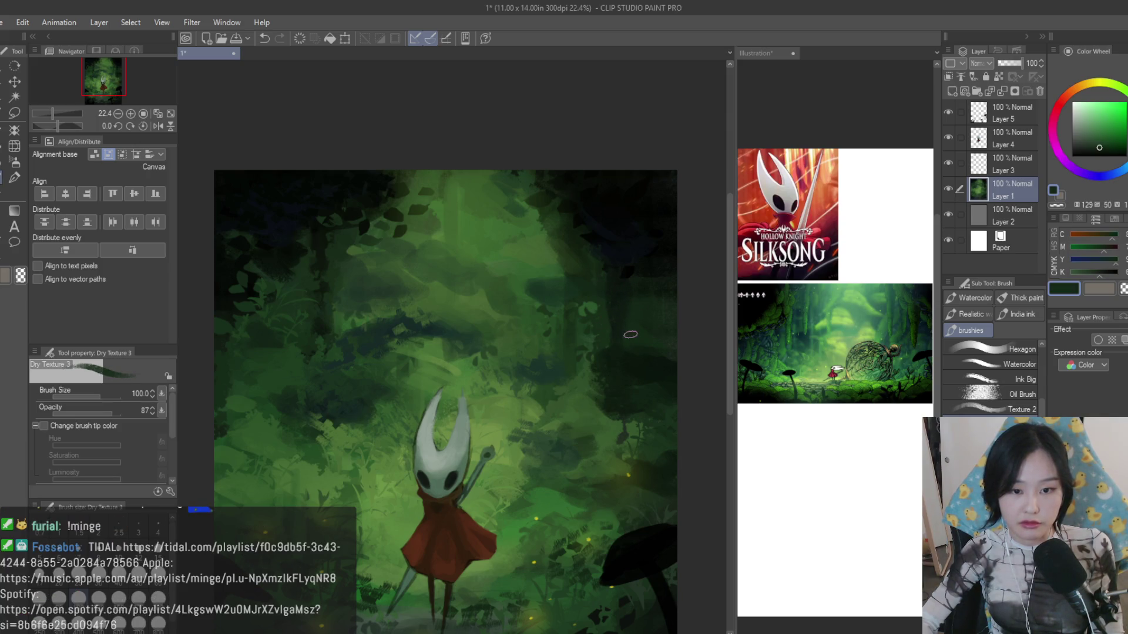
alt+click(606, 350)
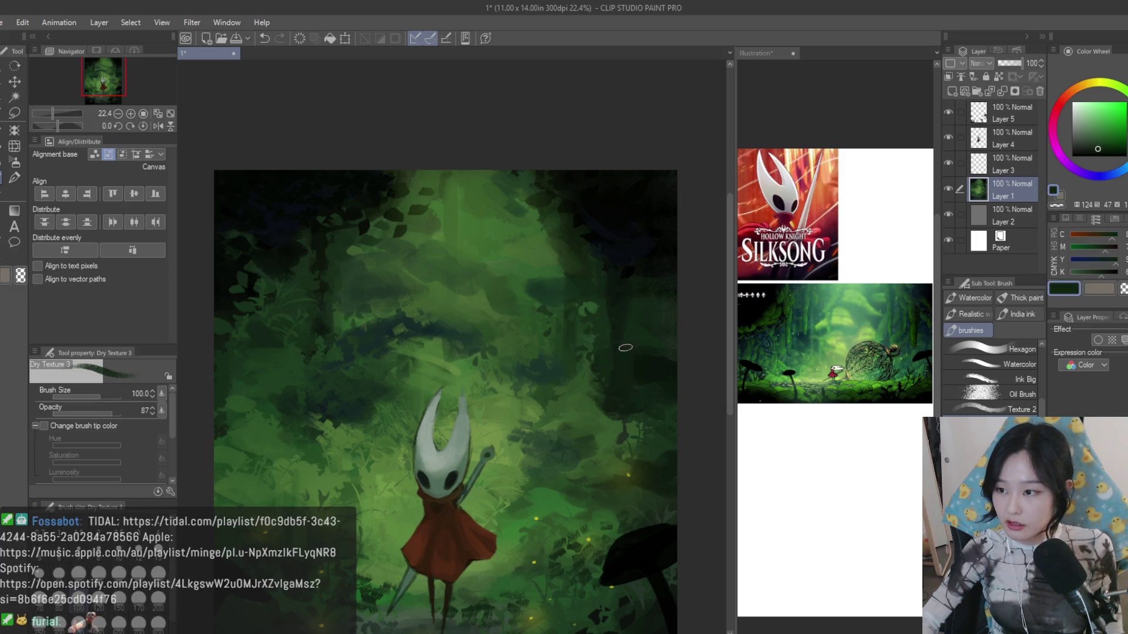
scroll(625, 340, up, 1)
alt+click(574, 360)
alt+click(579, 384)
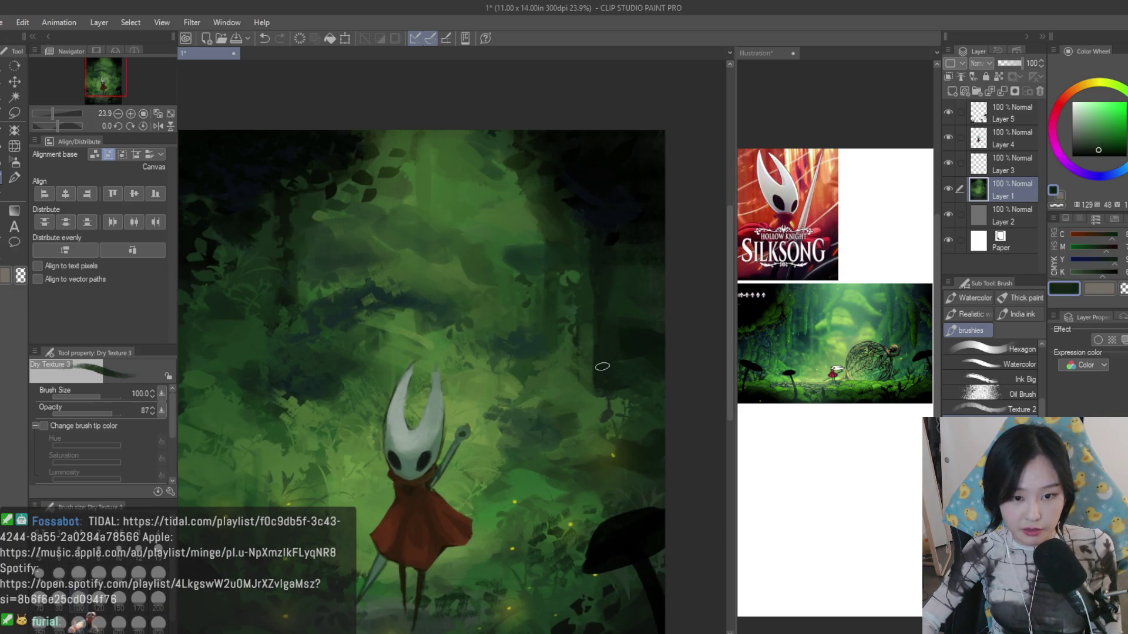
drag(607, 401, 590, 440)
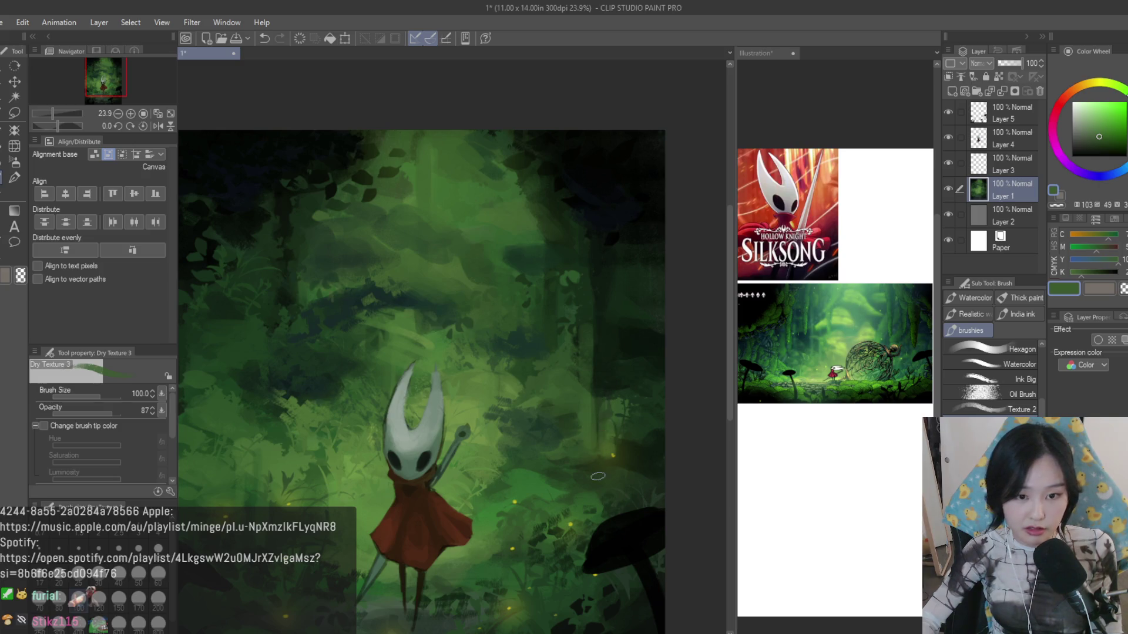
alt+click(599, 420)
drag(575, 328, 574, 420)
alt+click(568, 375)
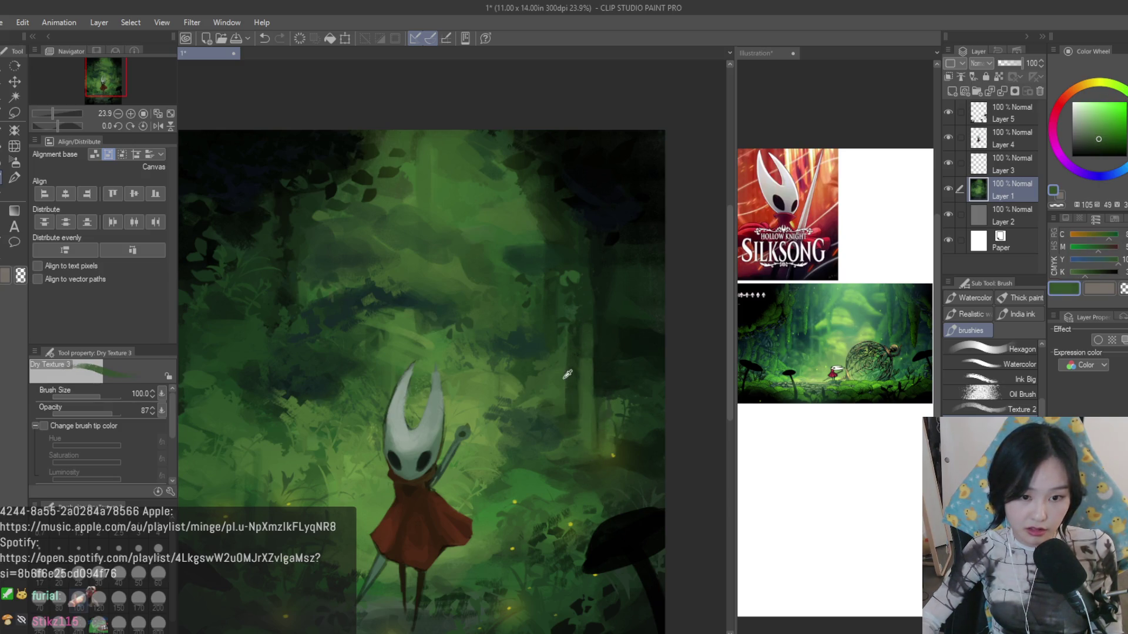
- Paint dark and light vertical trunk strokes above Hornet, undoing a faint one
alt+click(418, 168)
drag(481, 134, 465, 240)
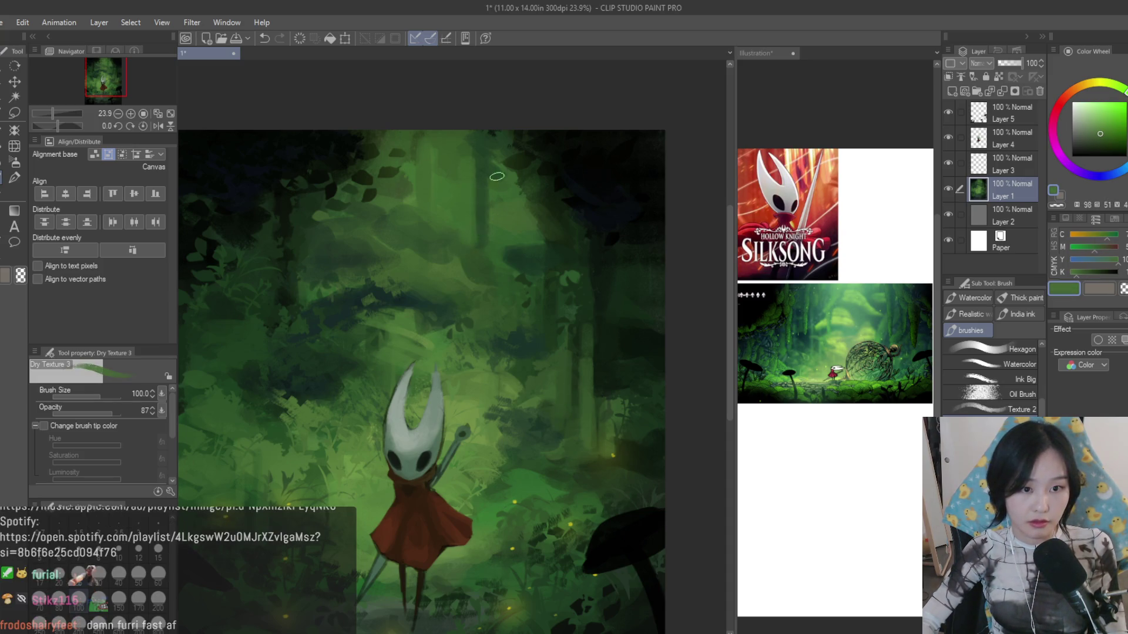
scroll(491, 157, down, 3)
scroll(419, 388, up, 2)
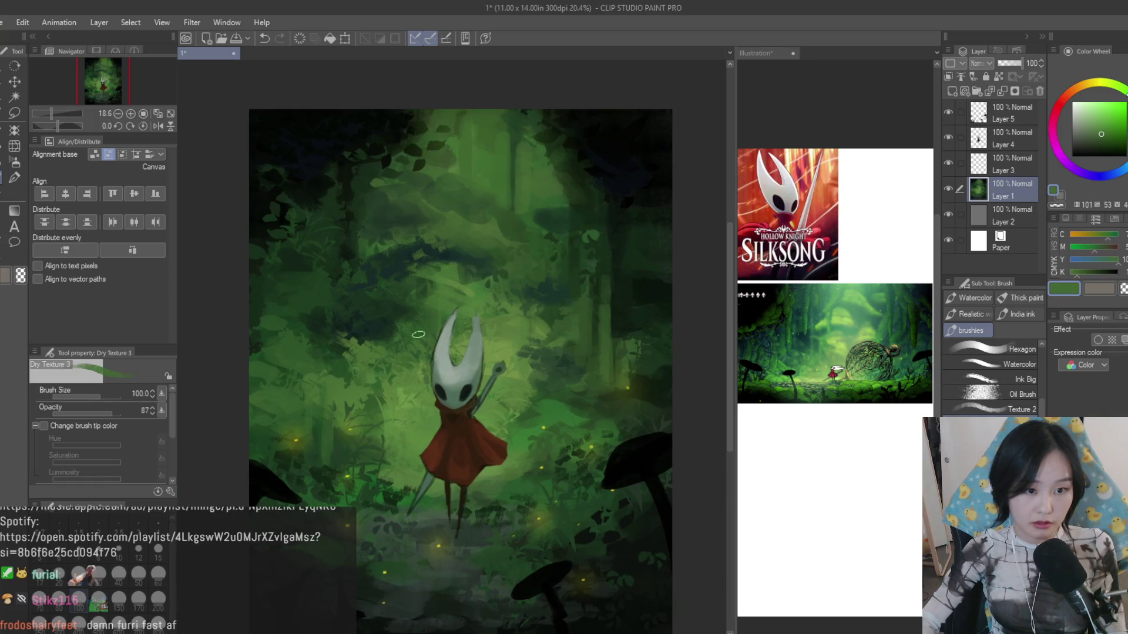
key(bracketleft)
key(bracketleft)
key(bracketleft)
drag(412, 220, 413, 299)
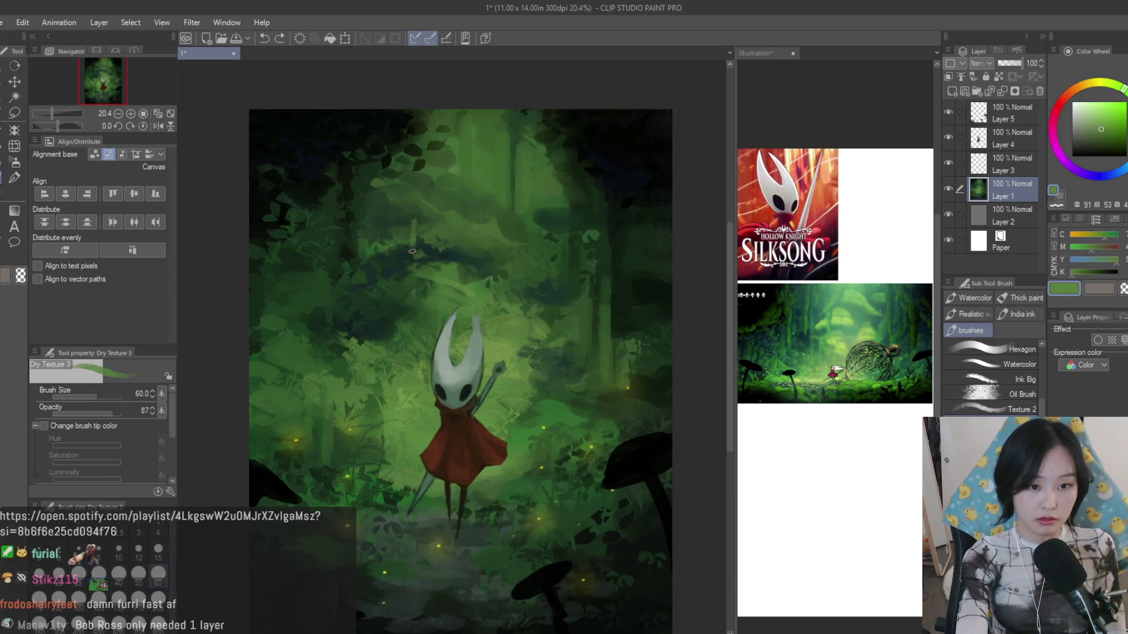
alt+click(416, 252)
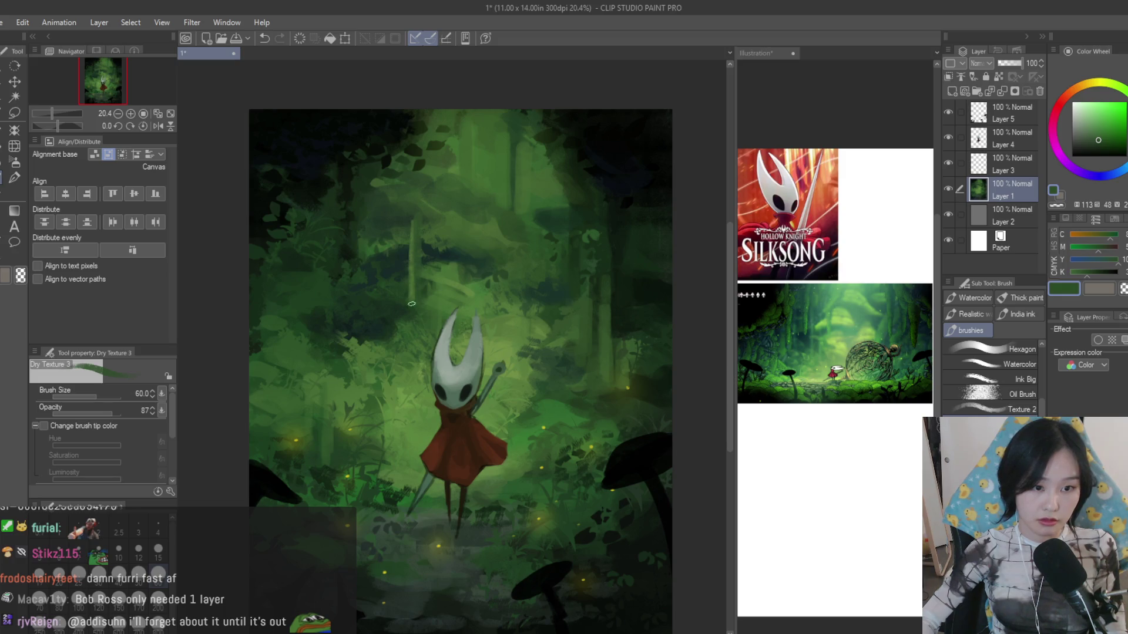
alt+click(381, 322)
alt+click(385, 358)
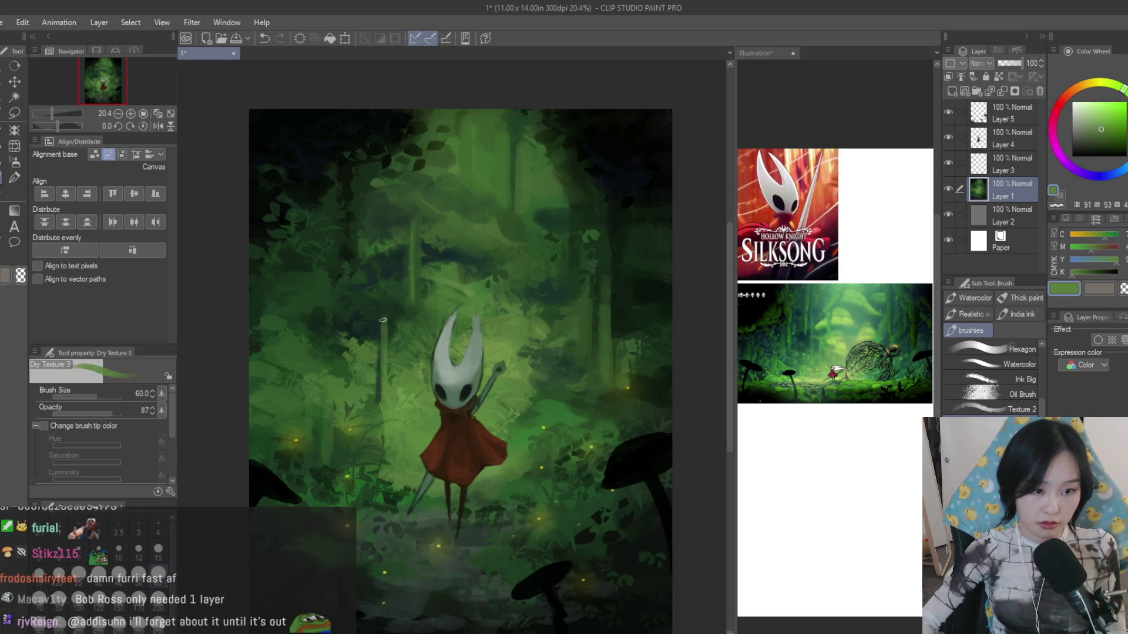
drag(384, 406, 388, 323)
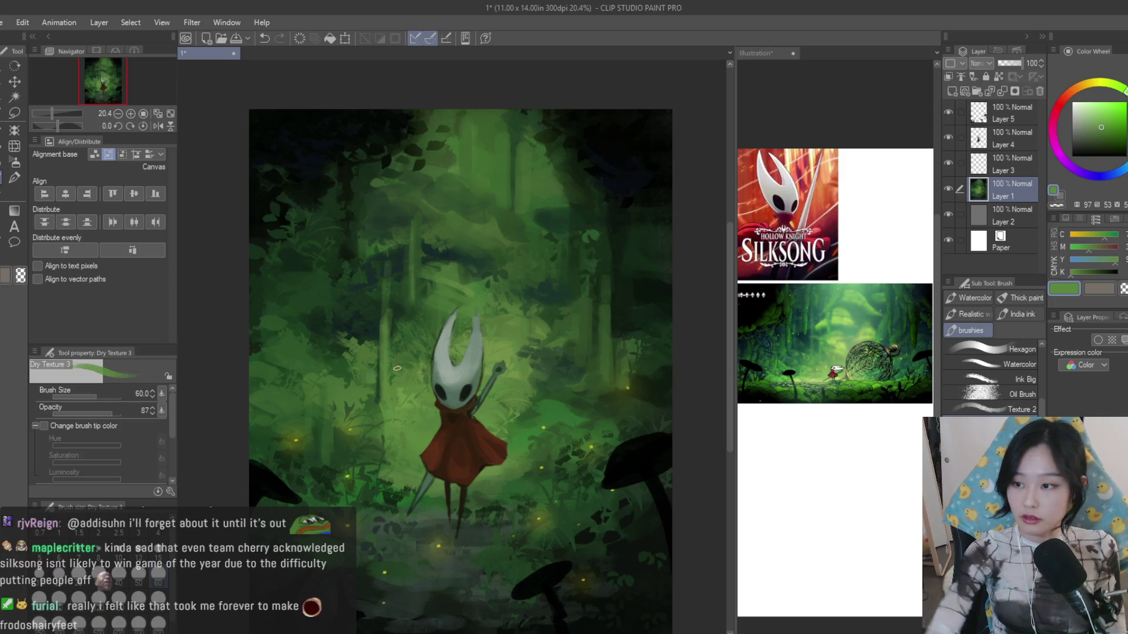
key(ctrl+z)
key(ctrl+z)
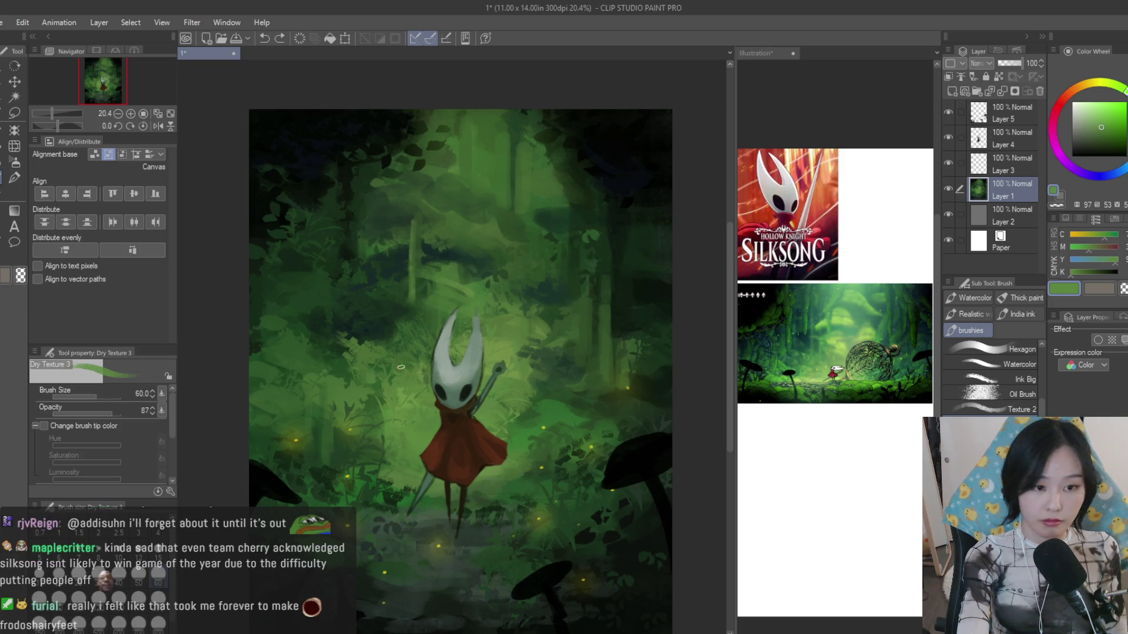
scroll(402, 366, up, 1)
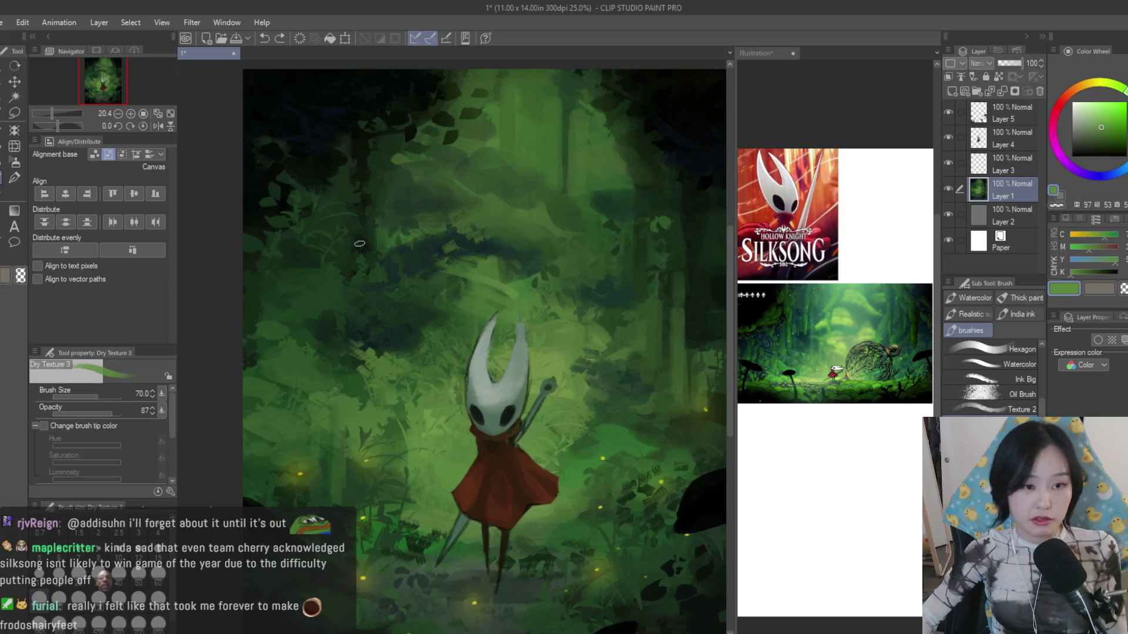
- Sample further greens and enlarge the brush for the next canopy strokes
key(bracketright)
alt+click(385, 273)
alt+click(392, 266)
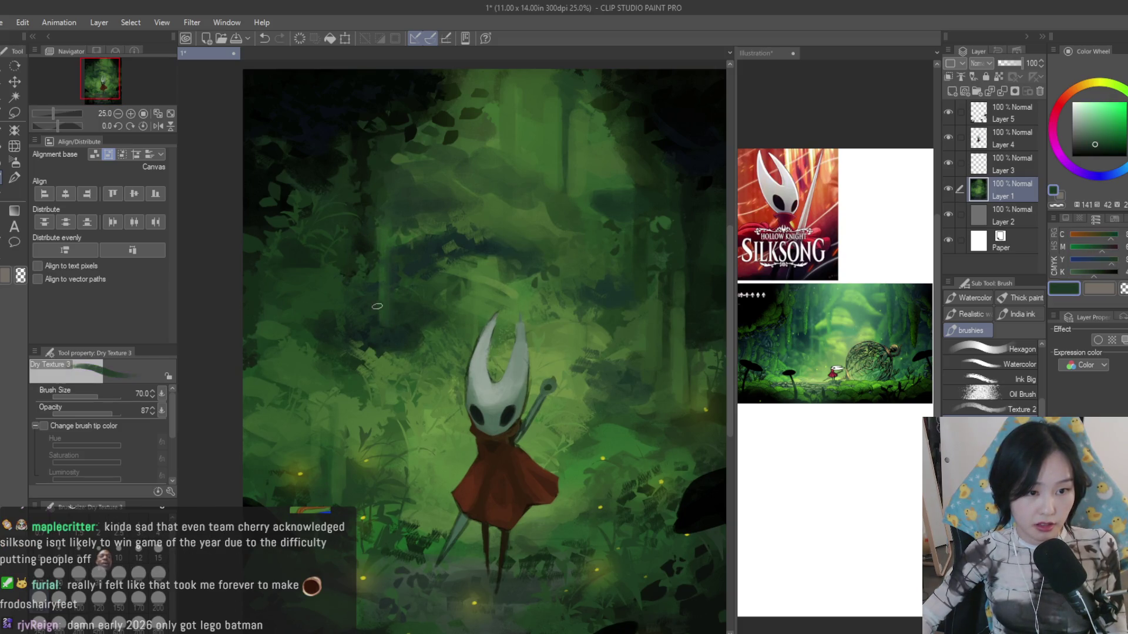
alt+click(391, 182)
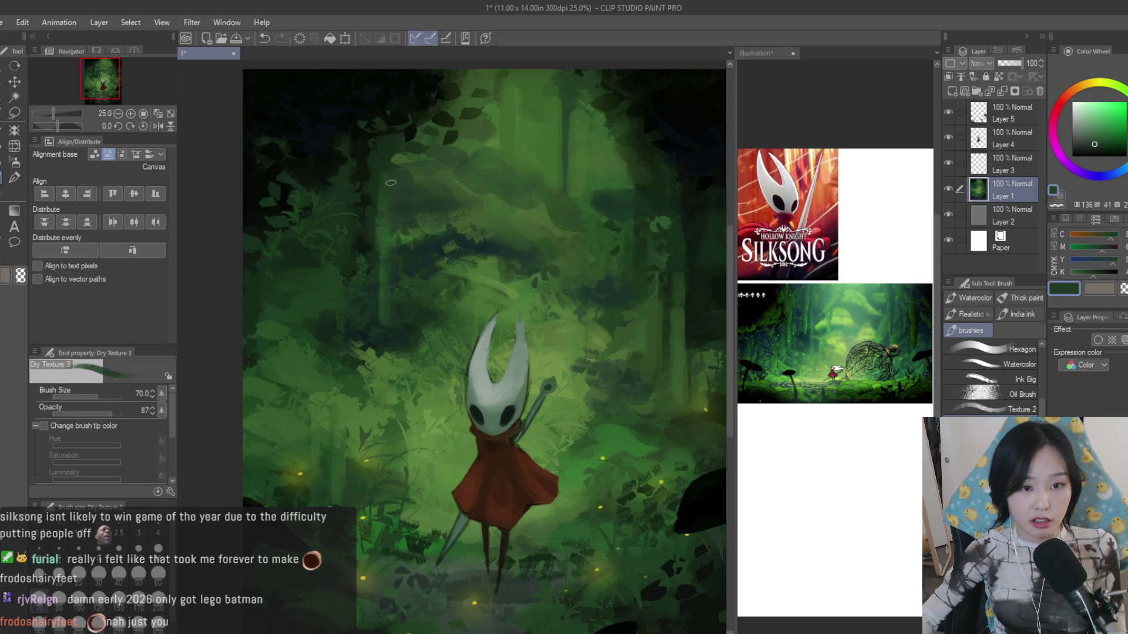
scroll(391, 182, down, 5)
scroll(492, 352, up, 4)
alt+click(492, 353)
alt+click(484, 362)
scroll(486, 370, up, 2)
scroll(988, 370, down, 2)
scroll(987, 379, down, 3)
scroll(988, 370, down, 3)
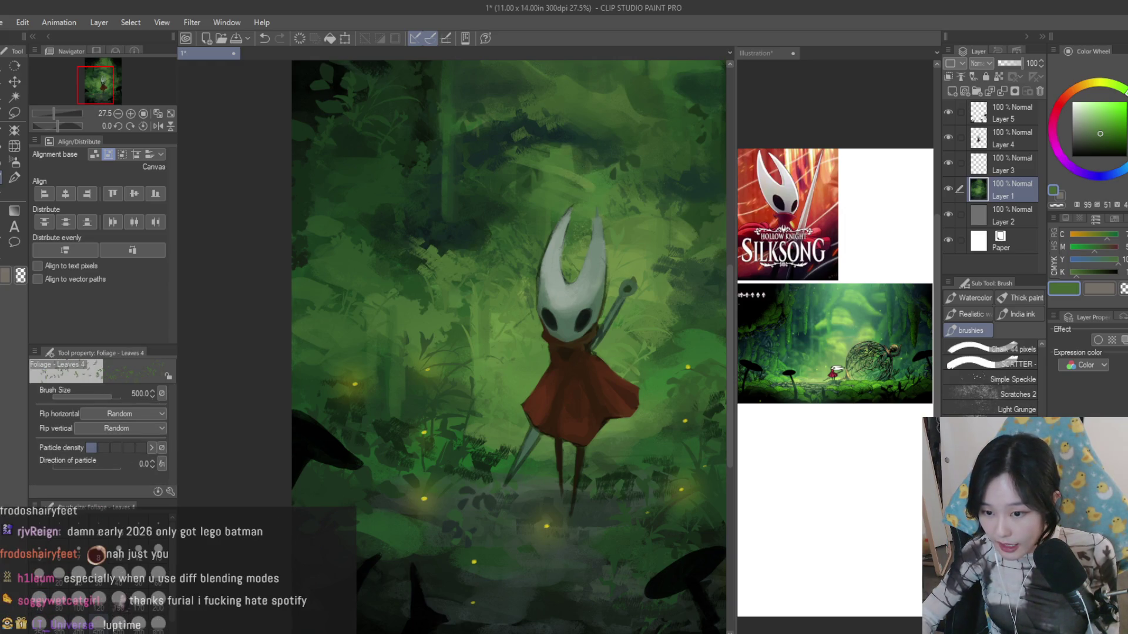
- Scatter dark leaves around the cloak with the enlarged leaves brush, then undo them
click(978, 467)
scroll(524, 408, up, 1)
key(bracketright)
key(bracketright)
key(bracketright)
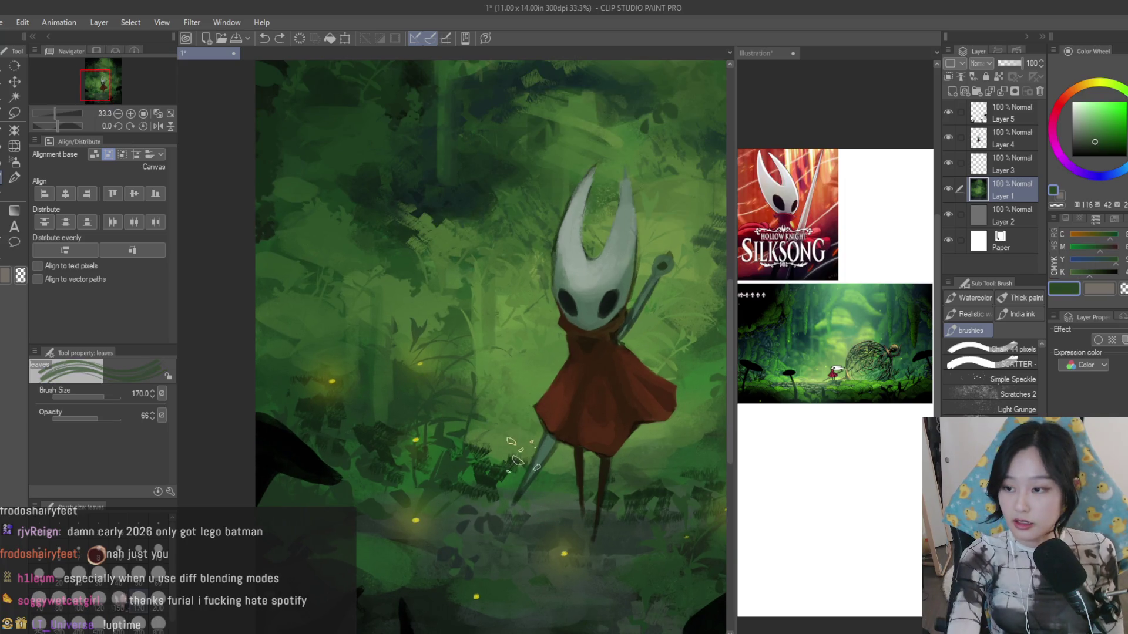
key(bracketright)
drag(530, 415, 516, 441)
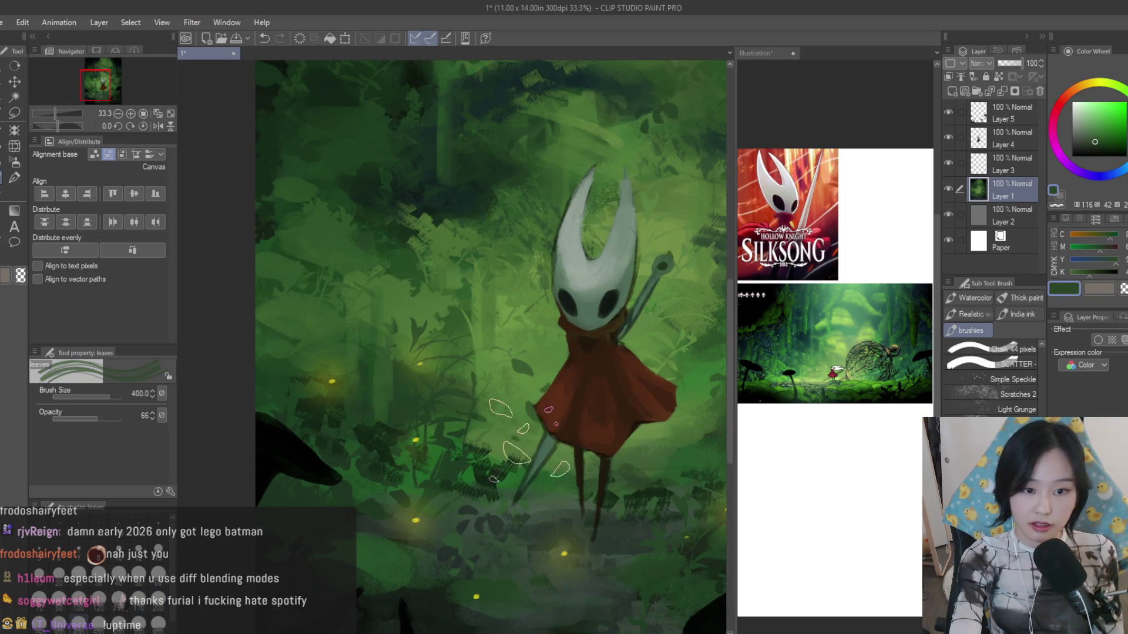
key(bracketleft)
key(bracketleft)
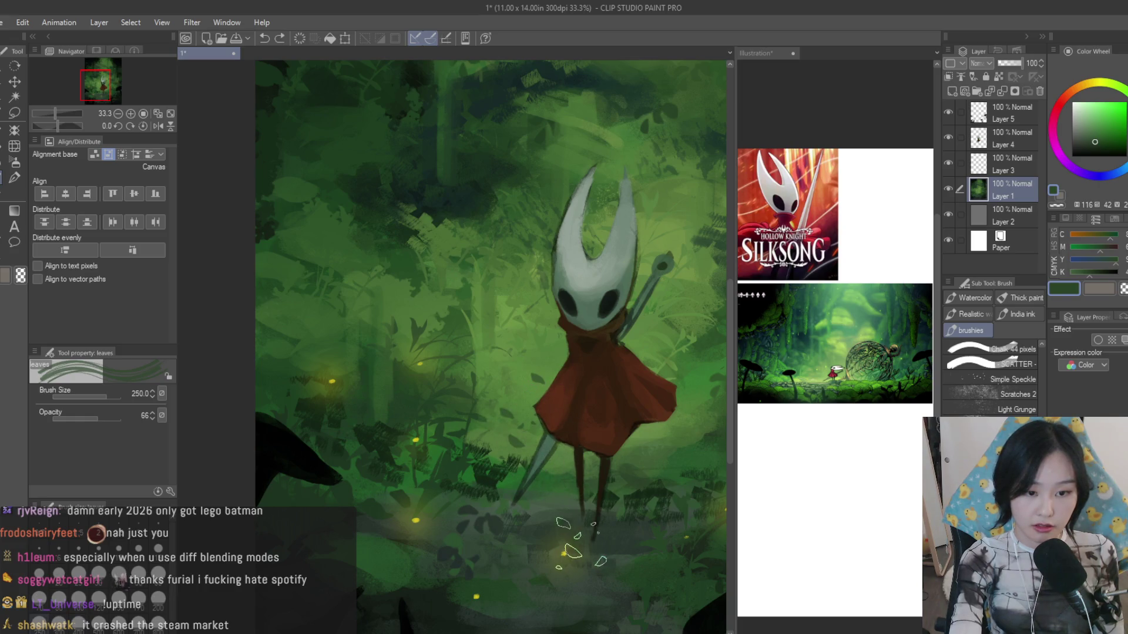
key(b)
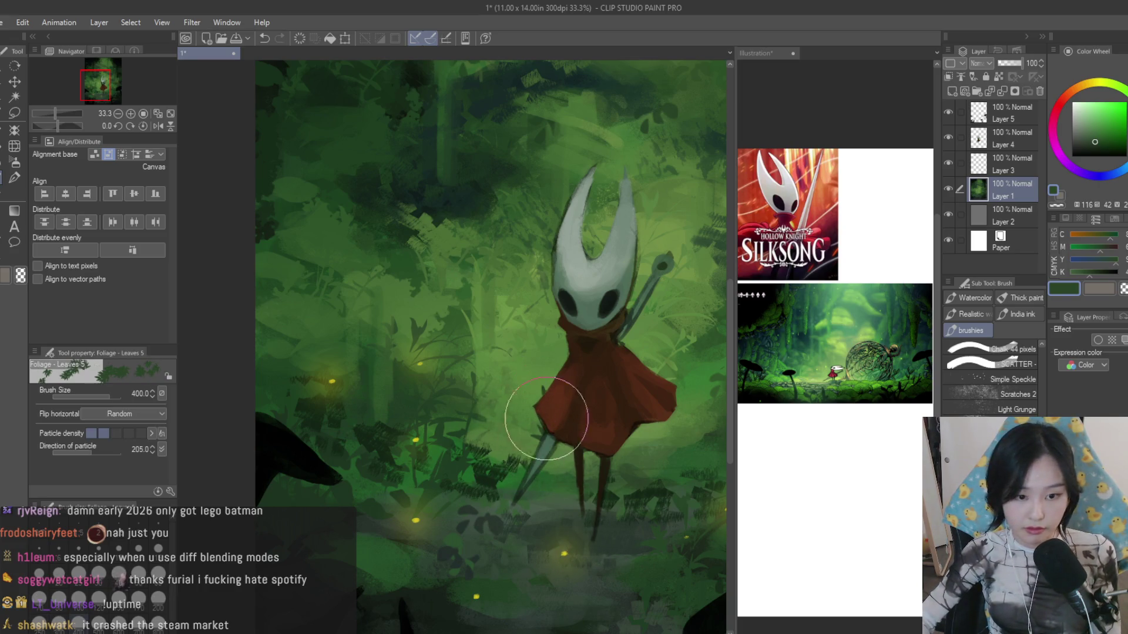
key(ctrl+z)
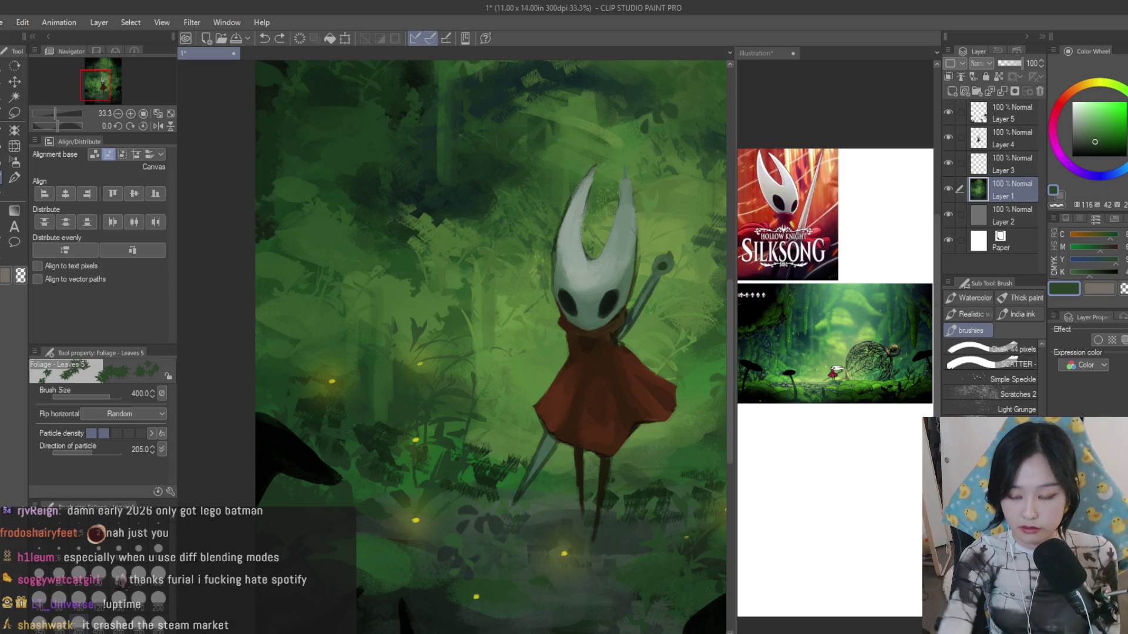
- Stamp Foliage - Ground 1 leaves along the lower-left edge of Hornet's red cloak
key(b)
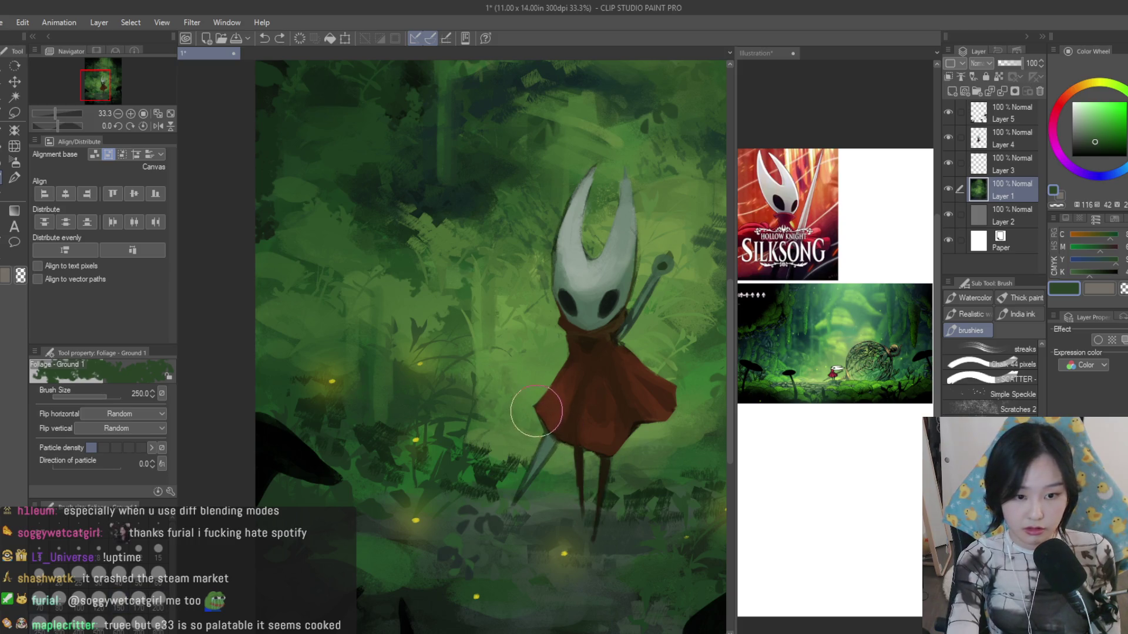
scroll(507, 416, up, 2)
alt+click(508, 416)
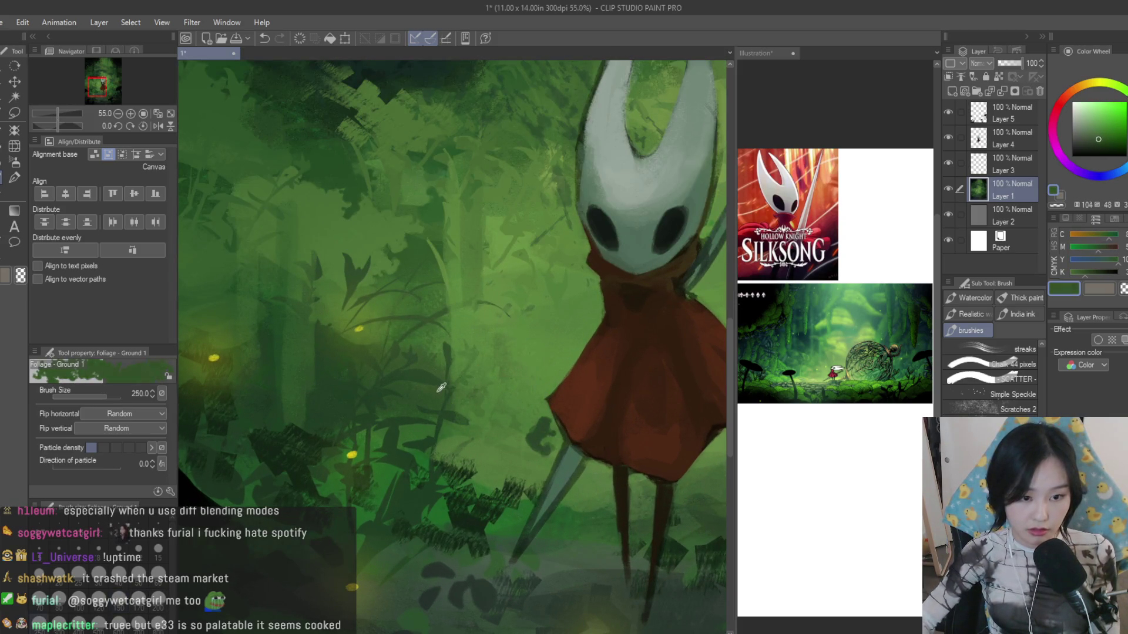
drag(508, 415, 553, 448)
alt+click(502, 403)
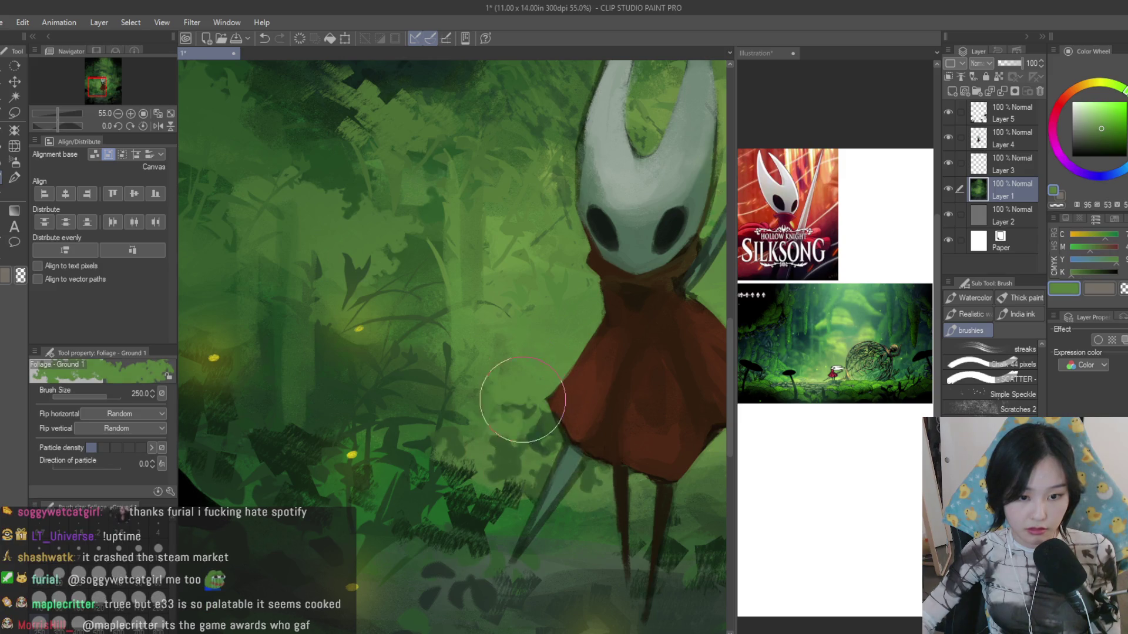
mouse_move(566, 403)
mouse_down()
mouse_move(540, 369)
mouse_move(522, 410)
mouse_move(547, 352)
mouse_move(529, 379)
mouse_up()
alt+click(541, 368)
alt+click(547, 352)
scroll(578, 503, down, 3)
scroll(579, 503, up, 1)
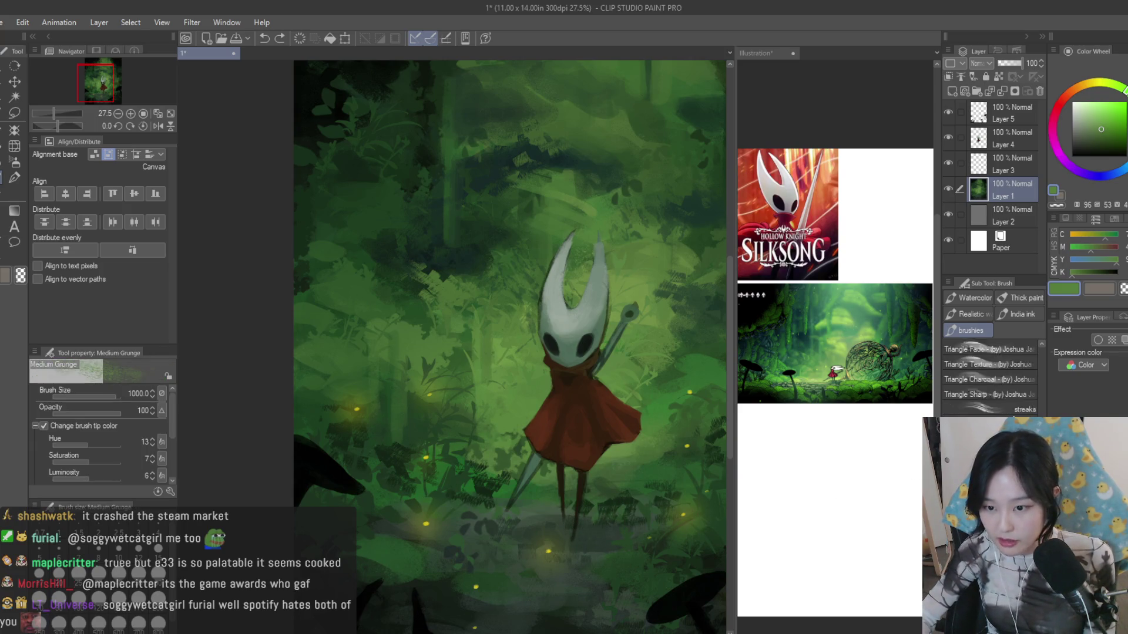
scroll(520, 438, up, 1)
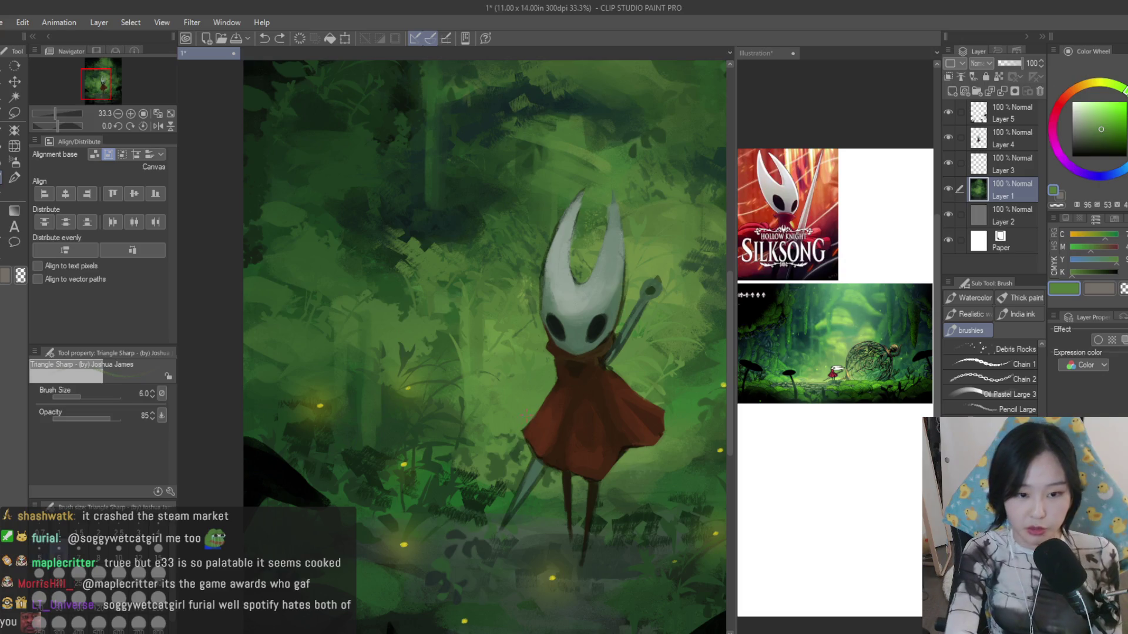
- Try the Smeary and Scratches brushes at a smaller size with a lighter green
key(bracketright)
key(bracketright)
key(bracketright)
scroll(982, 379, down, 3)
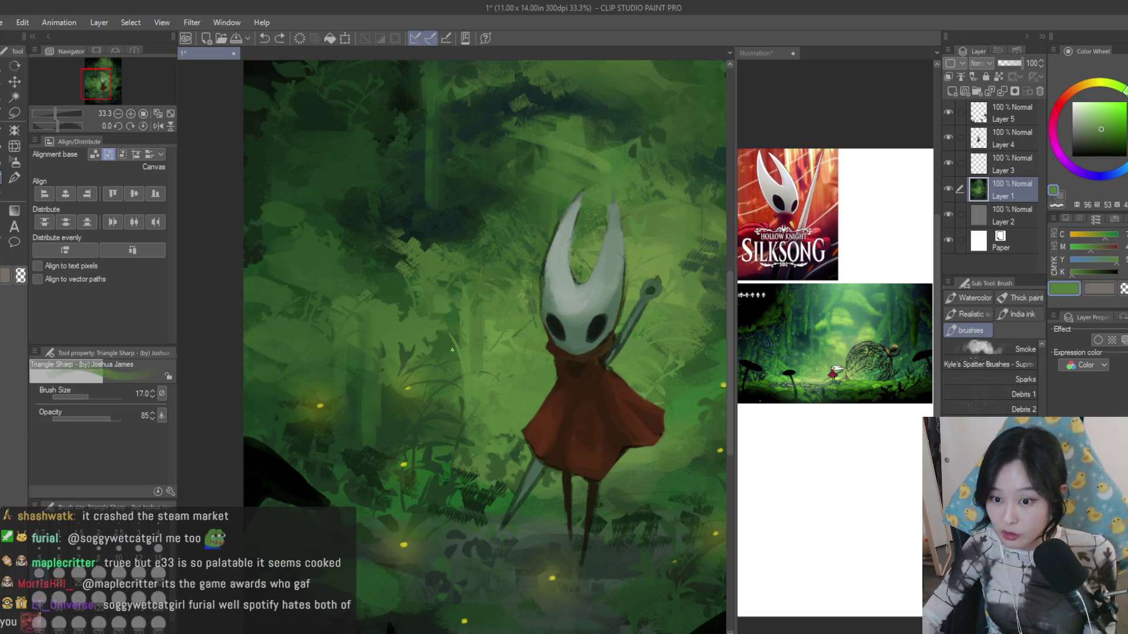
click(986, 379)
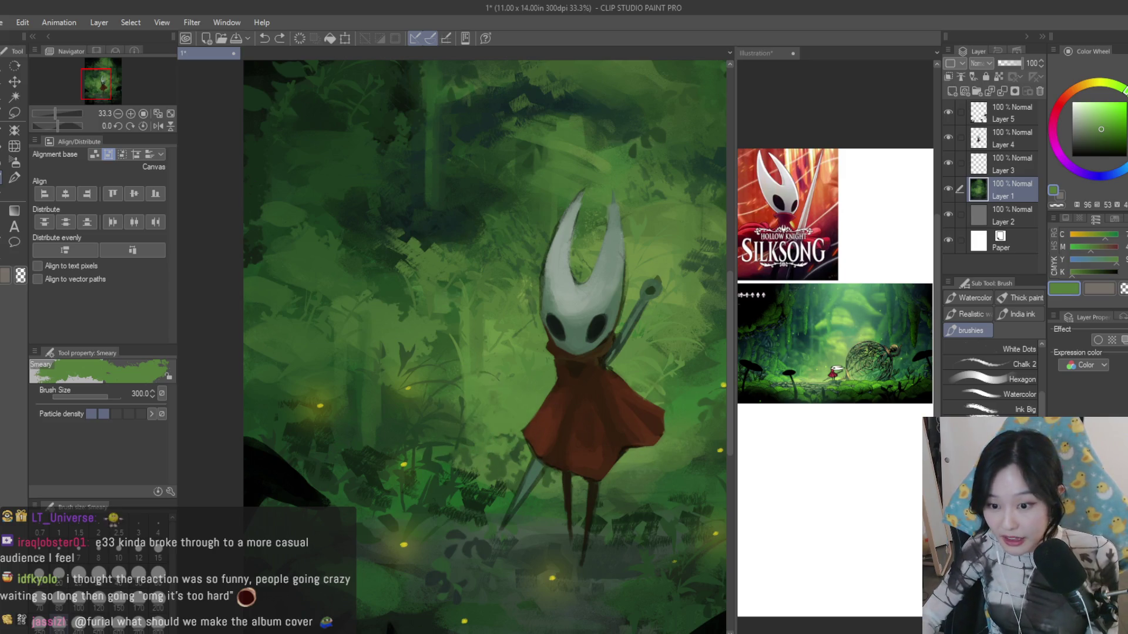
click(988, 432)
drag(574, 379, 445, 390)
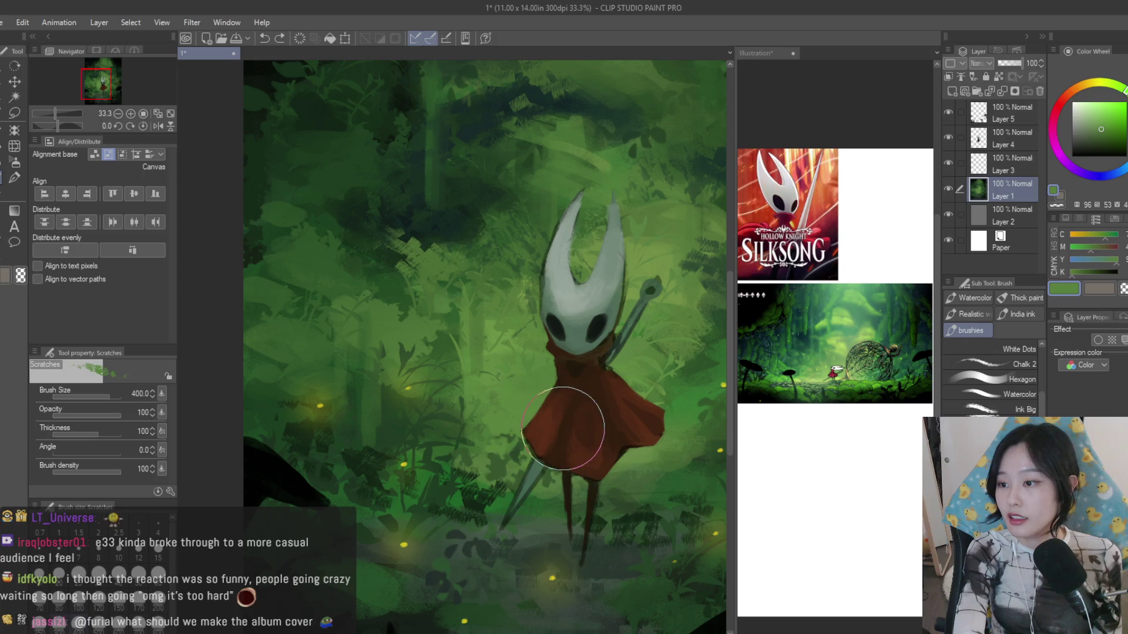
scroll(446, 389, down, 1)
scroll(446, 390, up, 1)
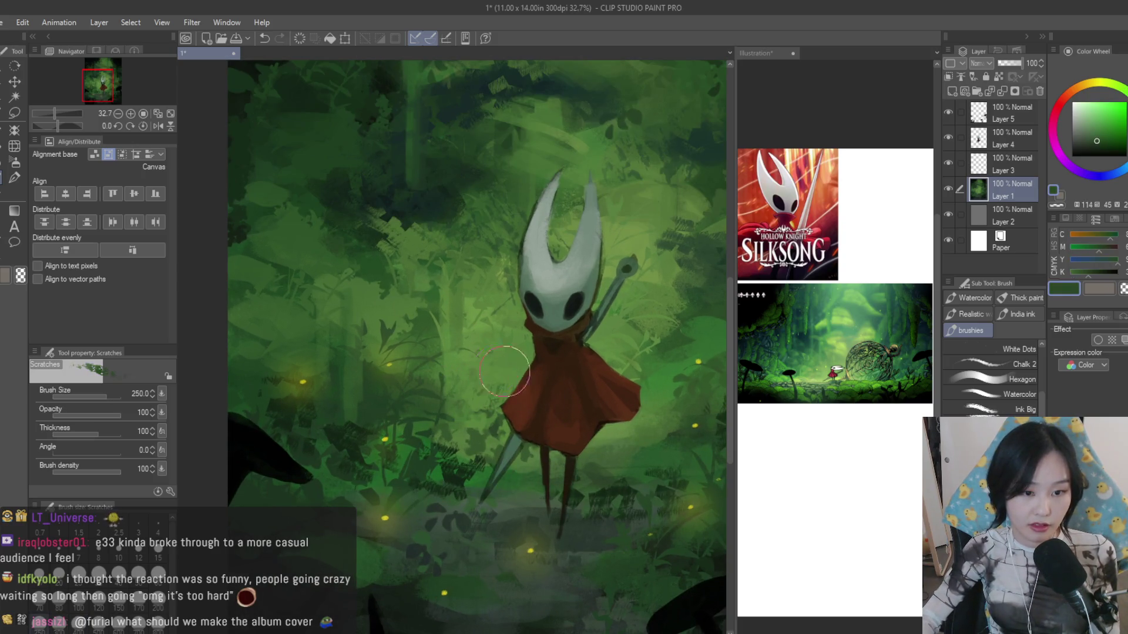
alt+click(533, 381)
alt+click(423, 344)
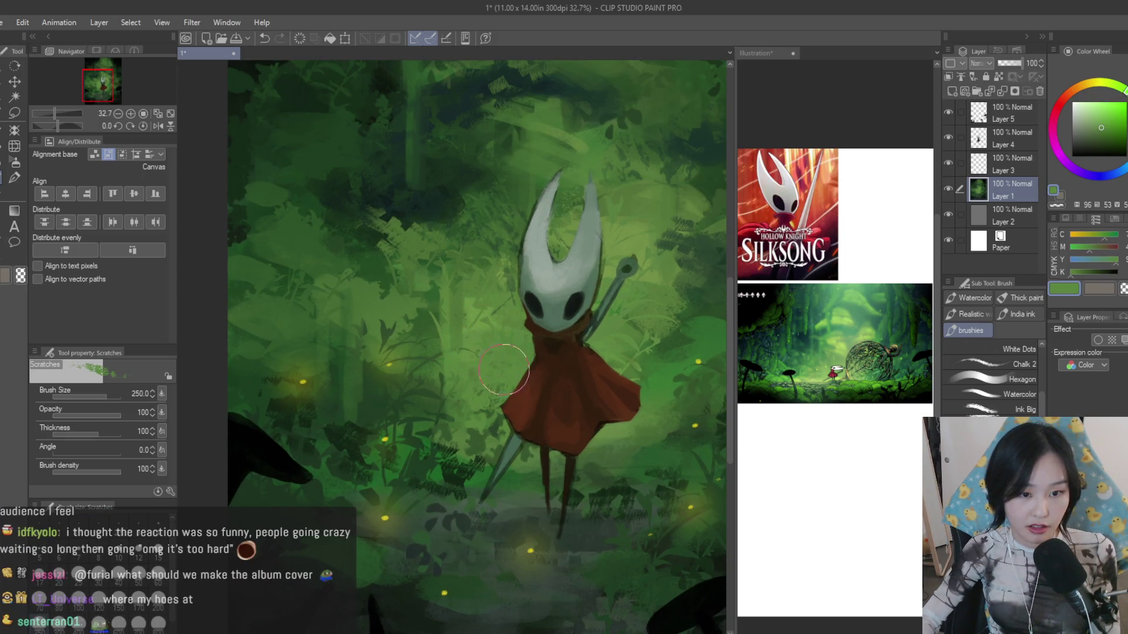
alt+click(449, 326)
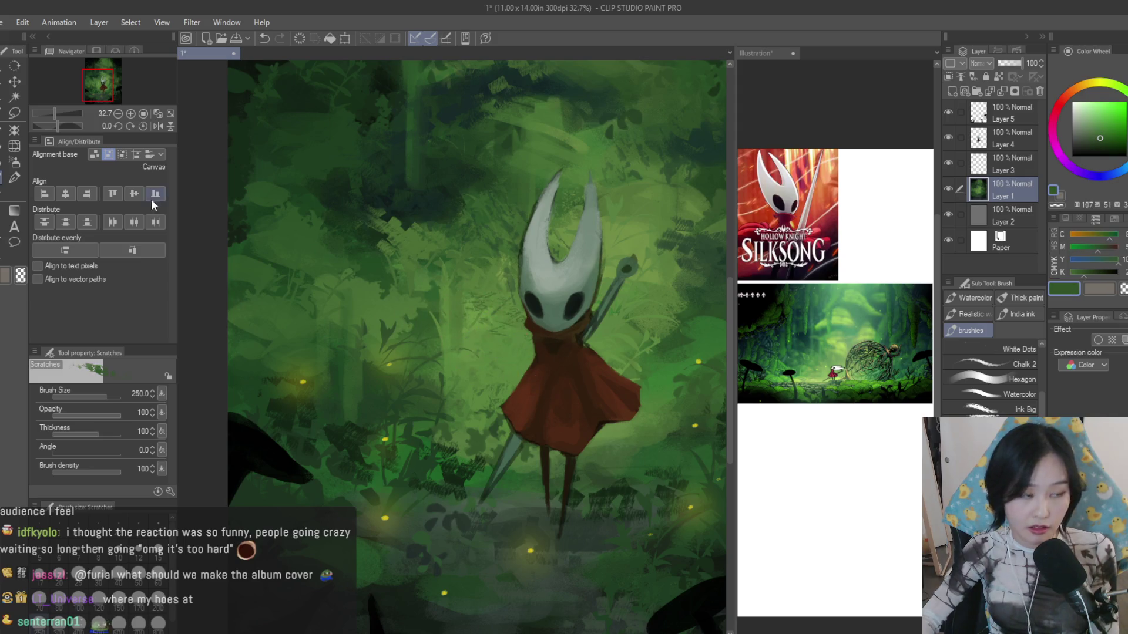
- Lasso an area beside Hornet's head and cloak, airbrush dark tone into it, then deselect
key(m)
mouse_move(426, 256)
mouse_down()
mouse_move(549, 354)
mouse_move(504, 352)
mouse_up()
key(b)
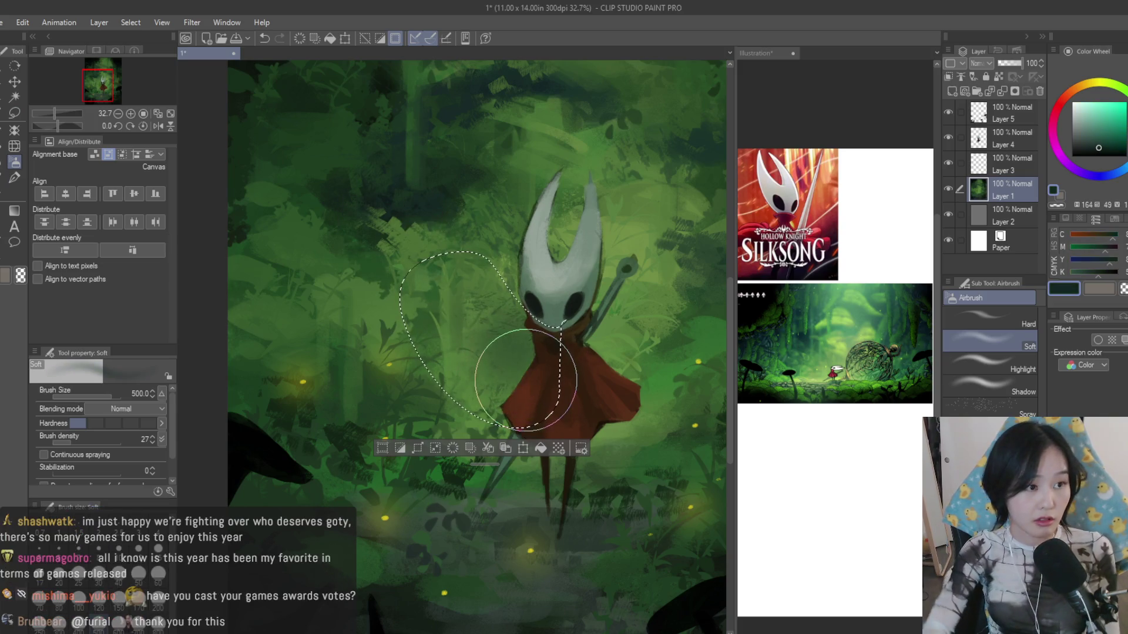
key(ctrl+d)
key(ctrl+shift+d)
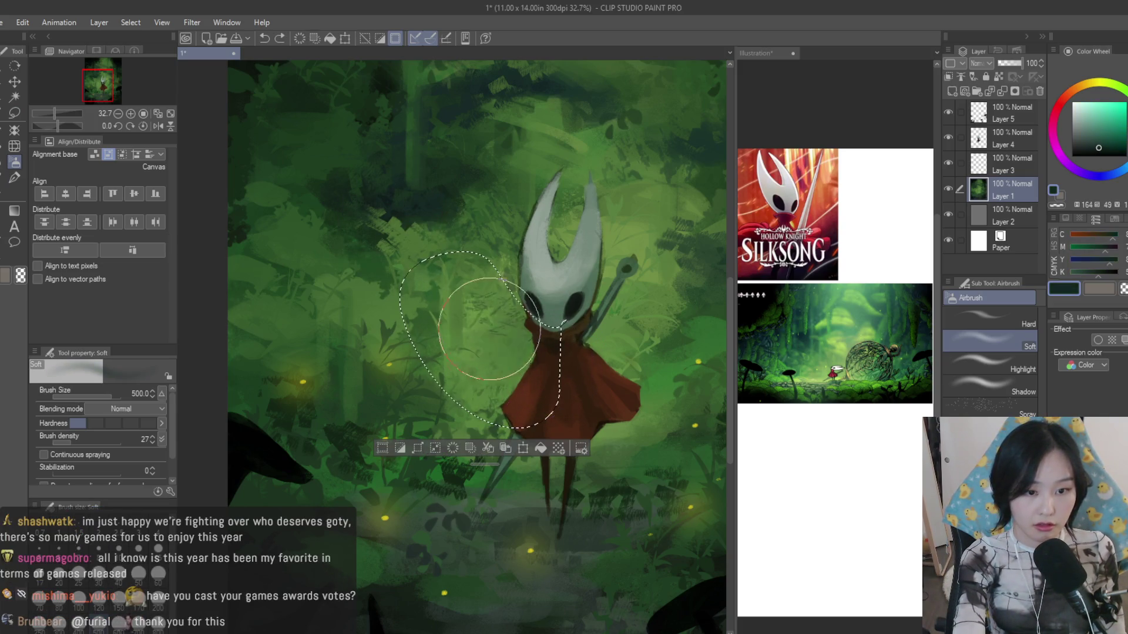
key(ctrl+d)
scroll(460, 348, down, 2)
scroll(605, 396, down, 2)
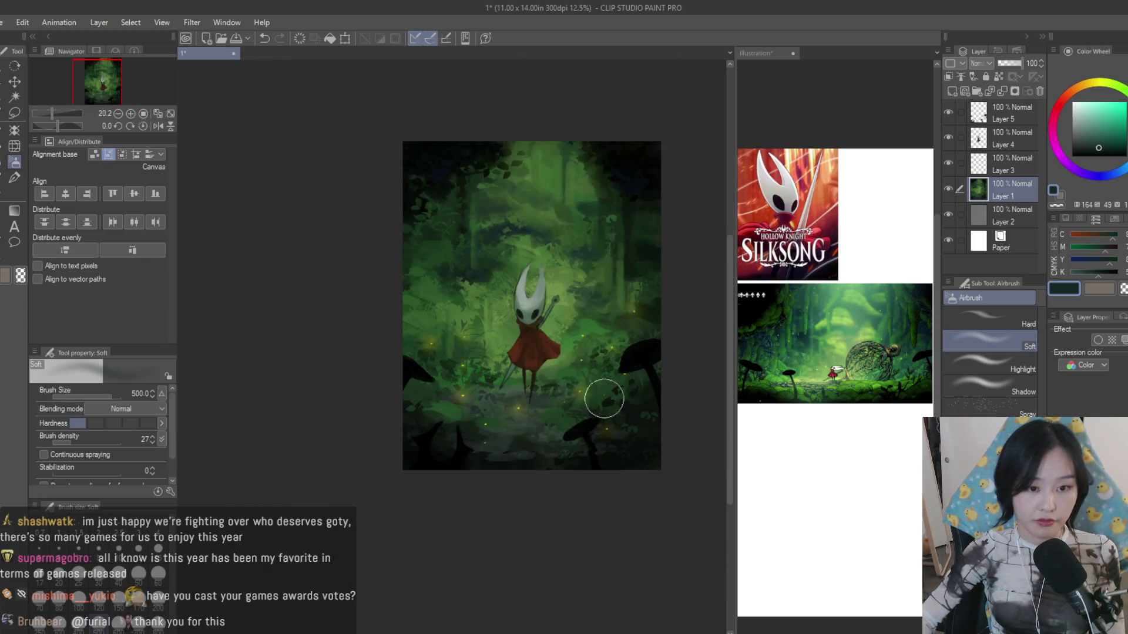
scroll(547, 345, up, 2)
scroll(547, 366, up, 1)
scroll(630, 423, down, 2)
scroll(679, 366, down, 1)
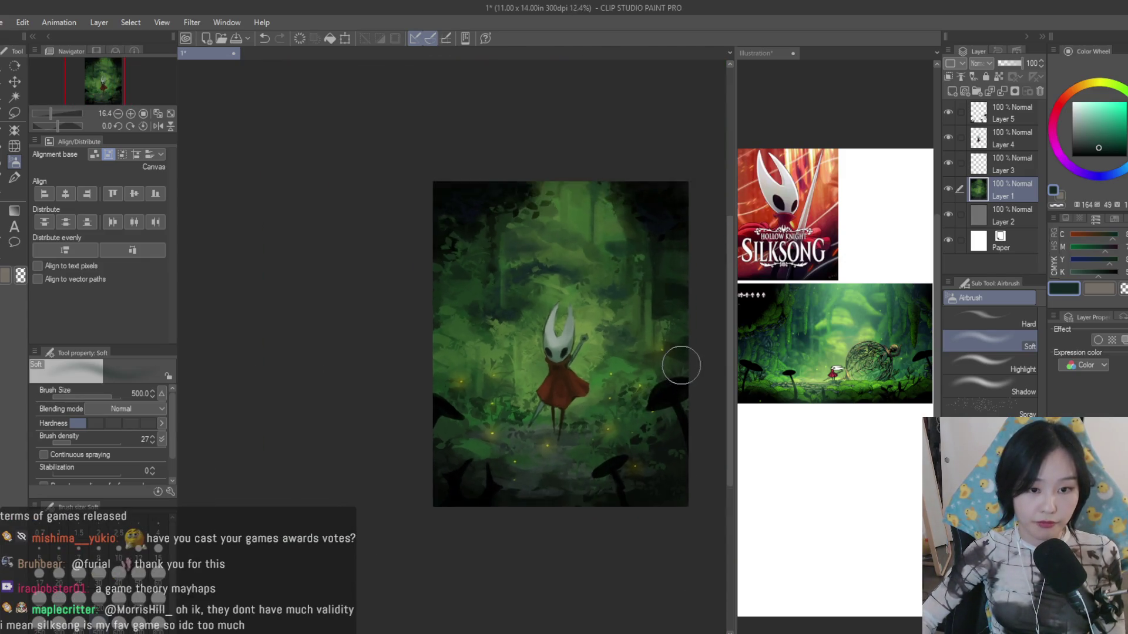
scroll(647, 340, up, 2)
scroll(647, 340, up, 1)
- Paint the upper background with Dry Texture 3, a larger size and lighter and sampled greens
click(11, 178)
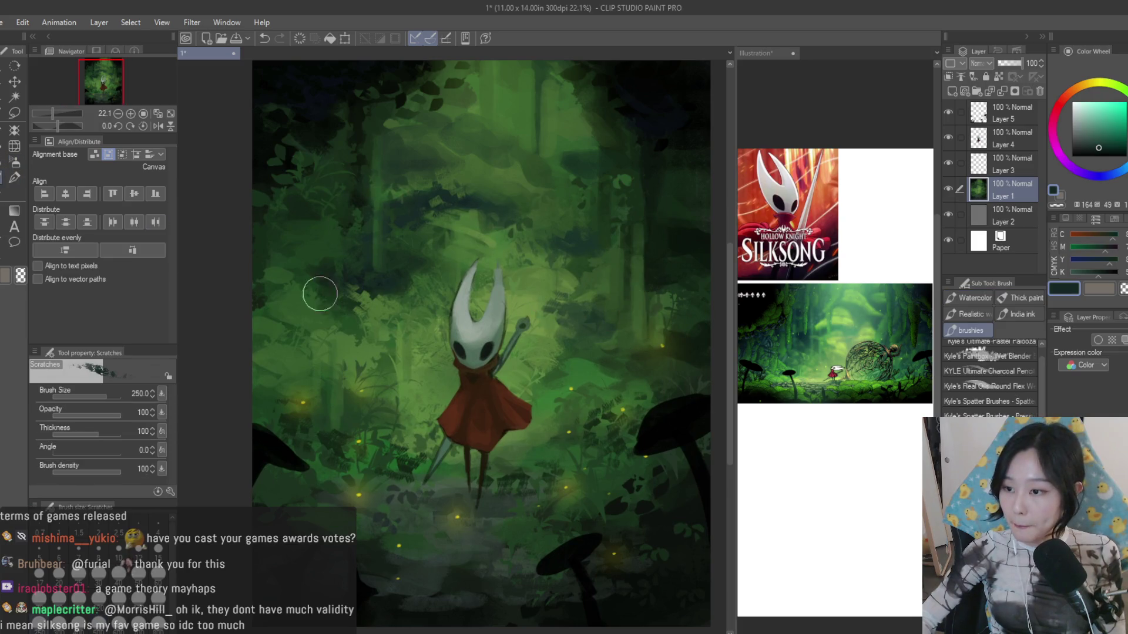
scroll(634, 407, down, 1)
scroll(621, 401, down, 1)
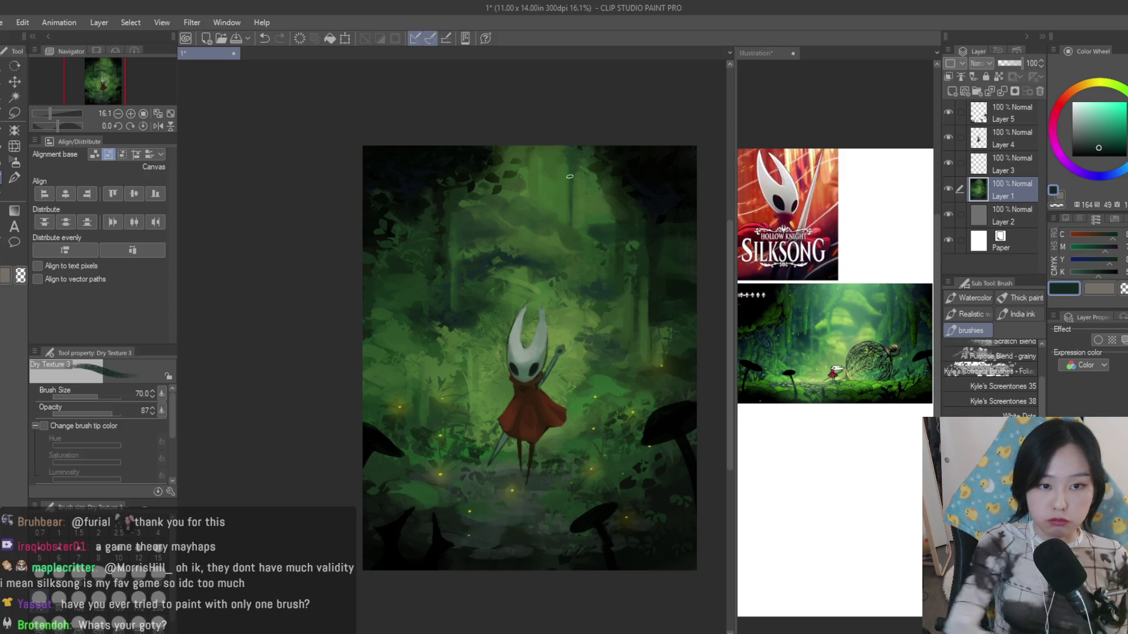
scroll(564, 264, up, 3)
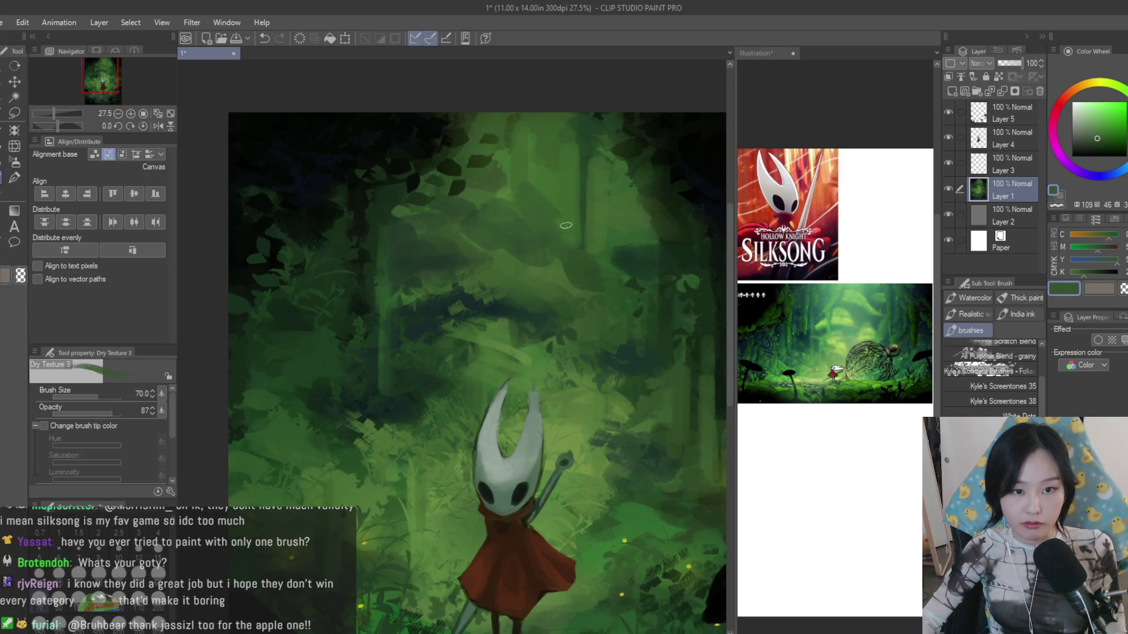
alt+click(585, 420)
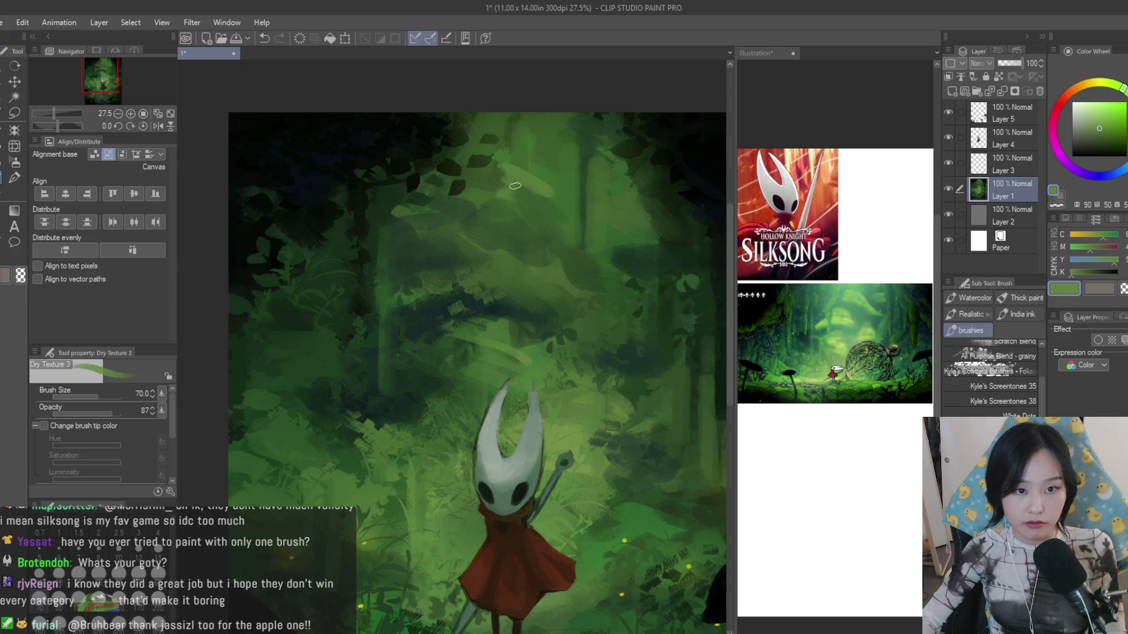
key(bracketright)
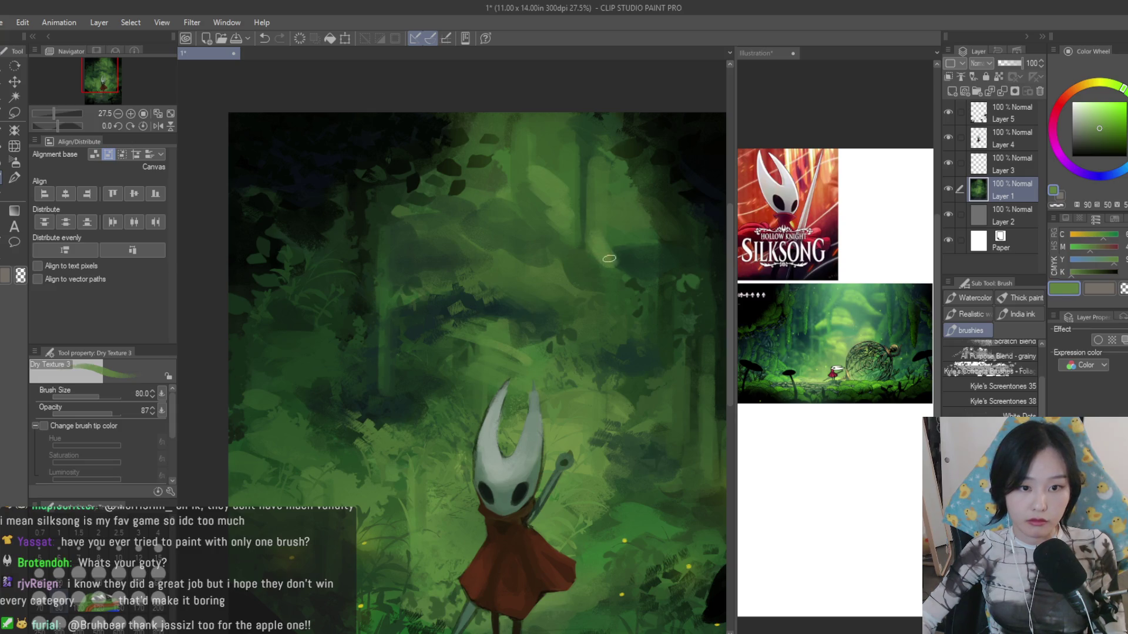
alt+click(607, 239)
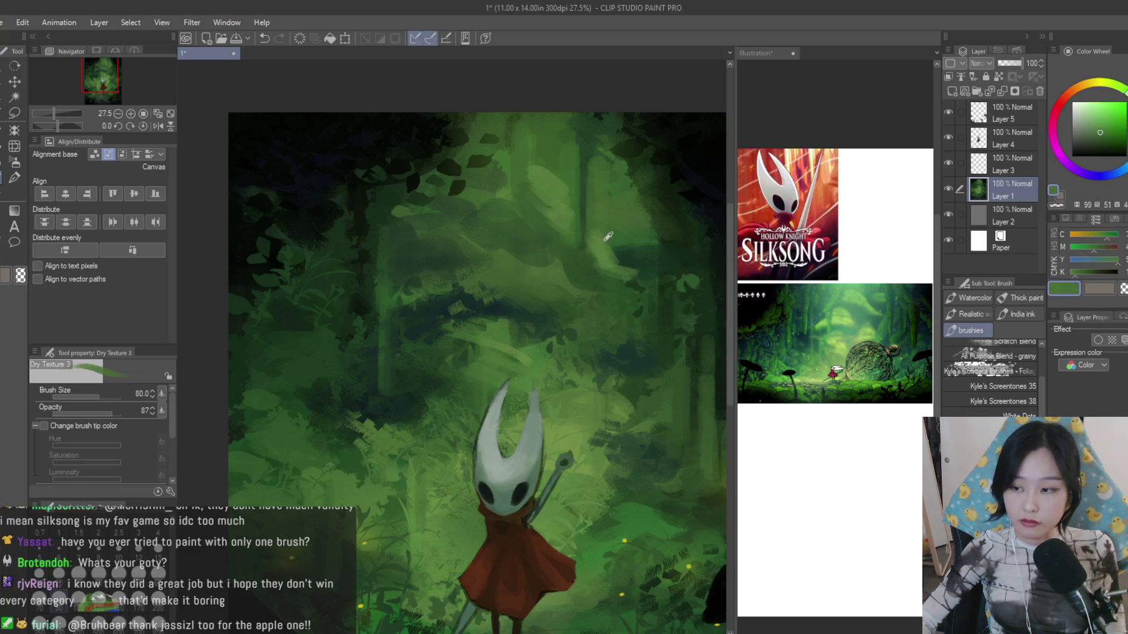
scroll(601, 251, down, 2)
scroll(601, 251, up, 2)
alt+click(596, 249)
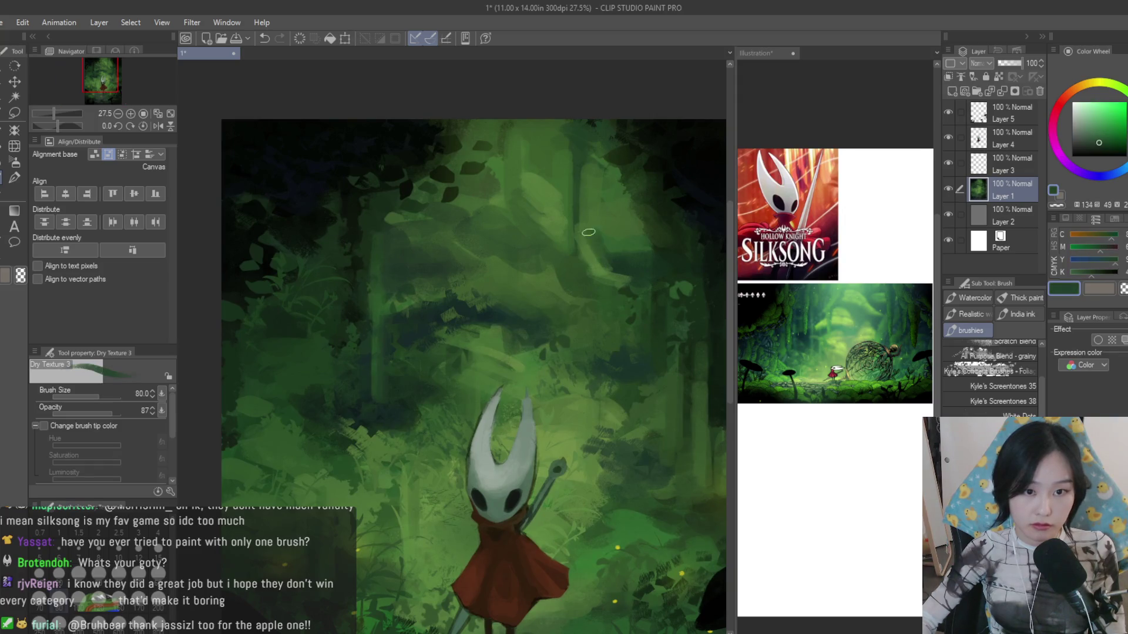
scroll(591, 247, down, 1)
alt+click(498, 192)
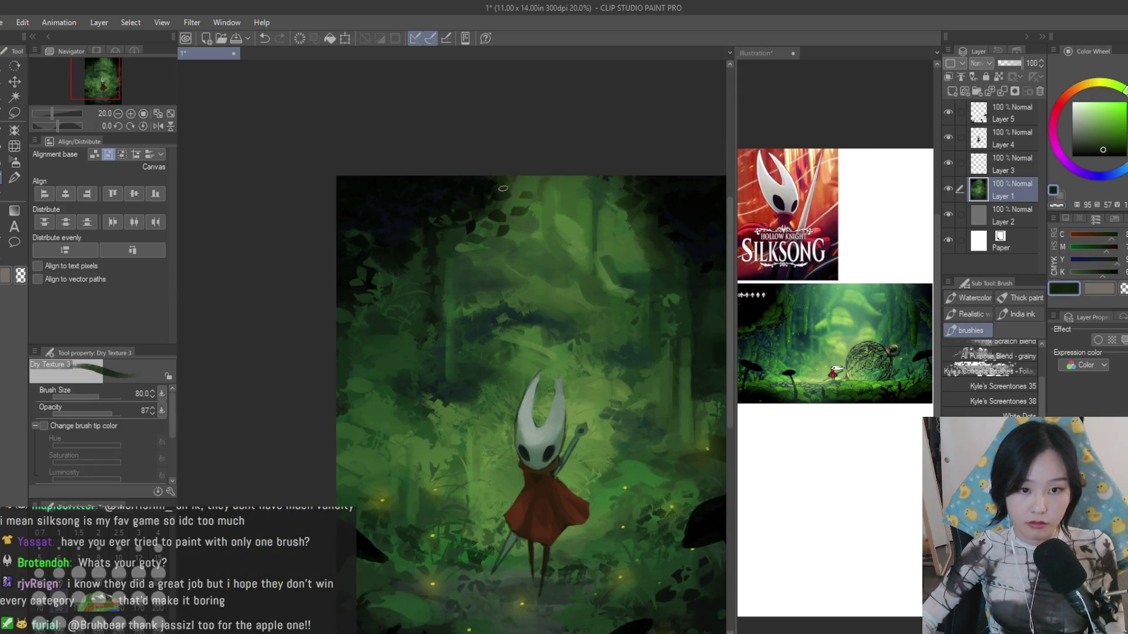
- Repaint the left tree trunks and foliage with greens and dark tones eyedropped from the canvas
alt+click(508, 210)
alt+click(509, 247)
alt+click(525, 204)
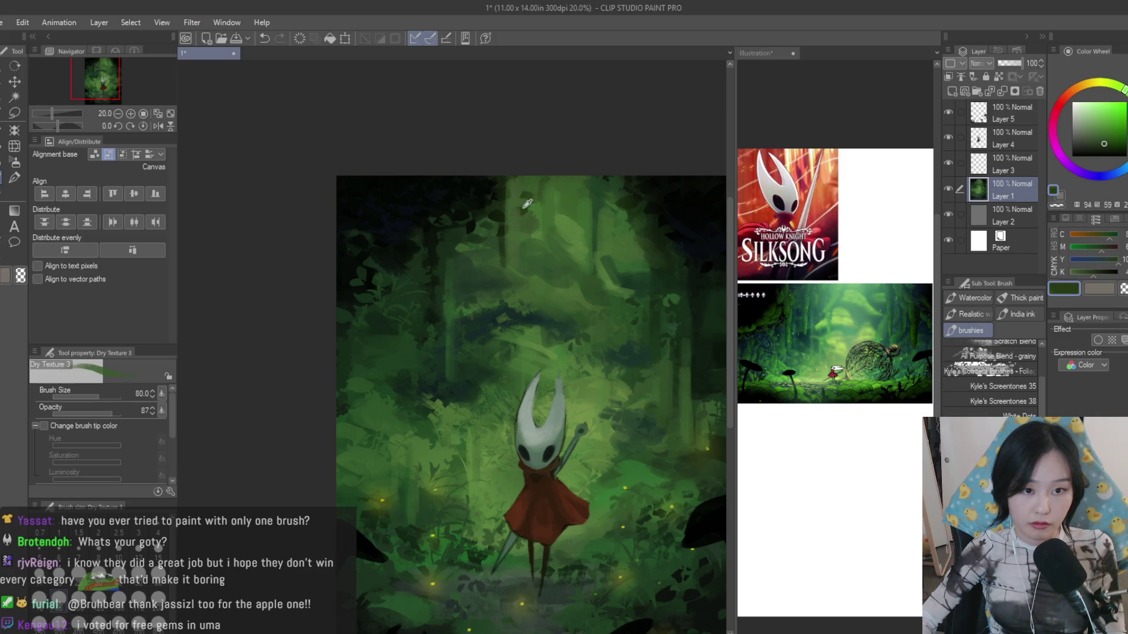
alt+click(526, 180)
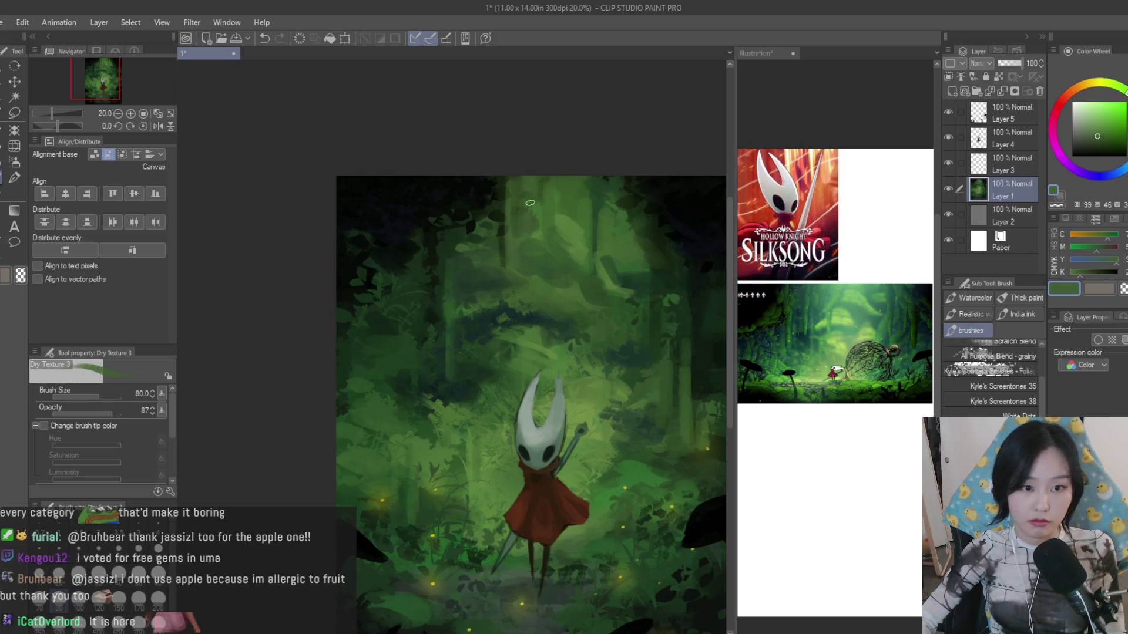
alt+click(446, 222)
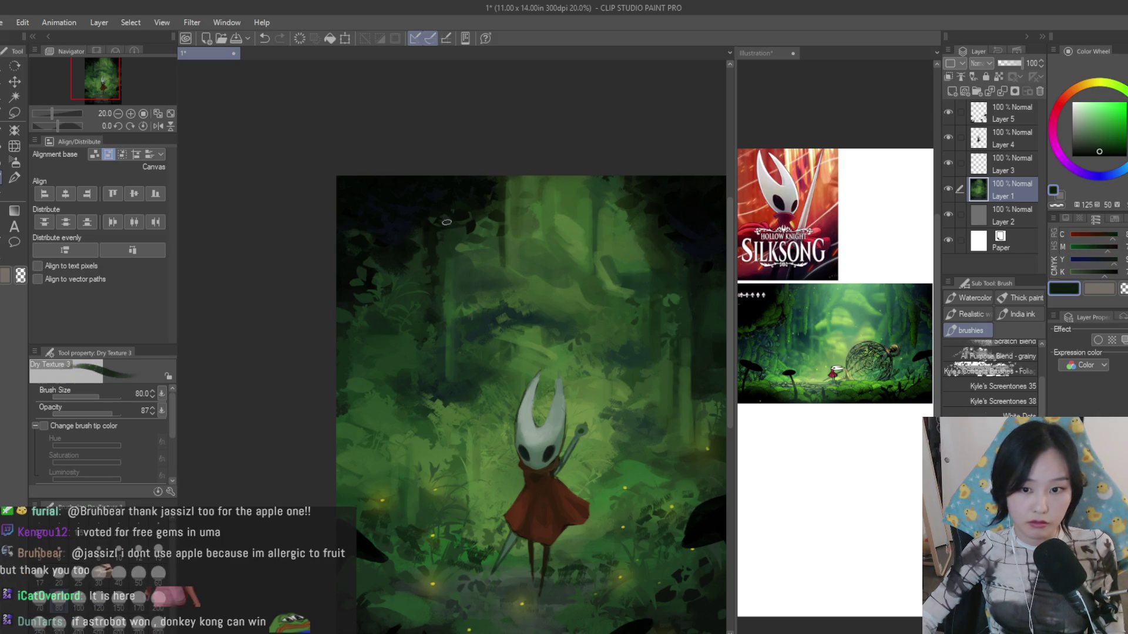
alt+click(393, 323)
alt+click(397, 264)
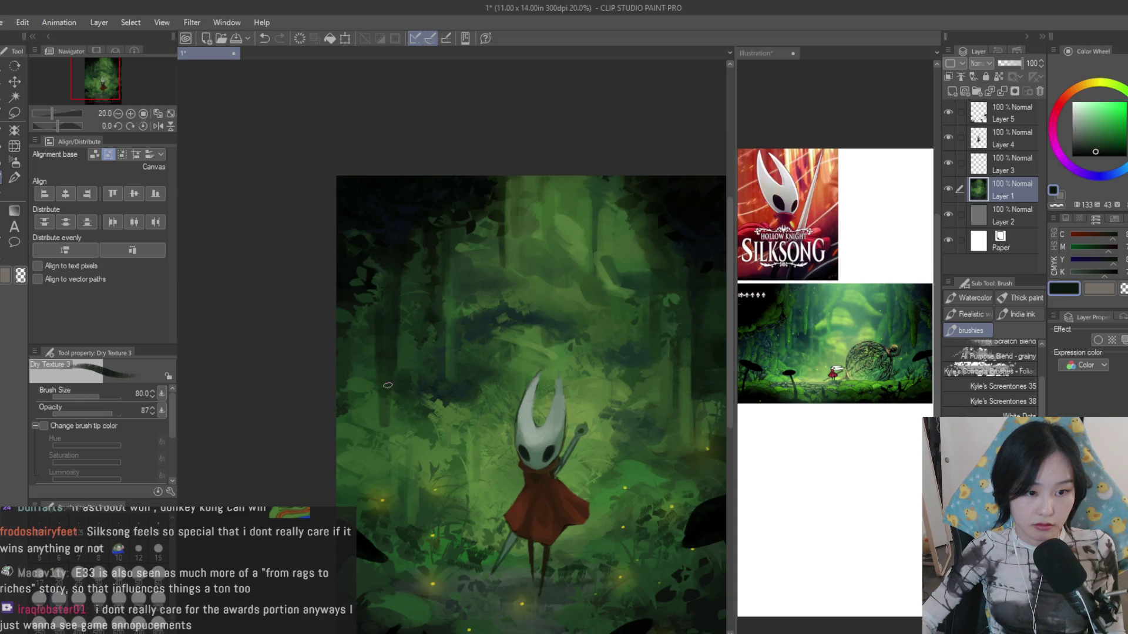
alt+click(391, 344)
alt+click(392, 344)
alt+click(392, 309)
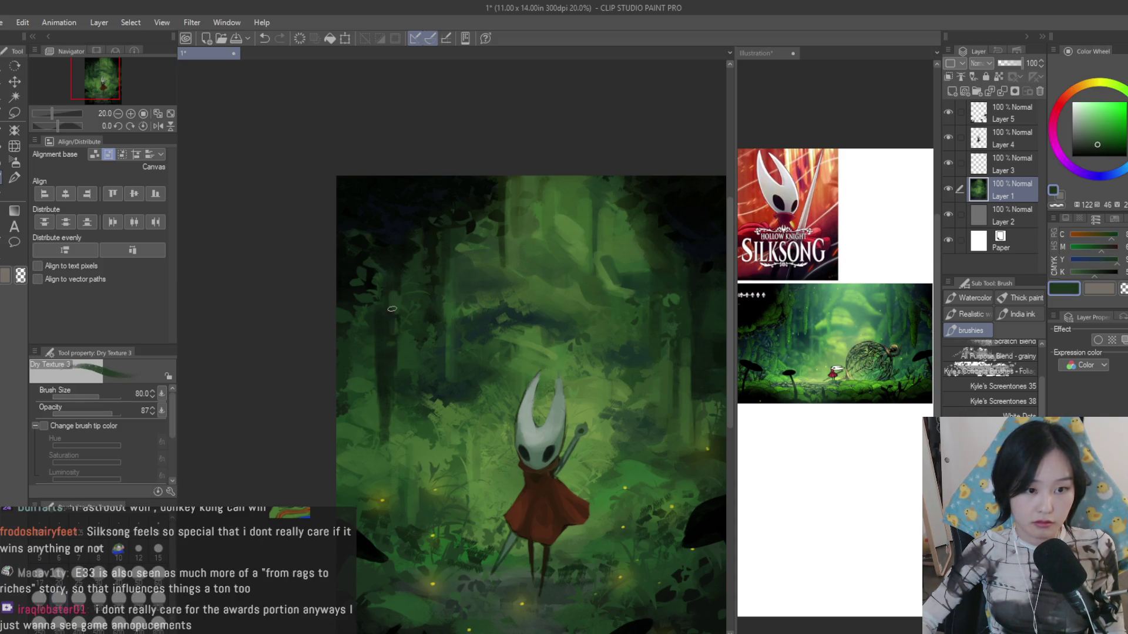
- Zoom on the left forest and keep texturing the trees with sampled mid, muted and highlight greens
drag(390, 360, 412, 346)
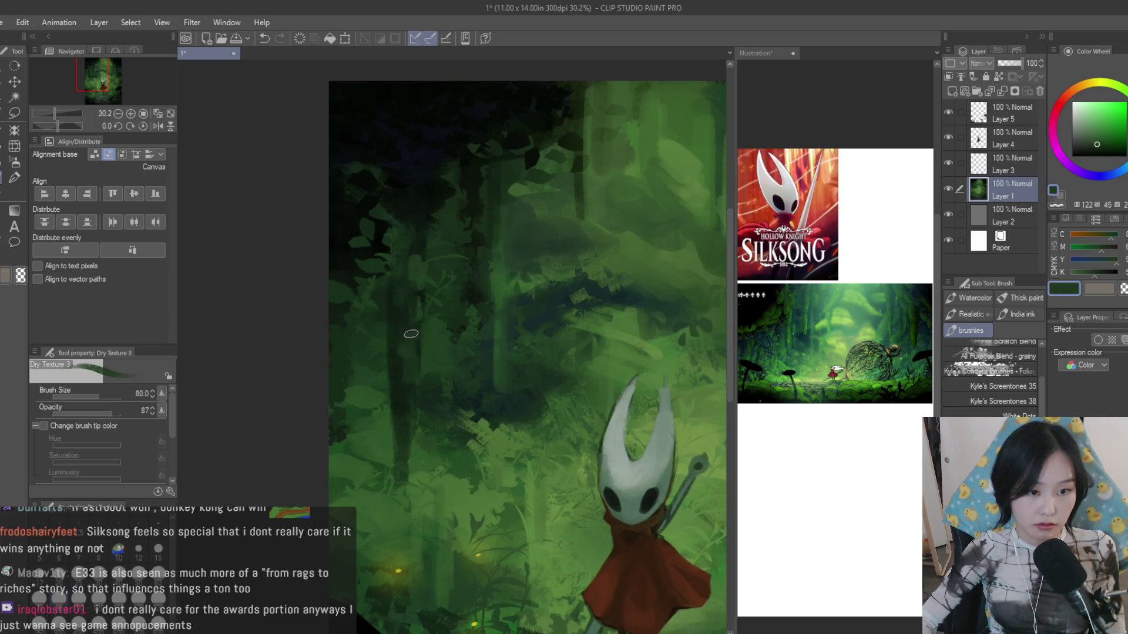
alt+click(398, 409)
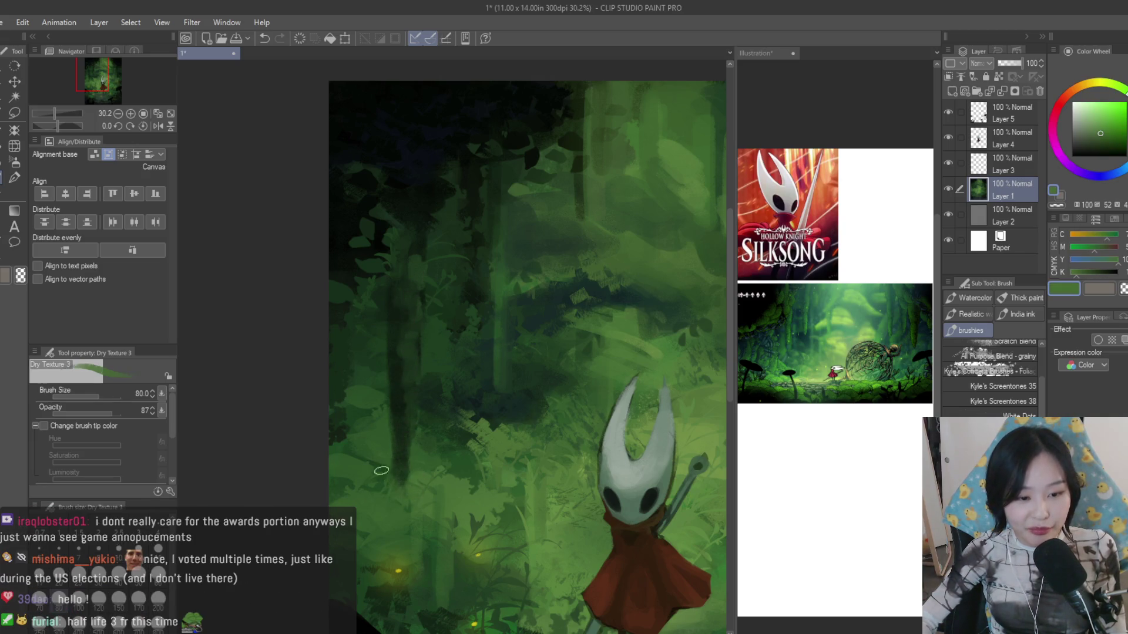
alt+click(395, 403)
alt+click(399, 421)
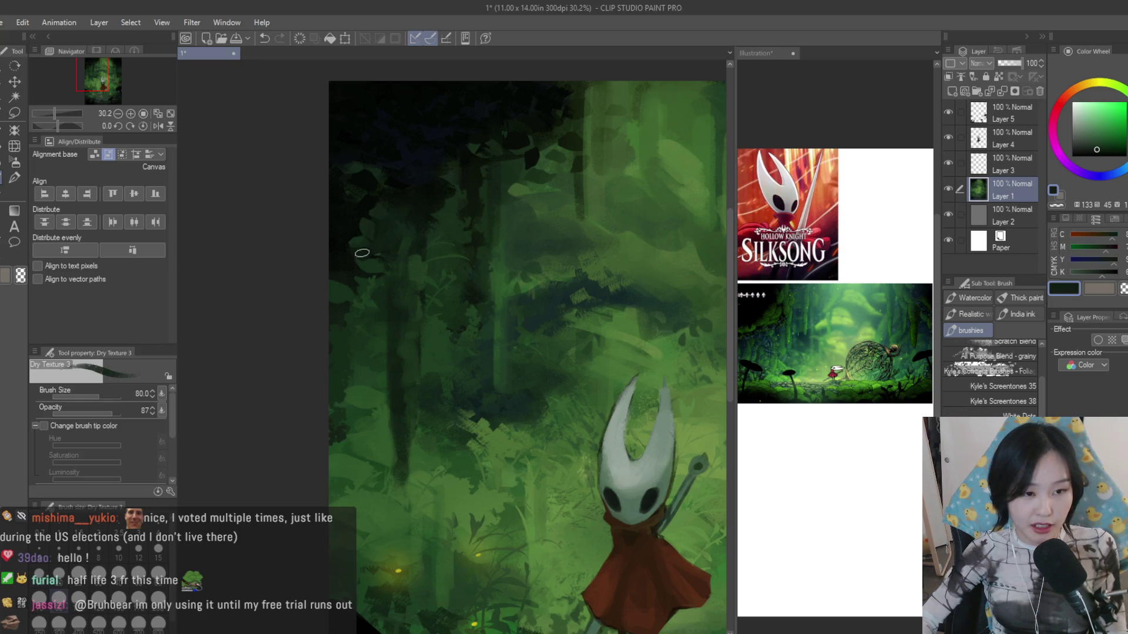
alt+click(343, 258)
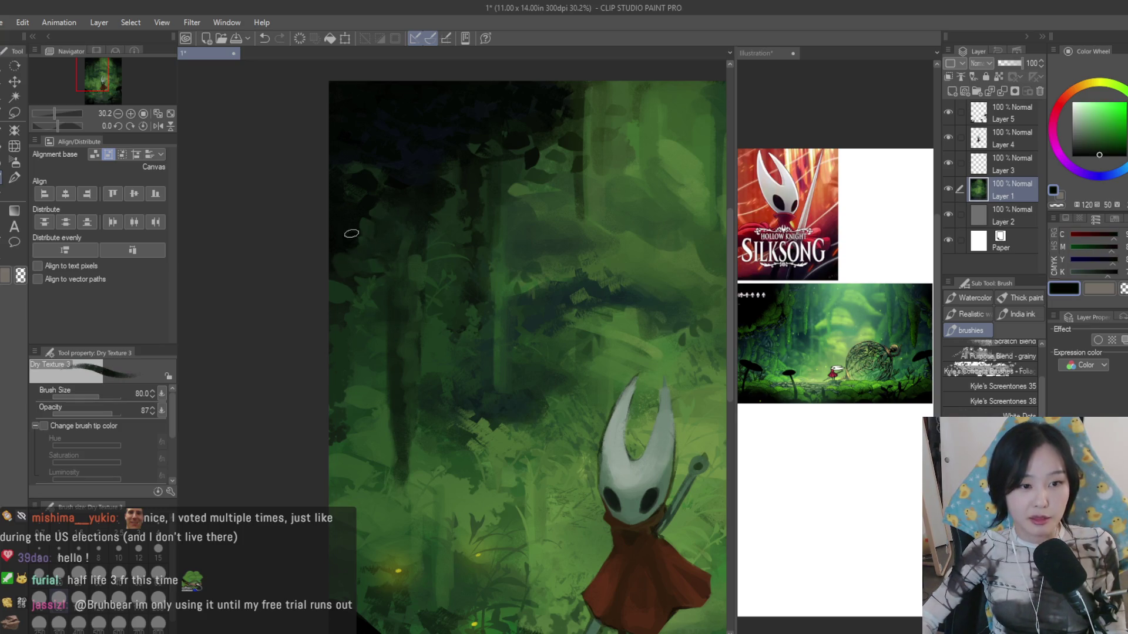
alt+click(357, 238)
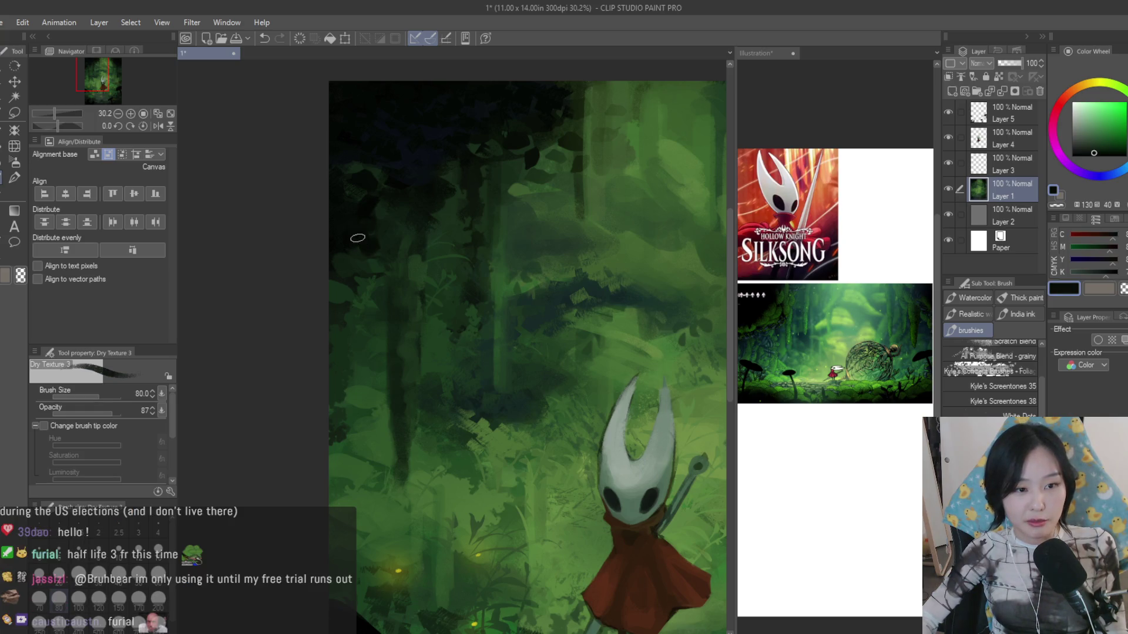
alt+click(358, 239)
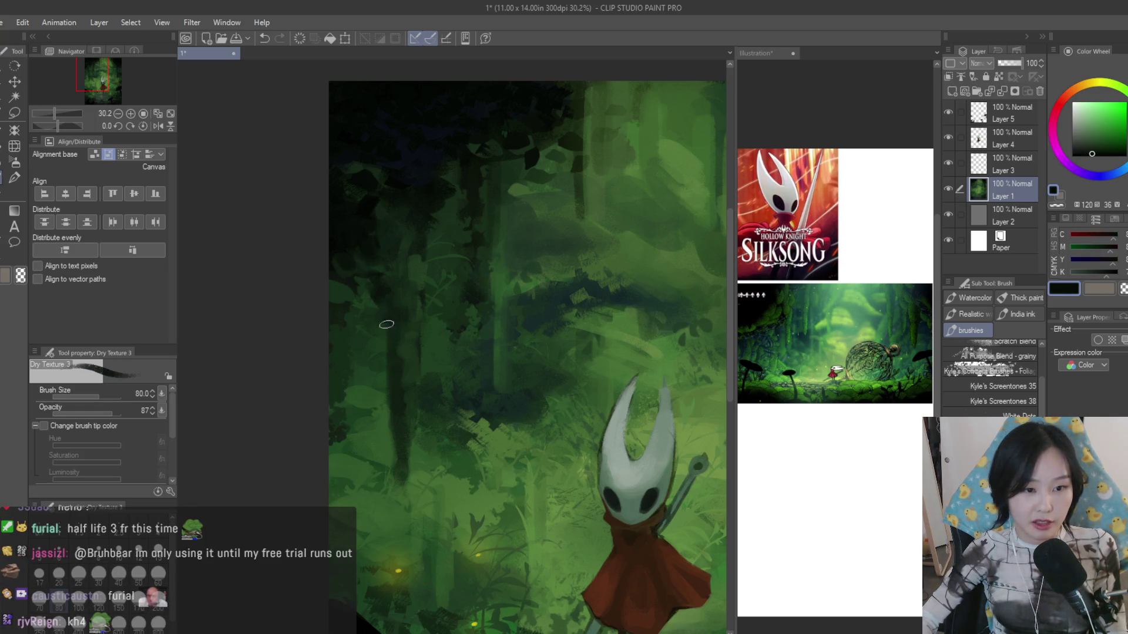
scroll(386, 324, down, 3)
scroll(392, 352, up, 2)
scroll(396, 379, up, 2)
alt+click(401, 397)
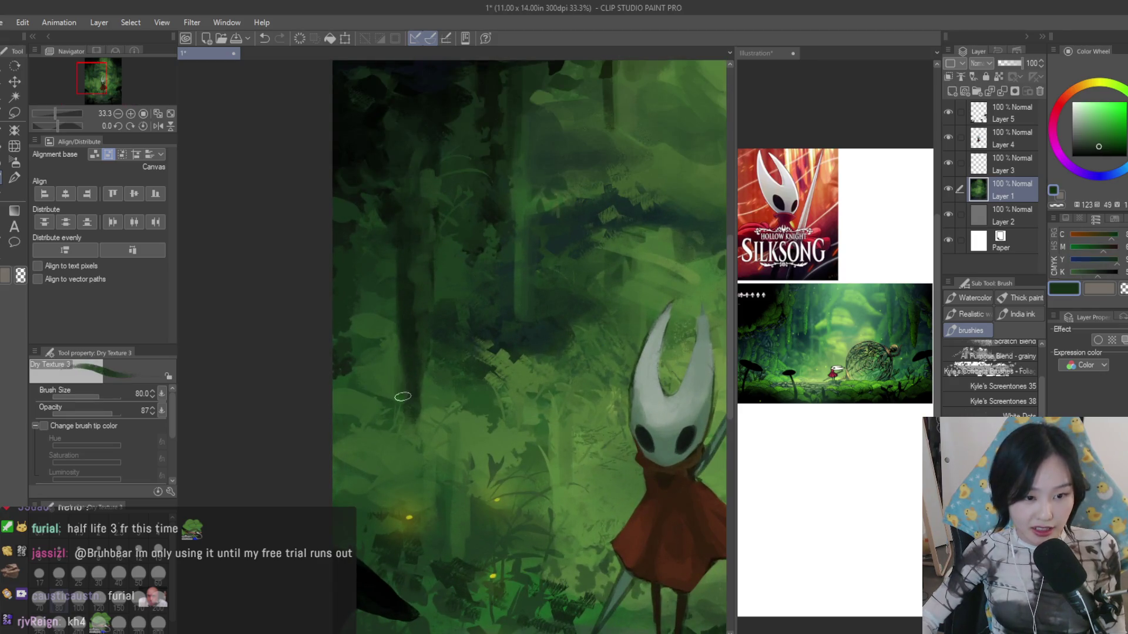
alt+click(416, 355)
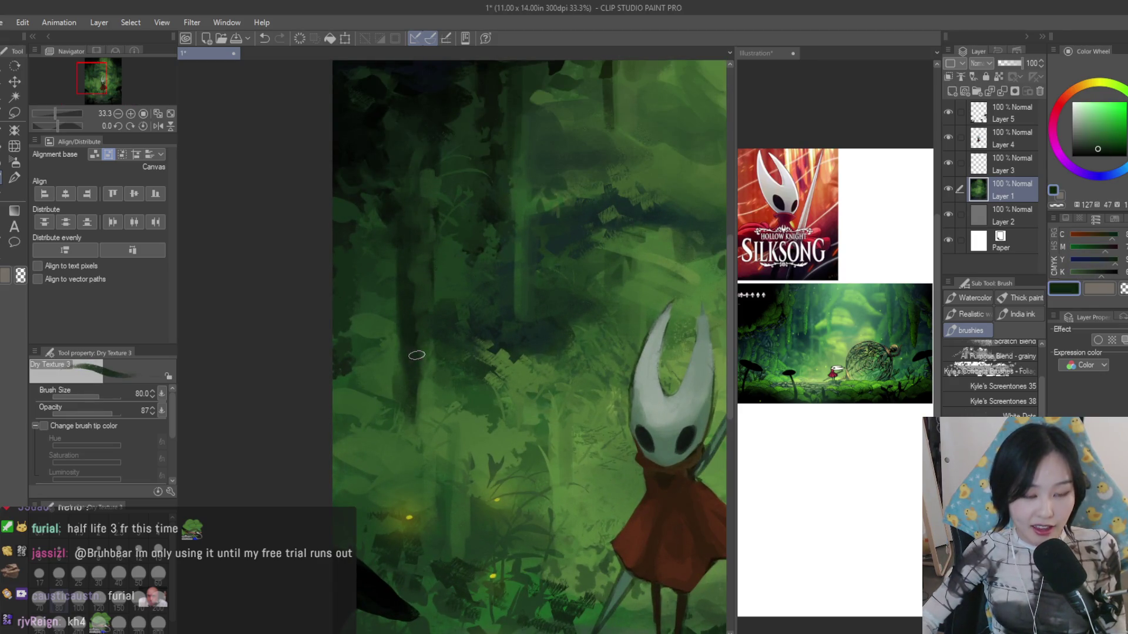
alt+click(417, 401)
scroll(399, 342, down, 3)
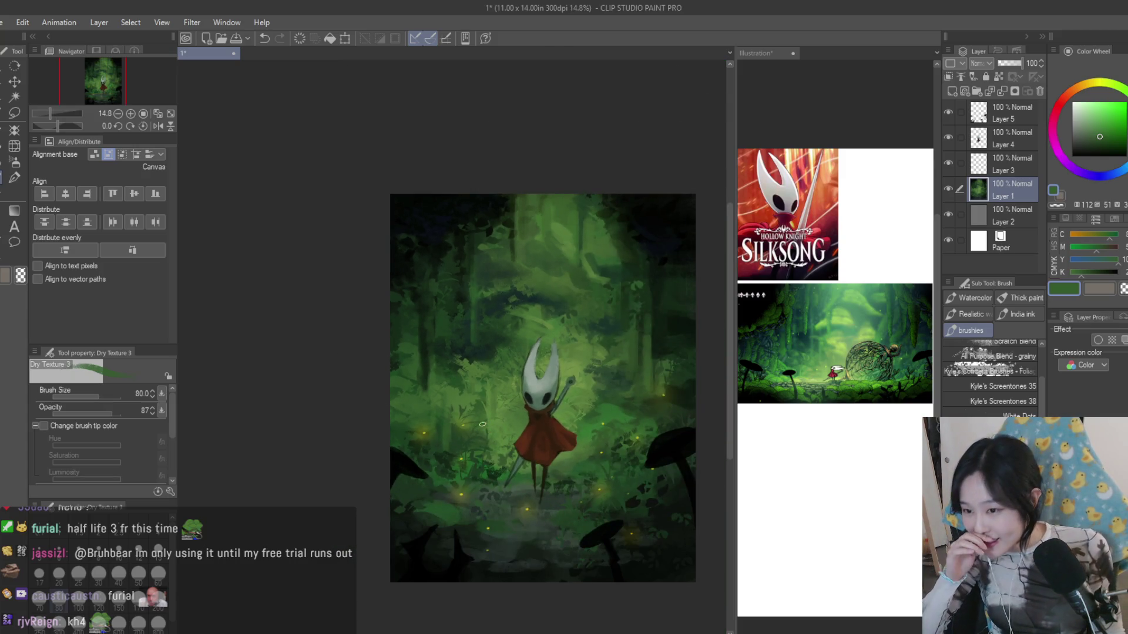
scroll(427, 337, up, 3)
- Sample darker and lighter greens from the trees and reduce the brush size
alt+click(428, 338)
alt+click(433, 314)
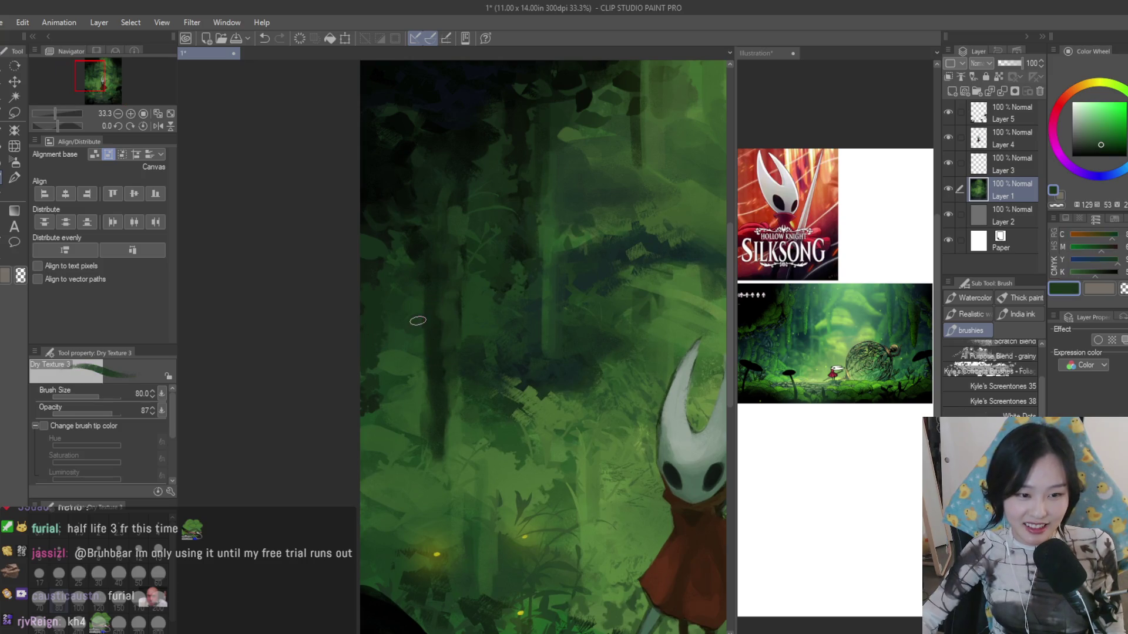
scroll(428, 335, down, 1)
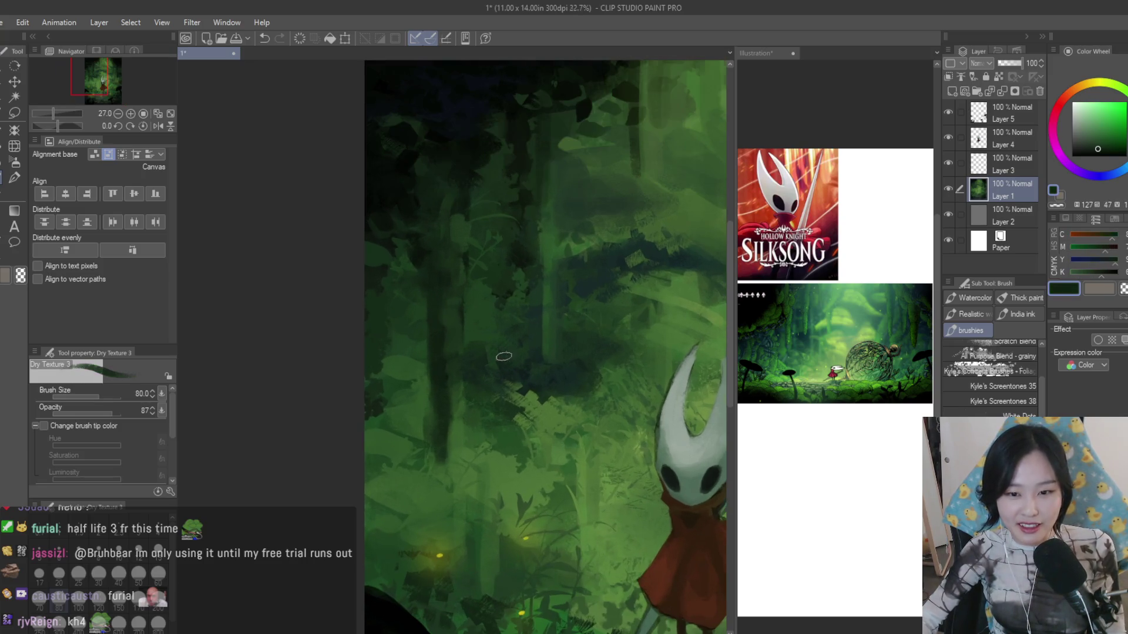
alt+click(434, 458)
alt+click(433, 464)
key(bracketleft)
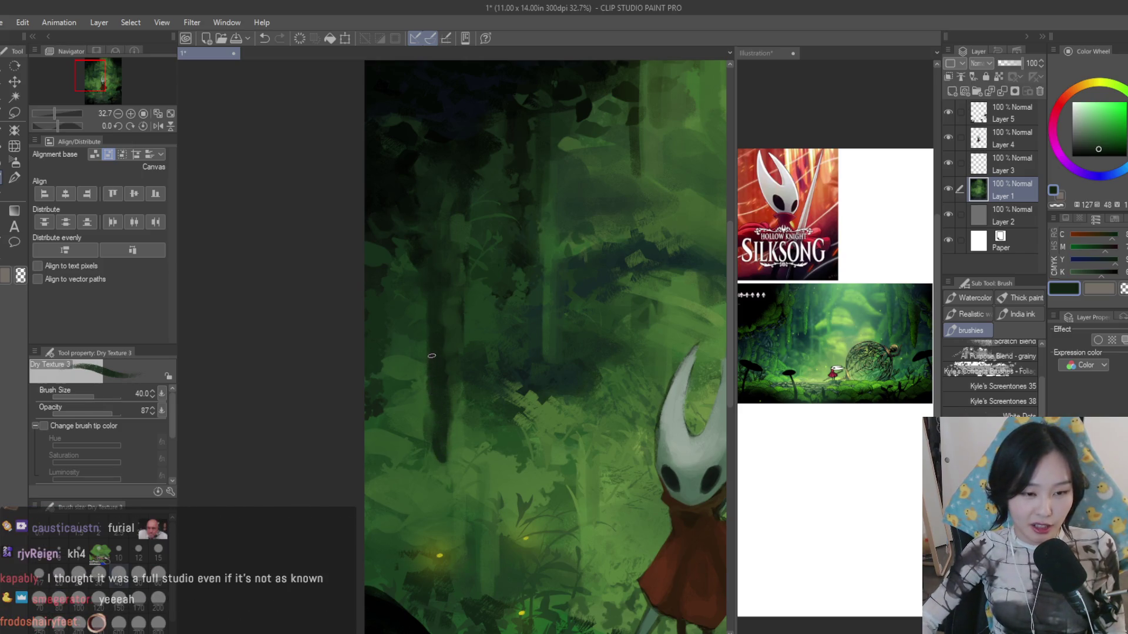
scroll(425, 289, down, 4)
scroll(529, 291, down, 1)
scroll(618, 282, up, 2)
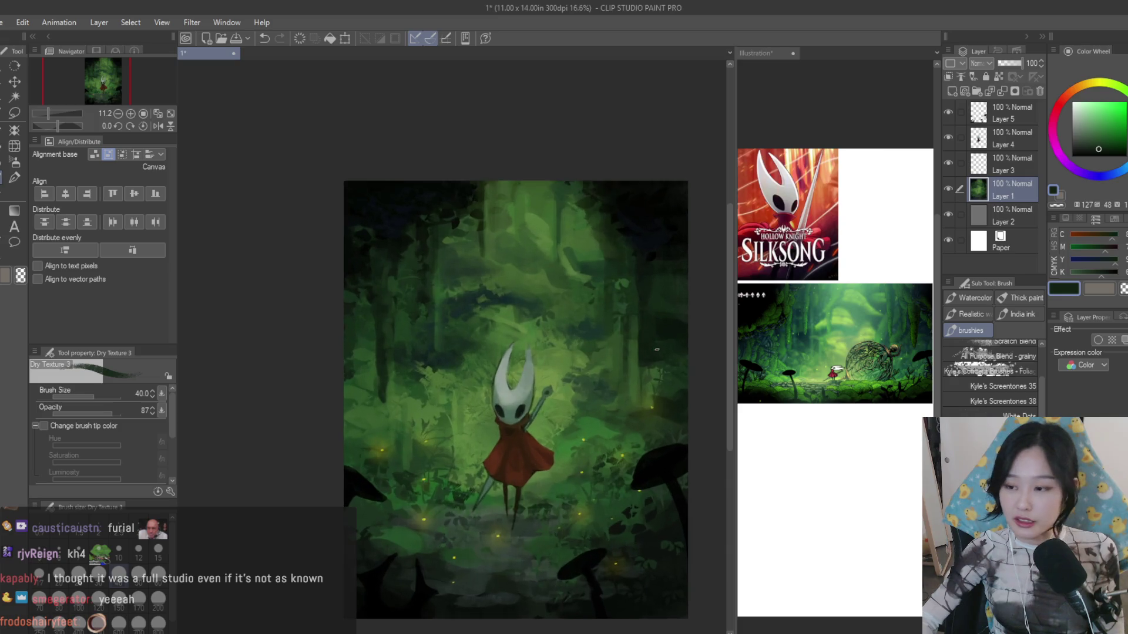
scroll(650, 278, up, 3)
- Stroke a dark vertical trunk right of Hornet with a larger brush, then sample foliage greens
alt+click(655, 183)
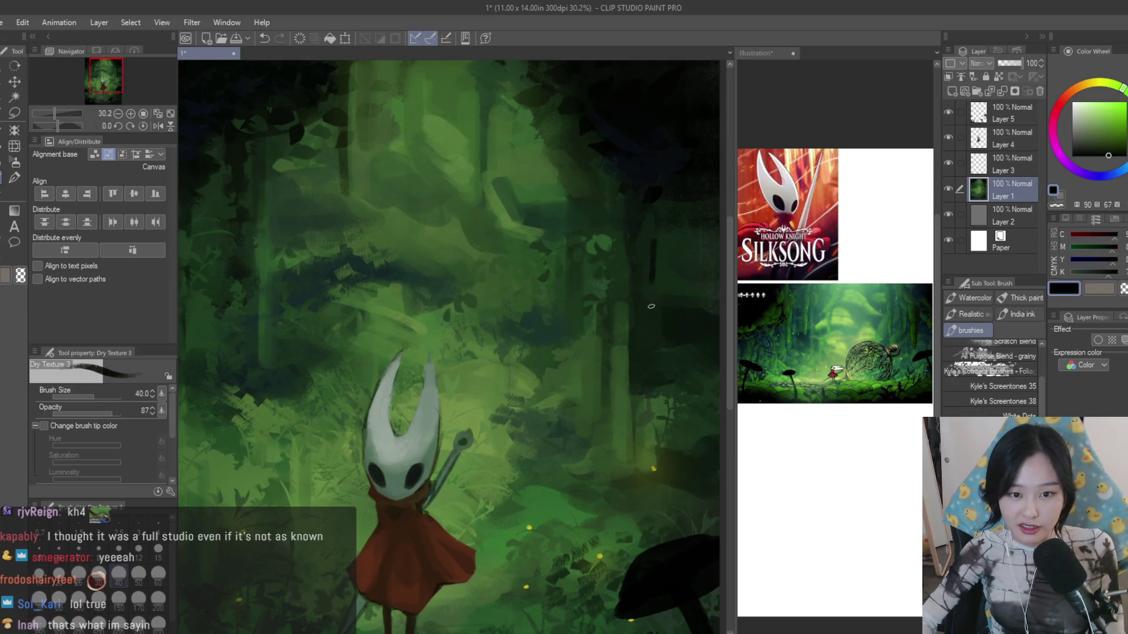
key(bracketright)
key(bracketright)
key(bracketright)
drag(648, 204, 652, 272)
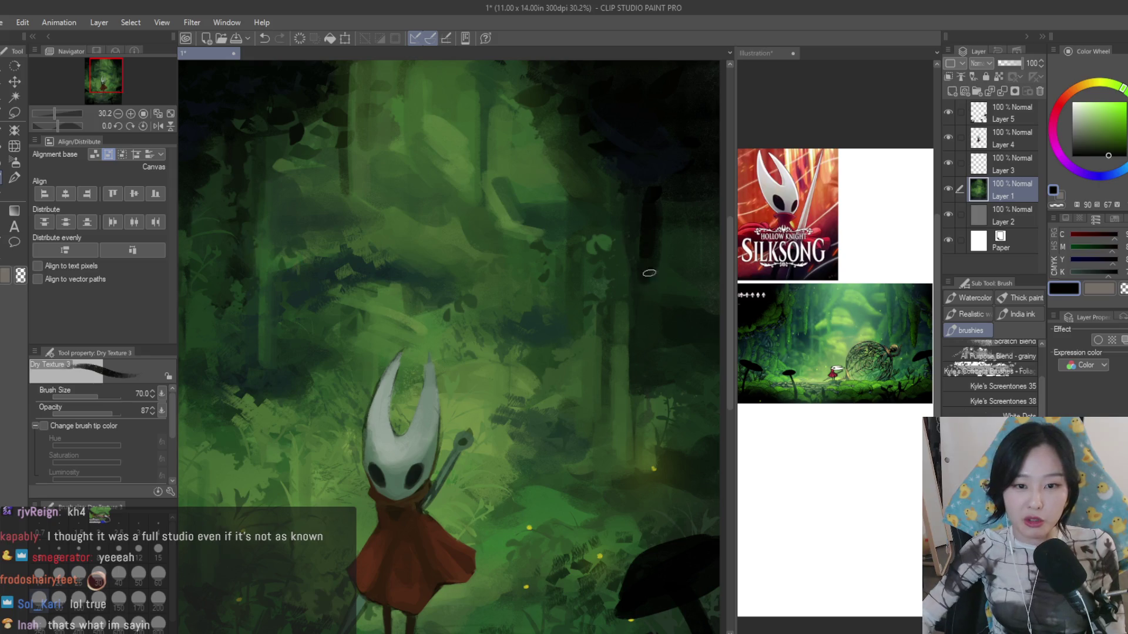
alt+click(639, 363)
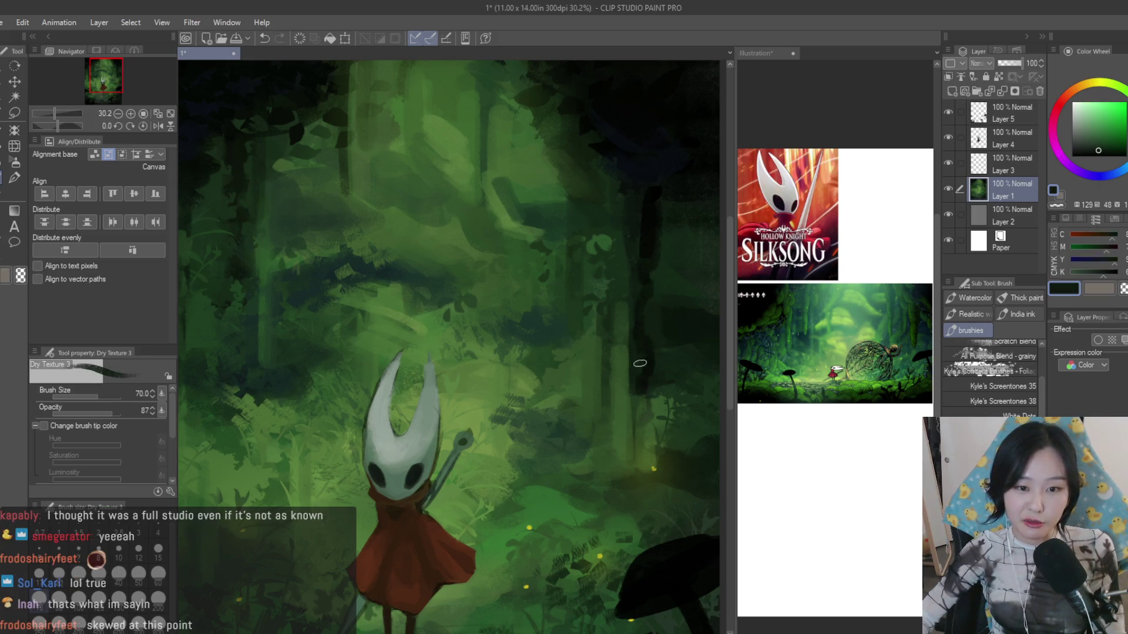
alt+click(649, 361)
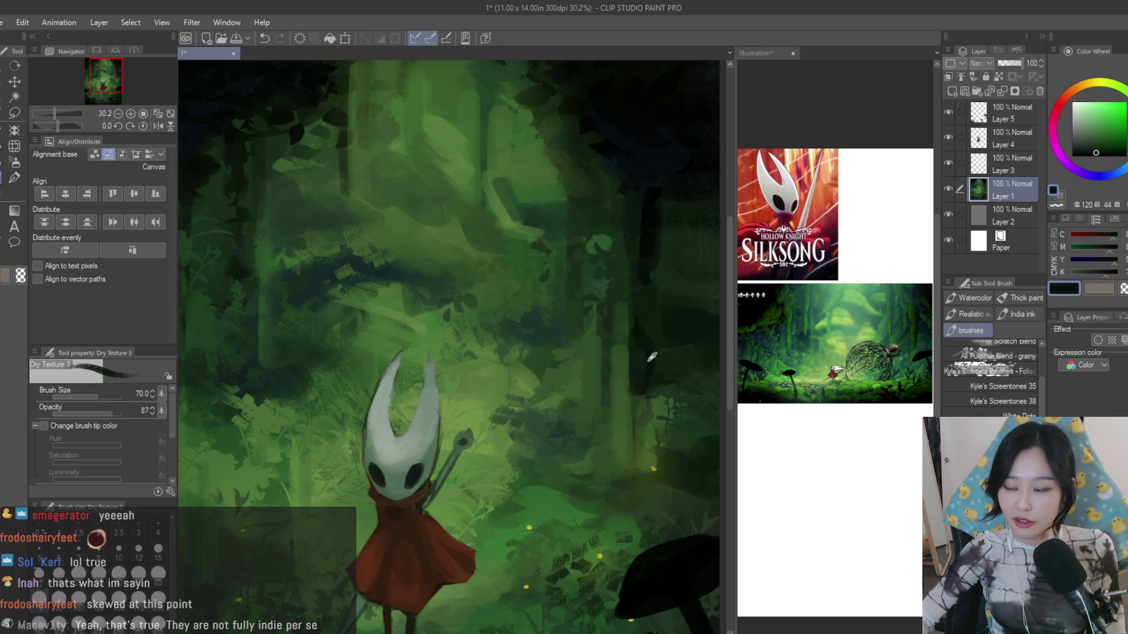
alt+click(639, 412)
scroll(643, 428, down, 3)
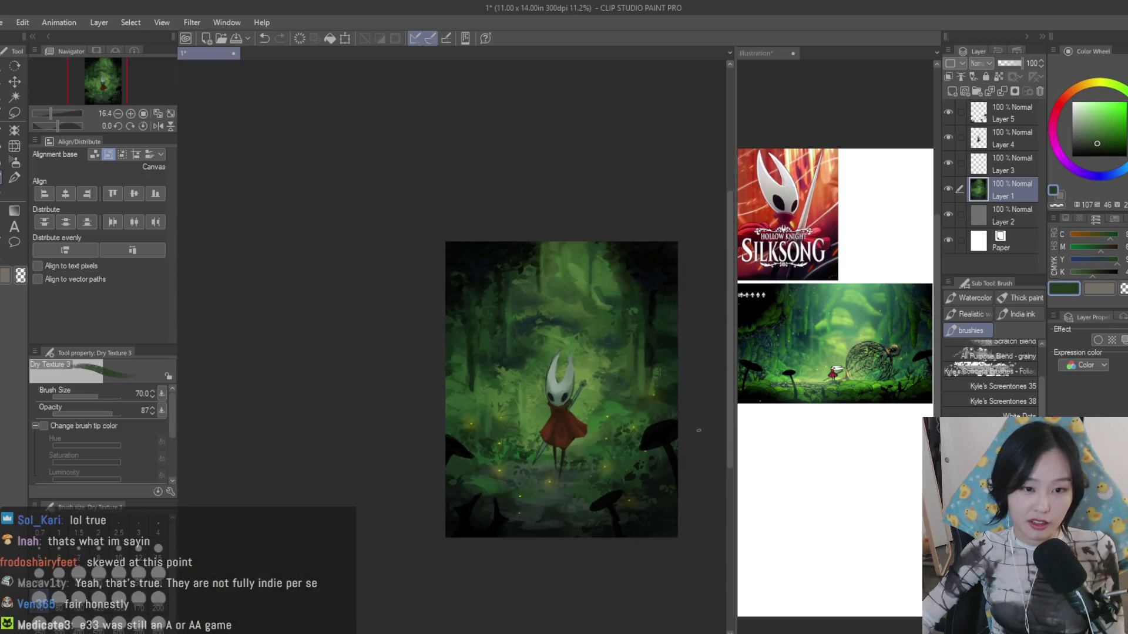
scroll(384, 343, up, 1)
scroll(384, 344, up, 2)
scroll(384, 343, down, 1)
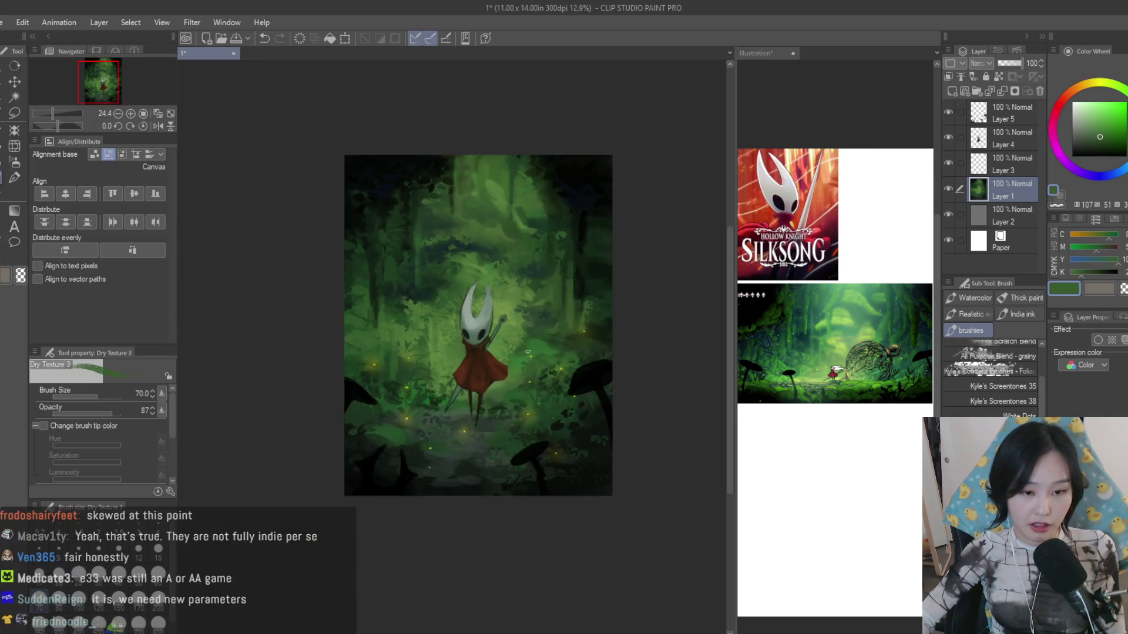
scroll(595, 526, up, 1)
scroll(595, 525, down, 1)
scroll(595, 526, down, 1)
scroll(618, 388, up, 1)
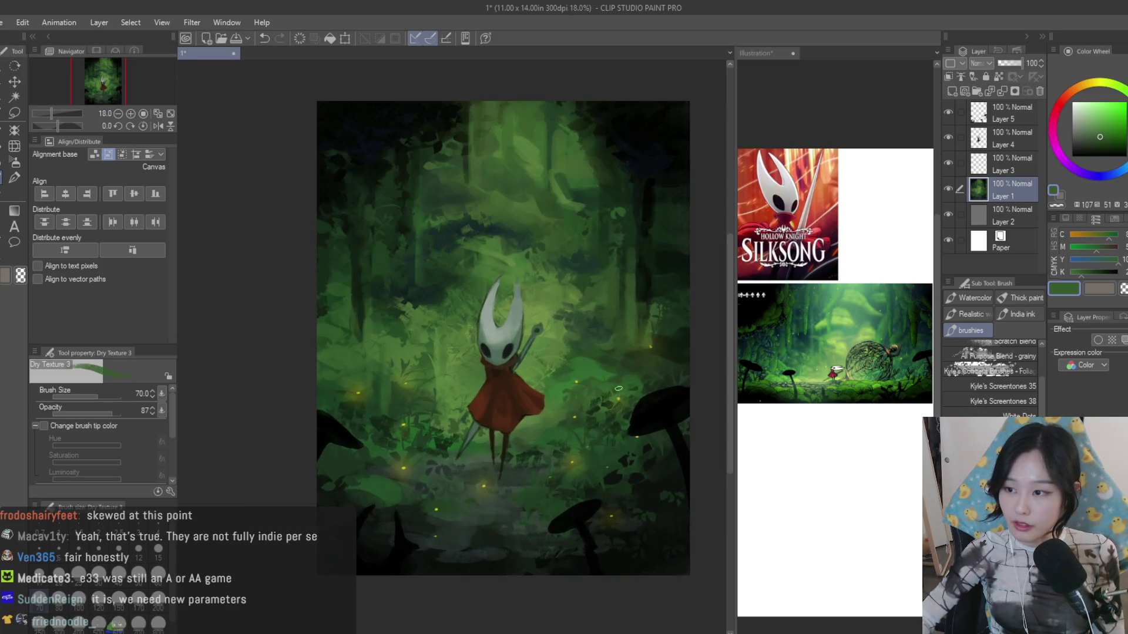
- Toggle a layer's visibility to compare its effect, then choose the Lasso tool
click(949, 161)
click(948, 138)
click(949, 187)
click(950, 187)
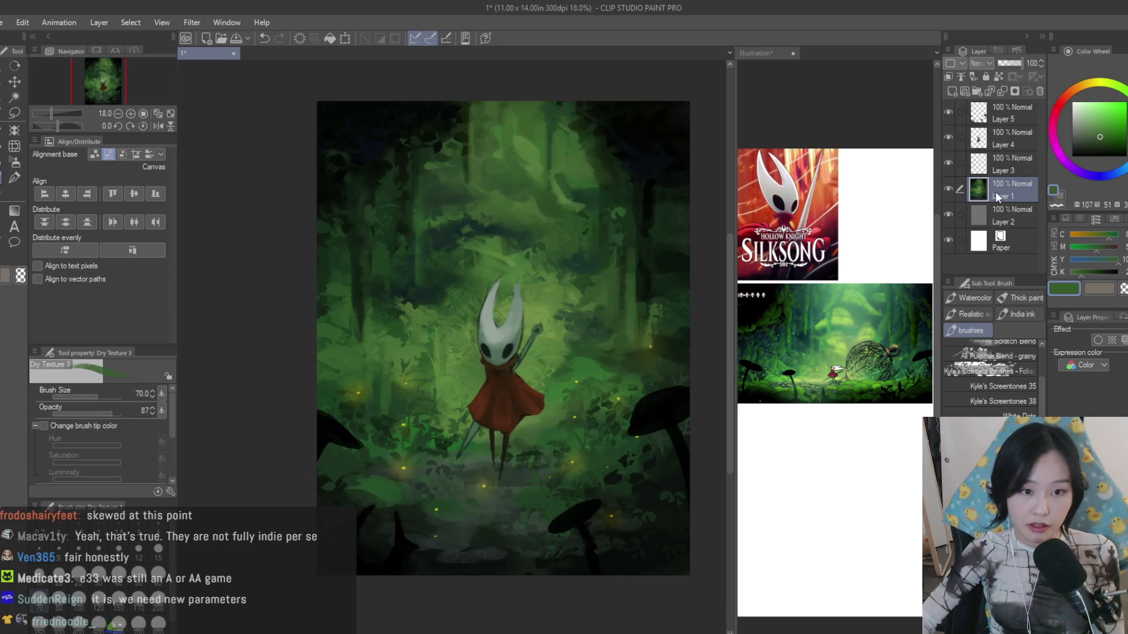
click(15, 112)
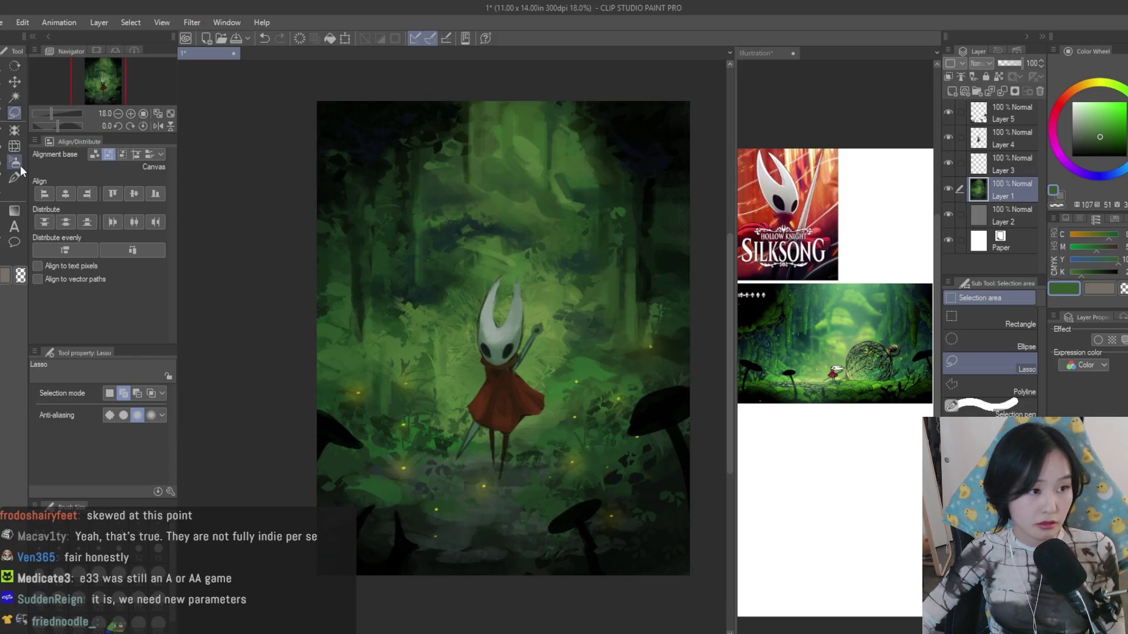
scroll(217, 206, up, 3)
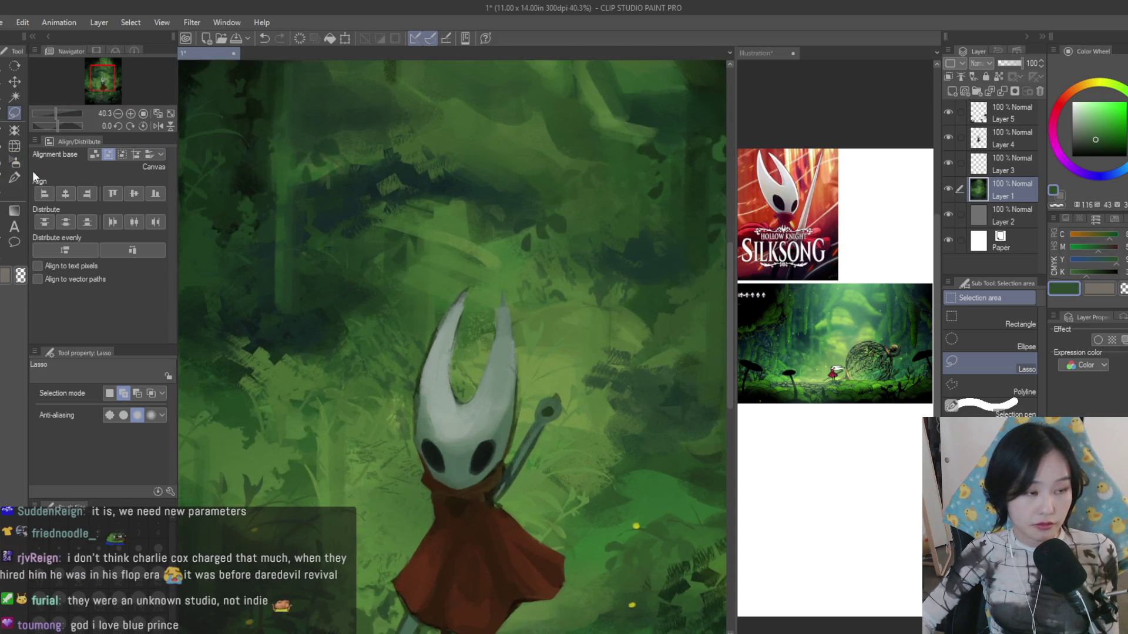
- Switch between textured and ink brushes, resize them and eyedrop a lighter green
key(b)
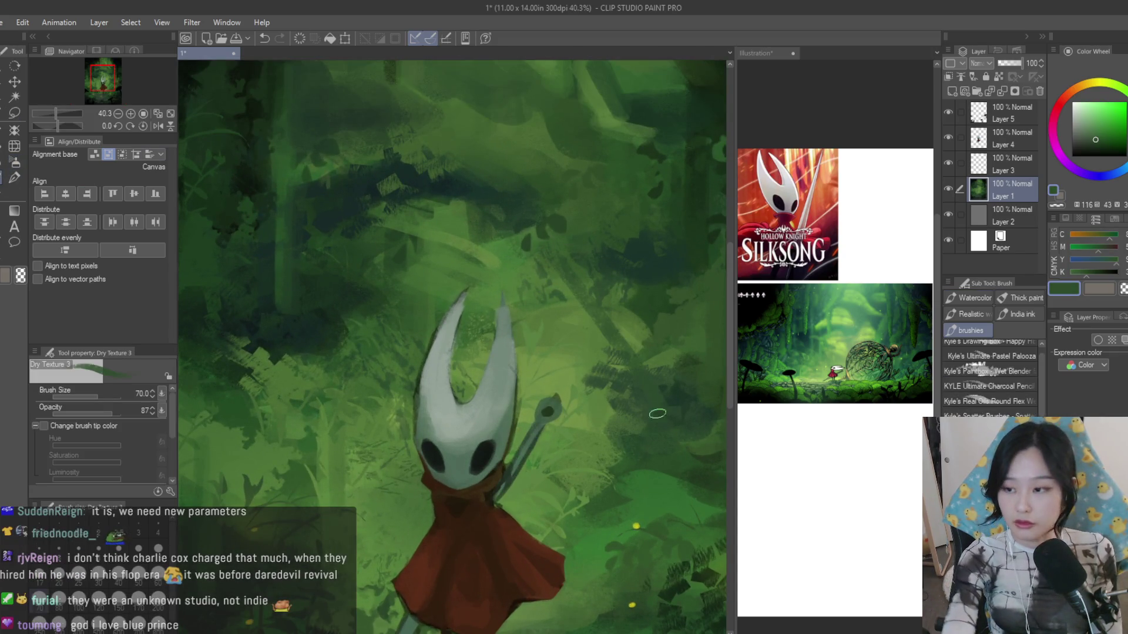
key(bracketright)
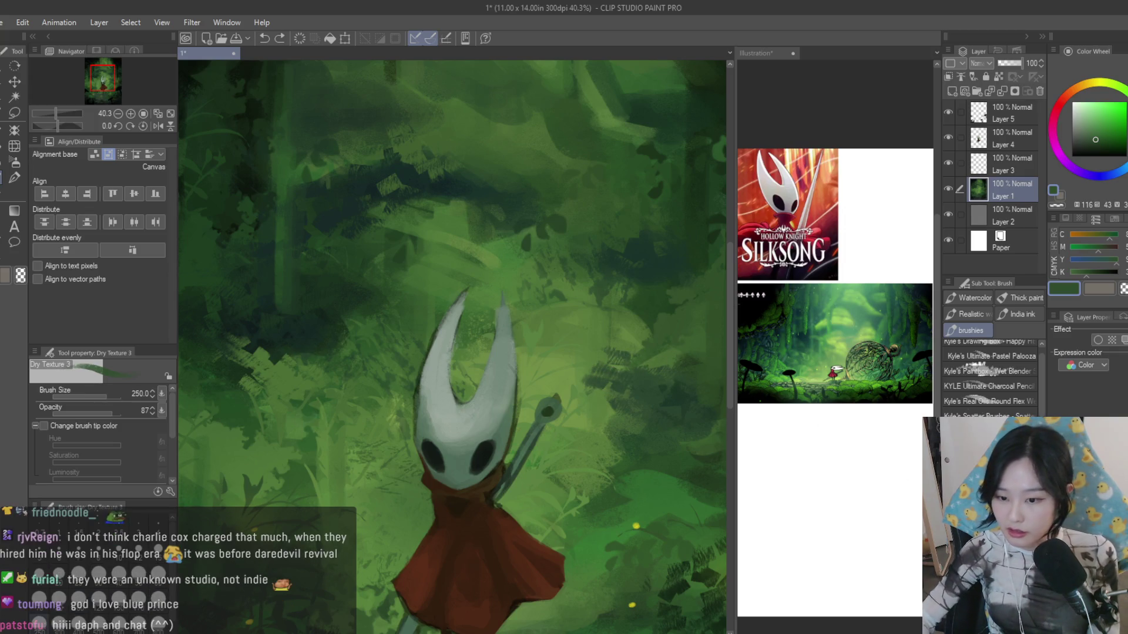
key(b)
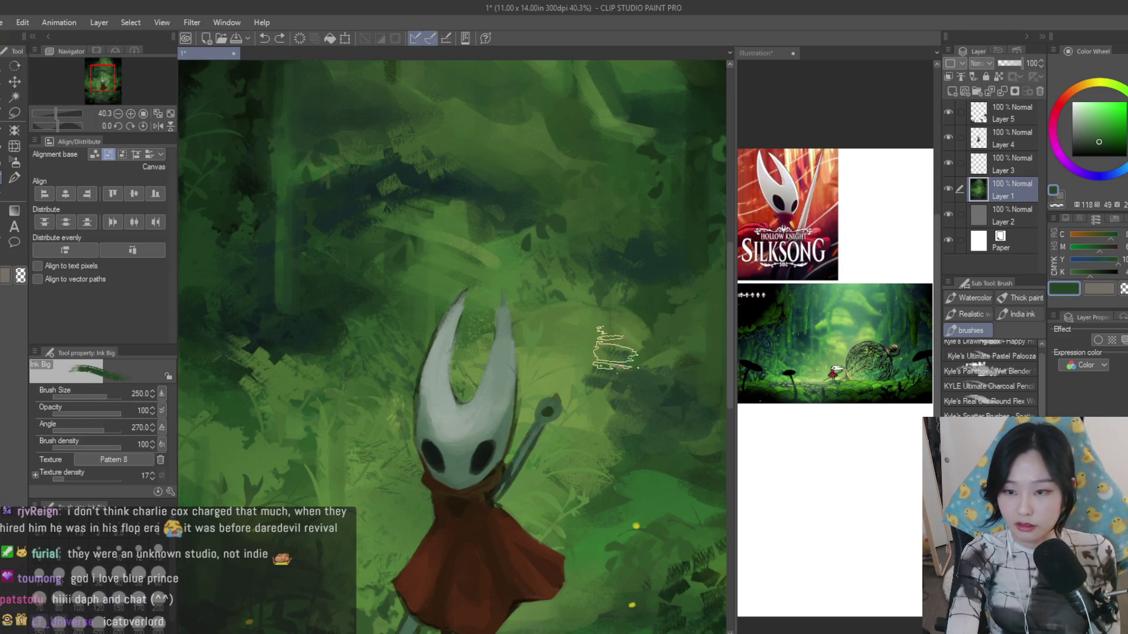
key(bracketright)
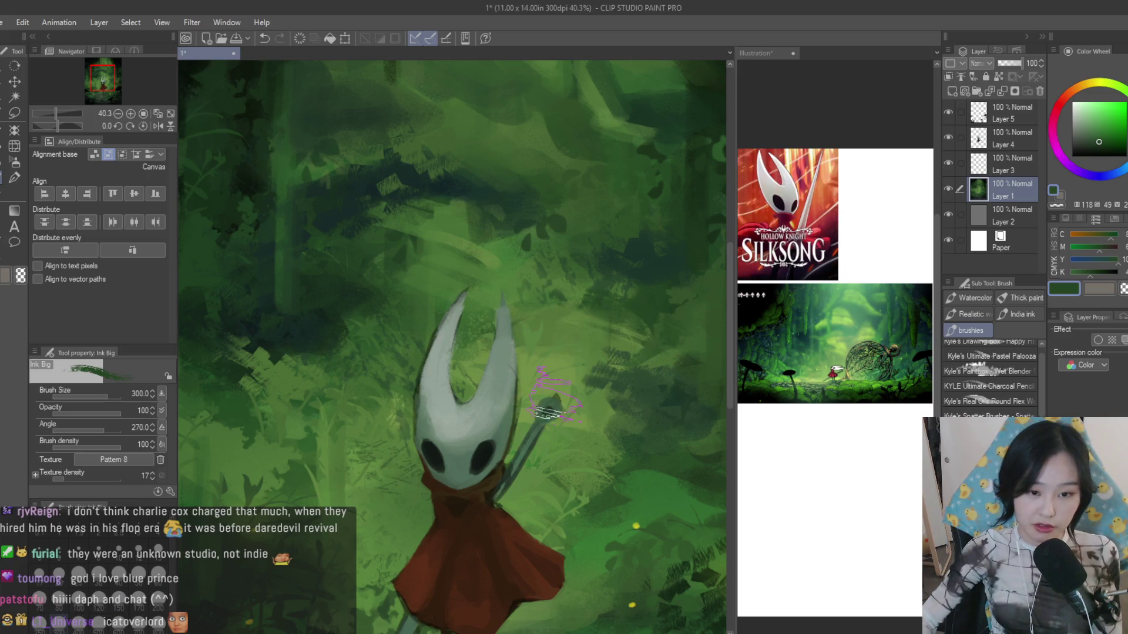
scroll(550, 350, down, 2)
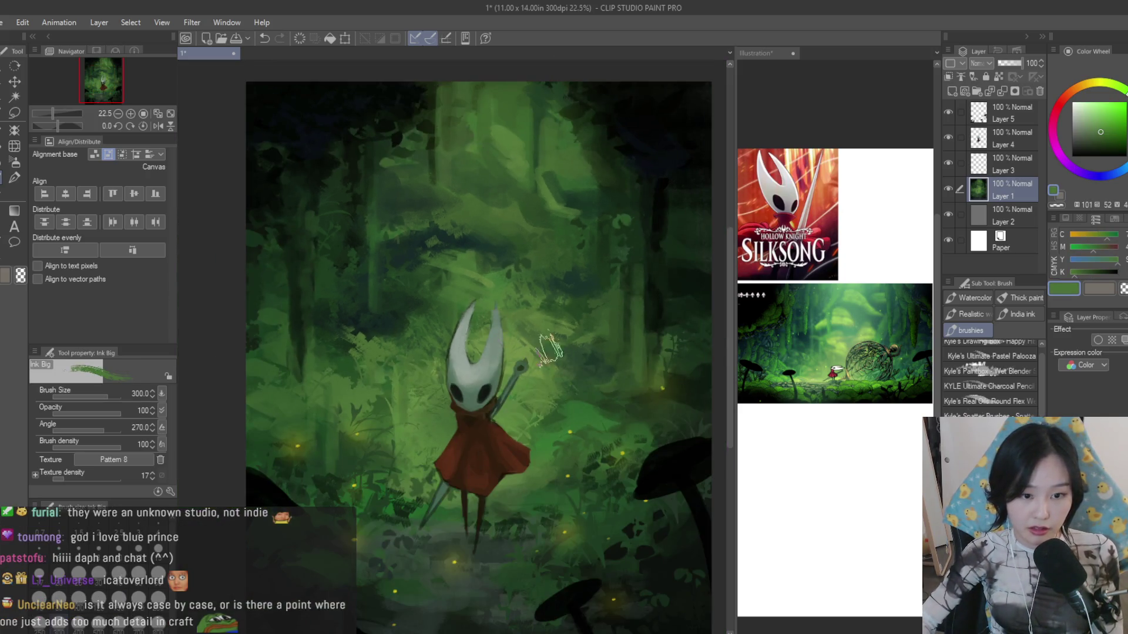
scroll(503, 282, down, 2)
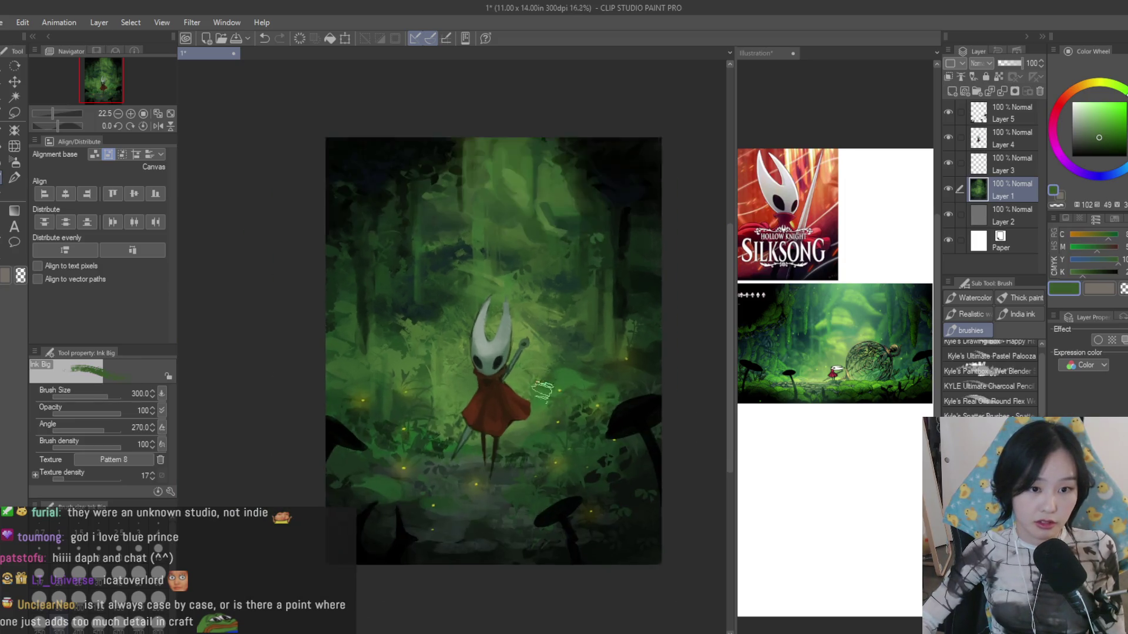
scroll(527, 341, up, 1)
alt+click(517, 310)
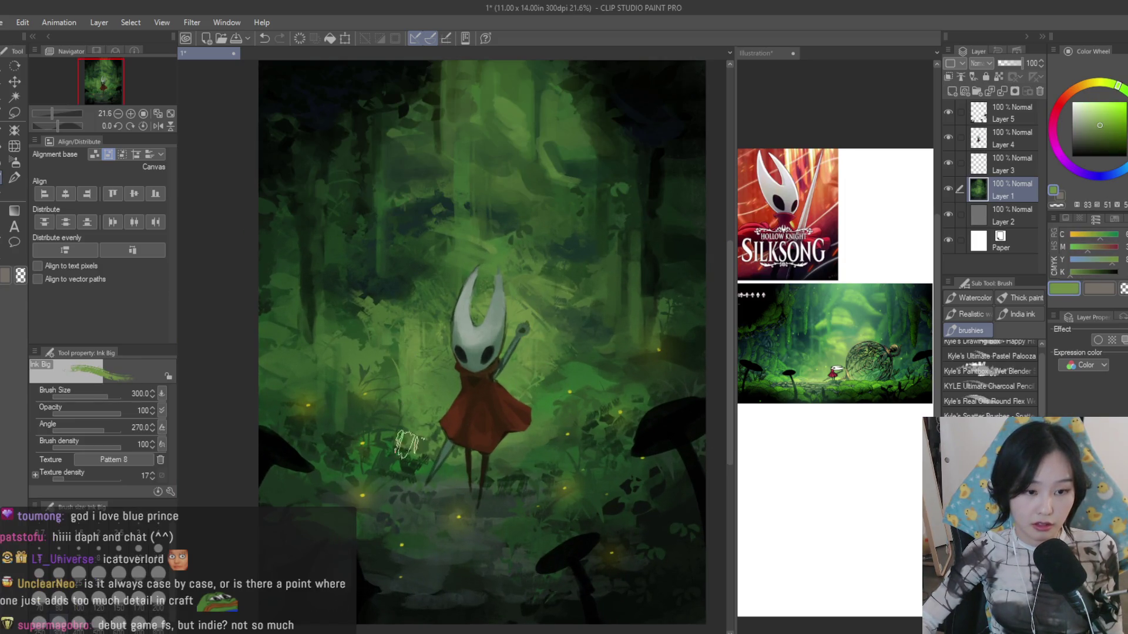
scroll(564, 347, down, 2)
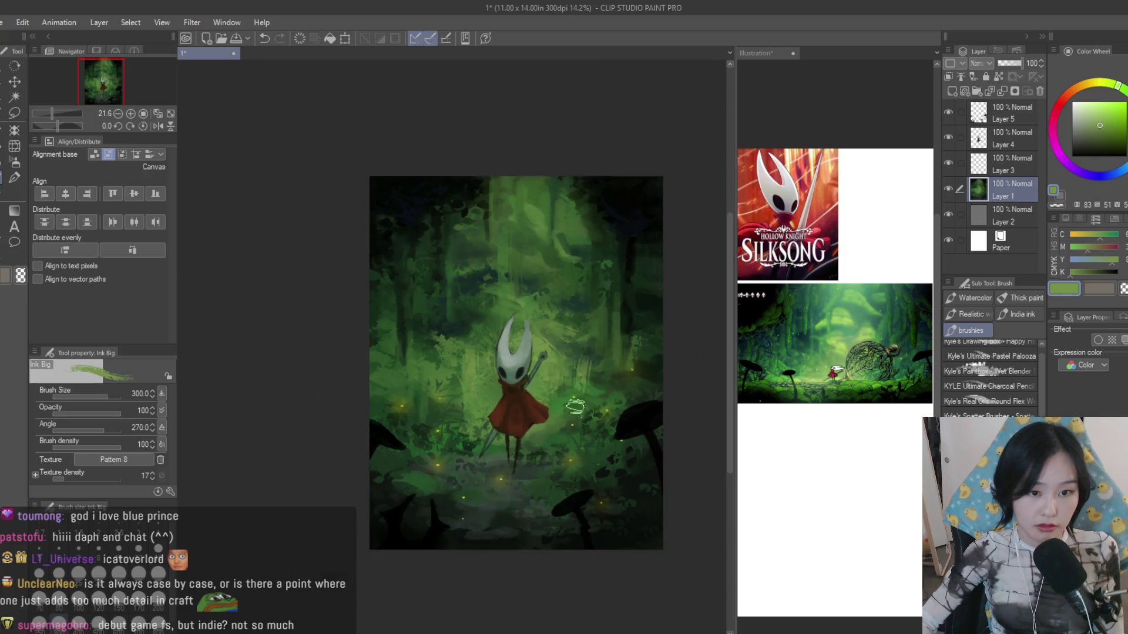
scroll(529, 352, up, 1)
key(bracketleft)
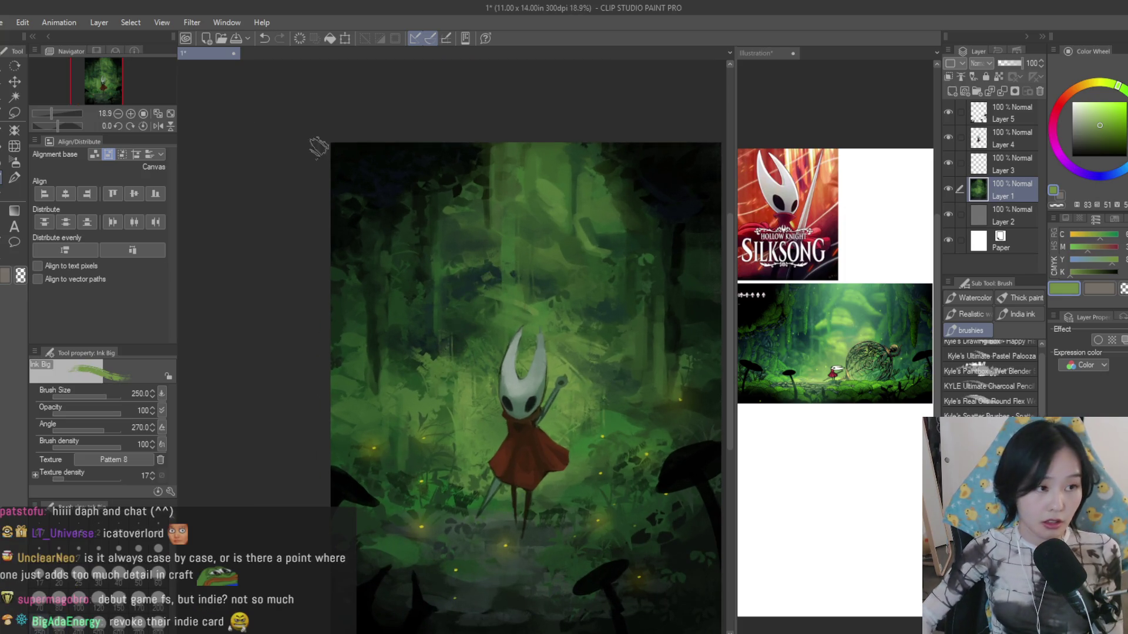
- Lasso a region running from the forest top down around Hornet
key(m)
scroll(526, 388, down, 2)
drag(494, 194, 528, 190)
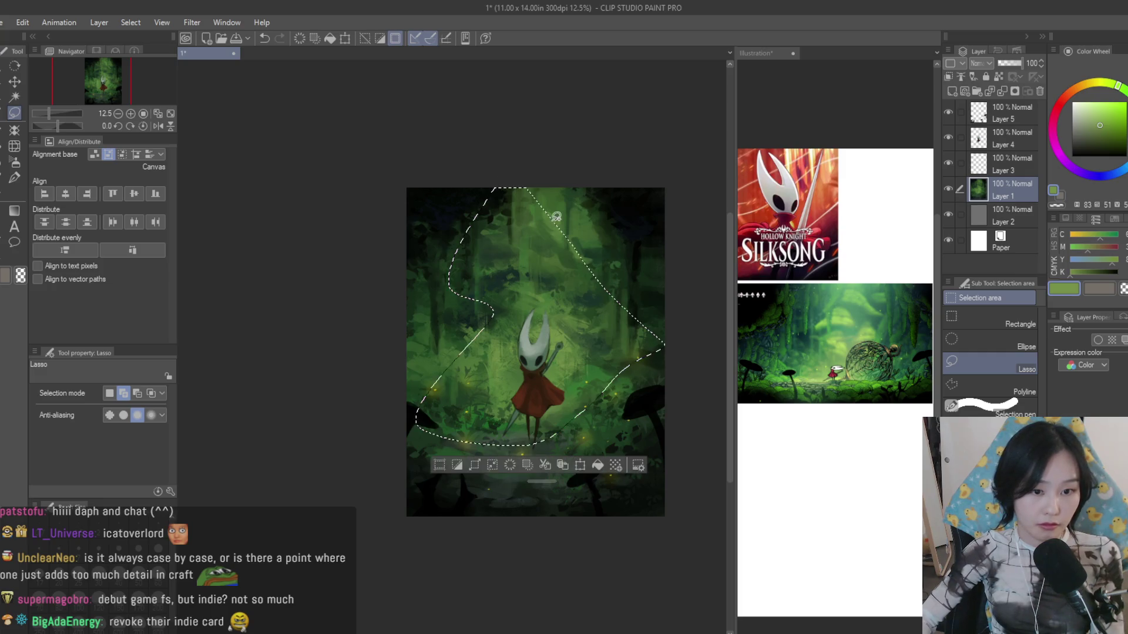
scroll(526, 335, down, 2)
scroll(440, 200, up, 2)
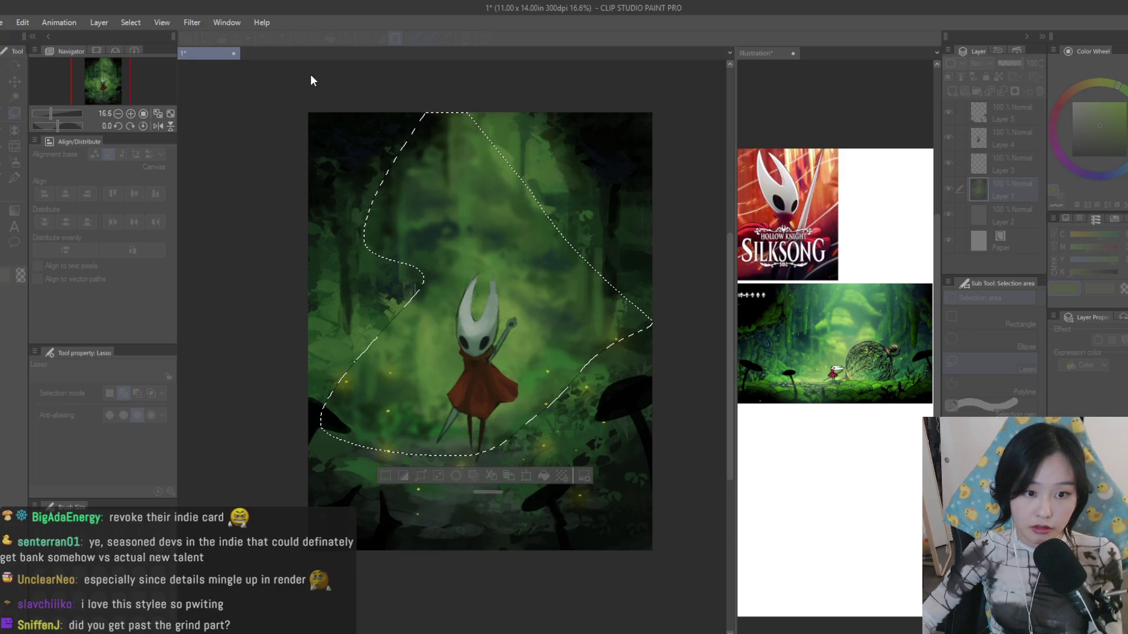
- Confirm the Blur filter on the selection, deselect, then undo the blur and return to the ink brush
key(Return)
key(ctrl+d)
scroll(685, 242, down, 3)
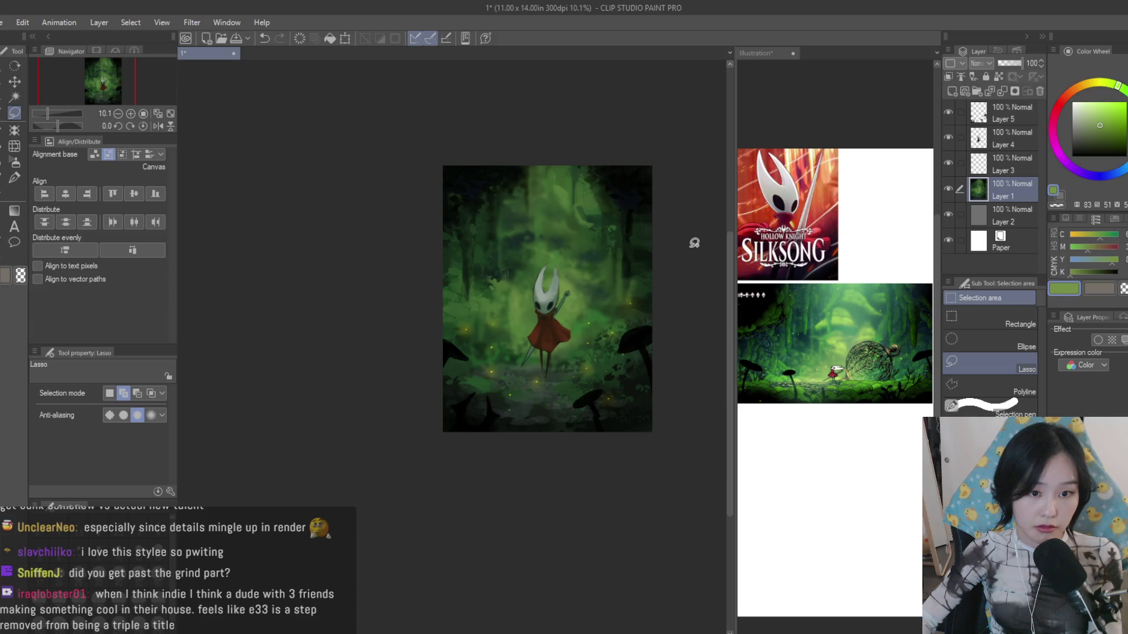
scroll(617, 270, up, 3)
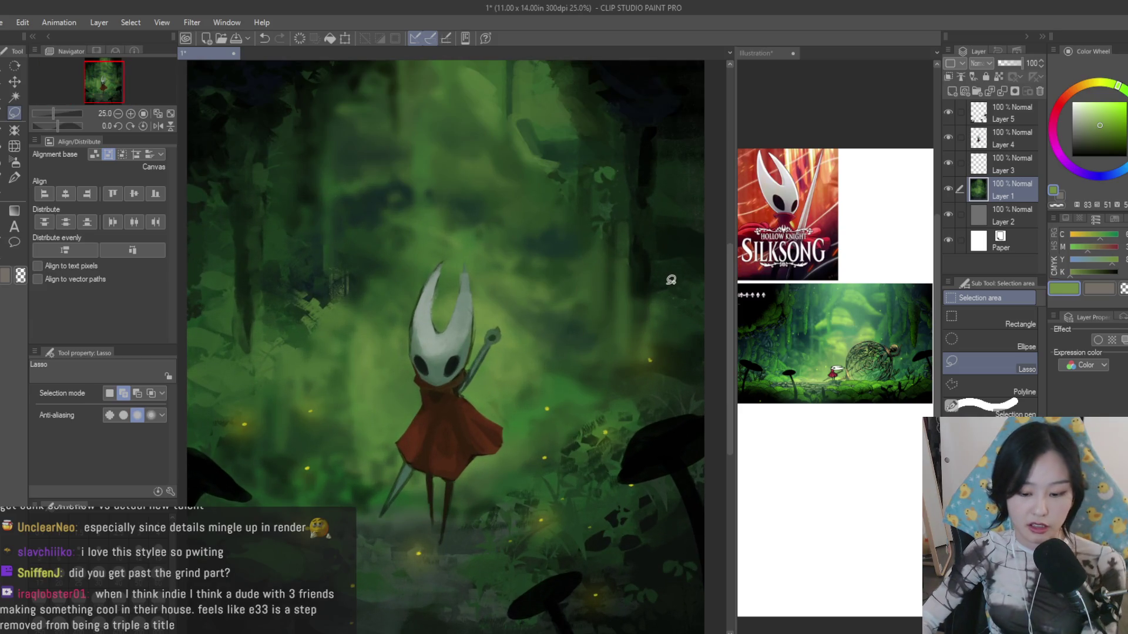
key(ctrl+z)
key(ctrl+z)
scroll(667, 278, down, 2)
scroll(664, 276, up, 2)
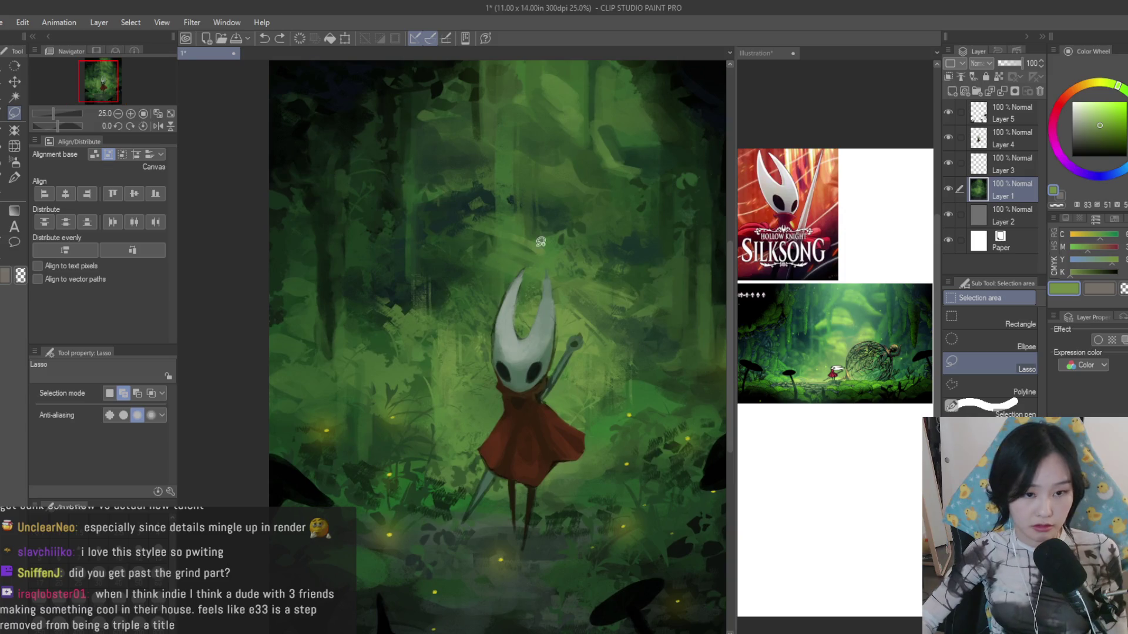
scroll(665, 276, up, 2)
scroll(665, 276, down, 4)
scroll(617, 308, up, 1)
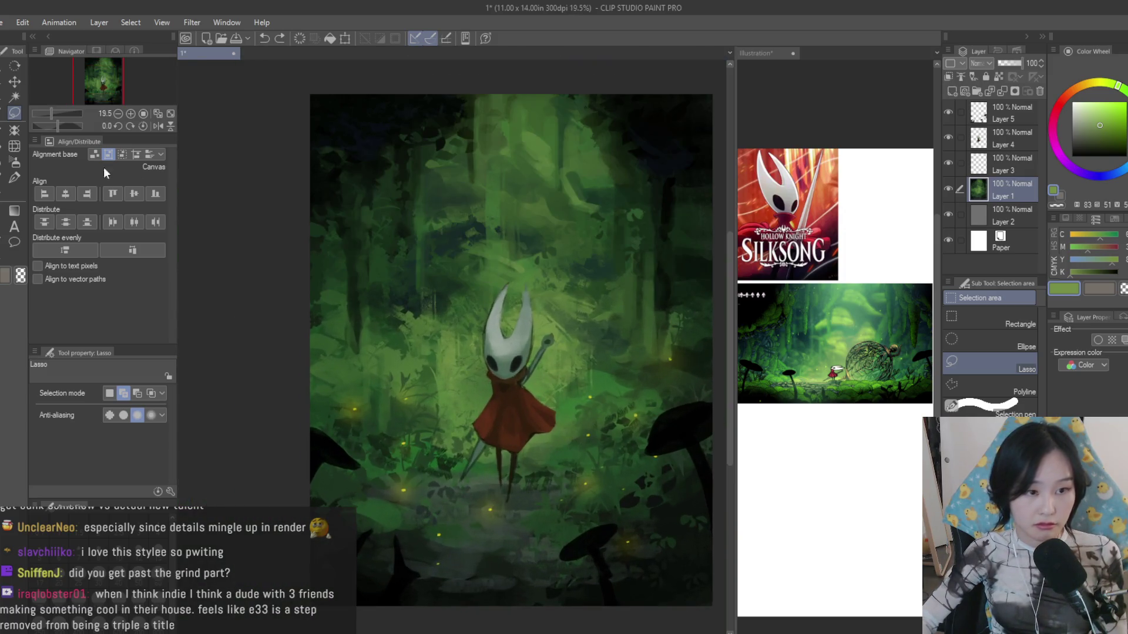
click(6, 178)
- Blur the foliage around Hornet into mist with the Blur sub-tool at intensity about 23, size 700
click(8, 160)
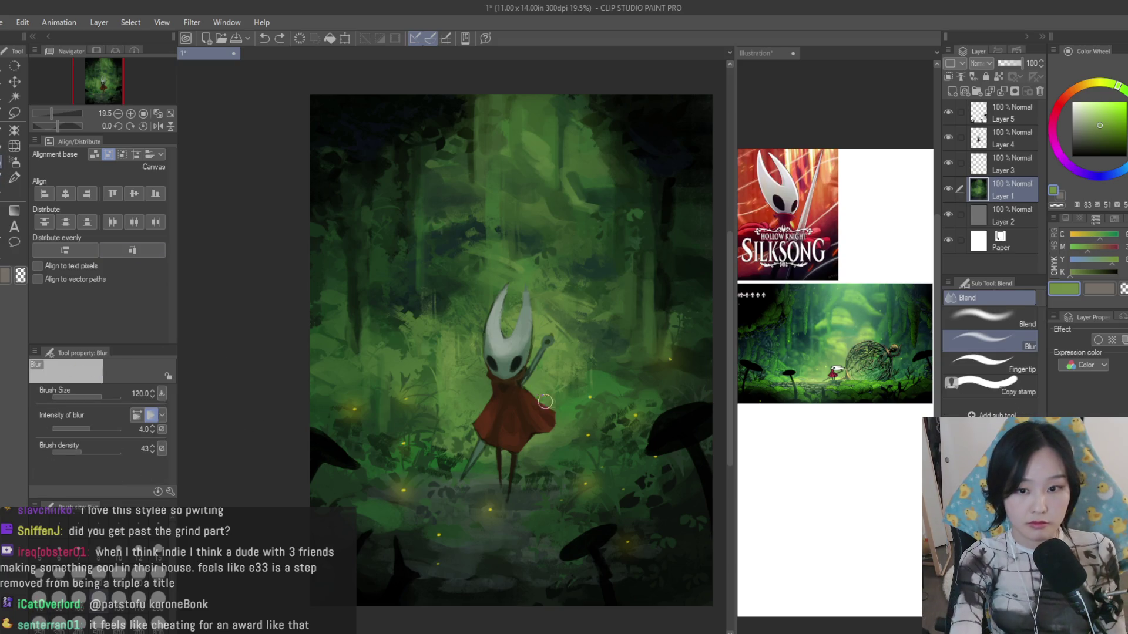
drag(89, 421, 117, 431)
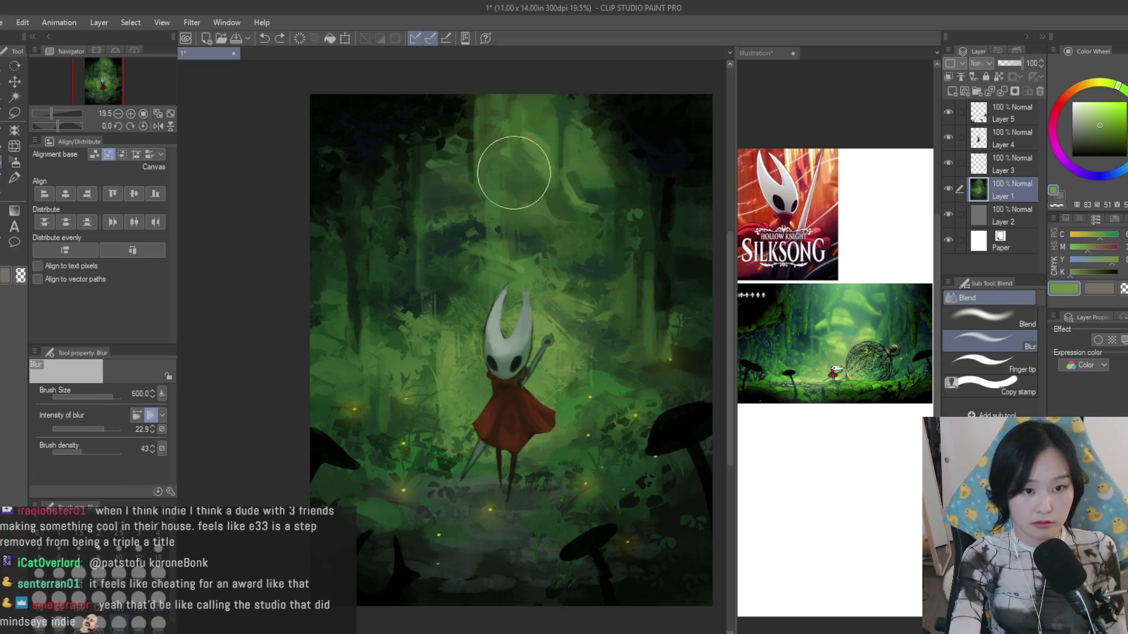
key(bracketright)
mouse_move(524, 235)
mouse_down()
mouse_move(503, 190)
mouse_move(459, 252)
mouse_up()
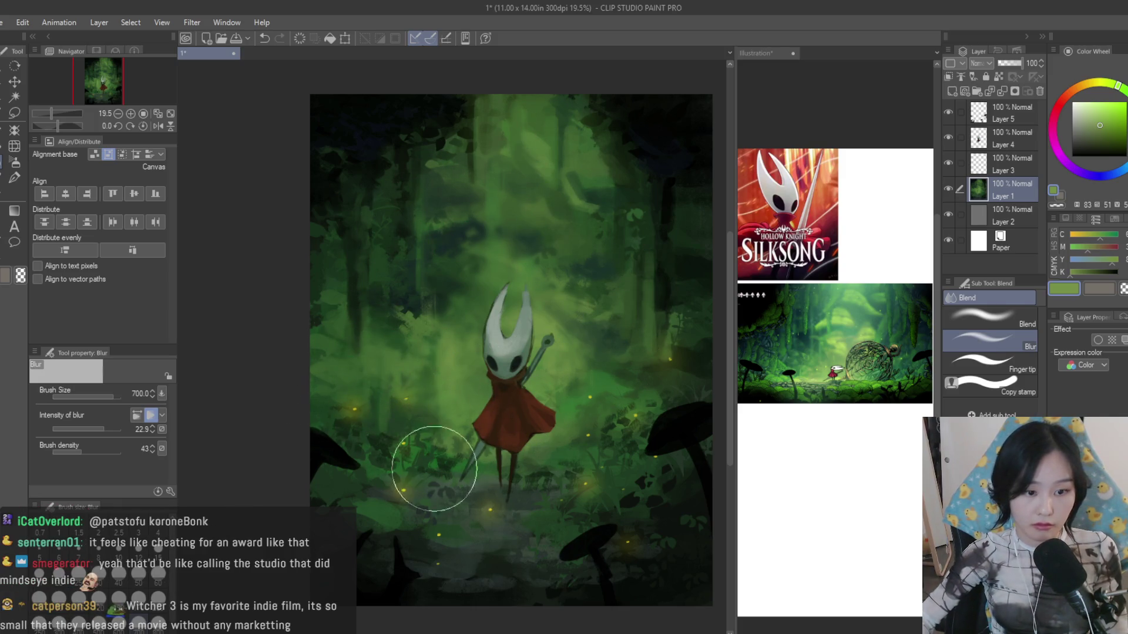
scroll(434, 469, down, 1)
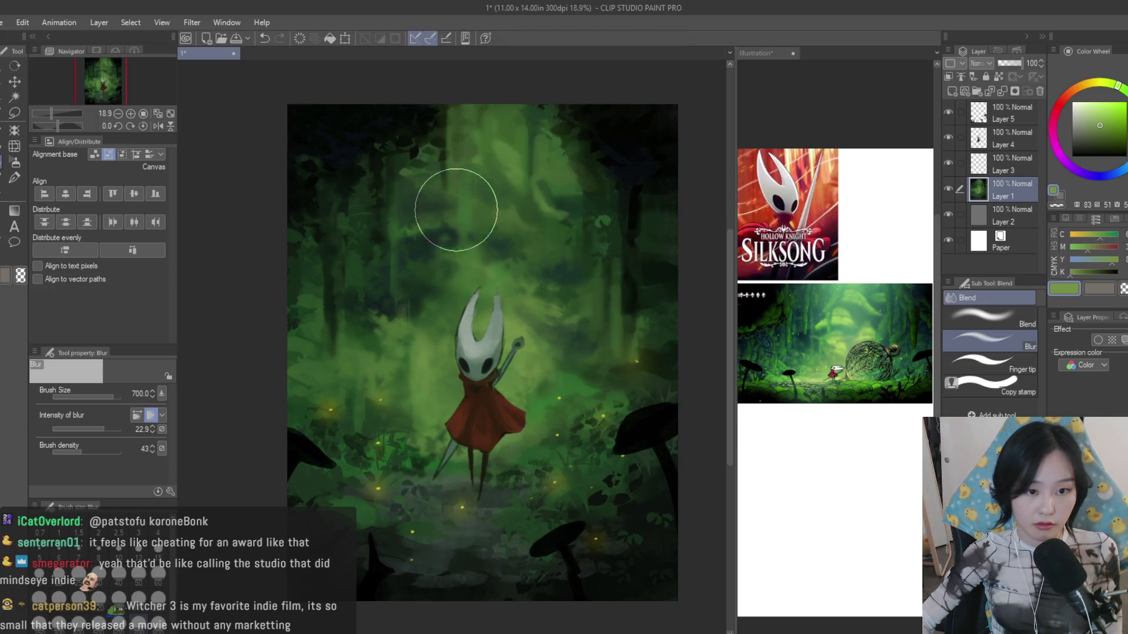
scroll(622, 259, down, 1)
scroll(632, 260, down, 1)
scroll(615, 323, up, 1)
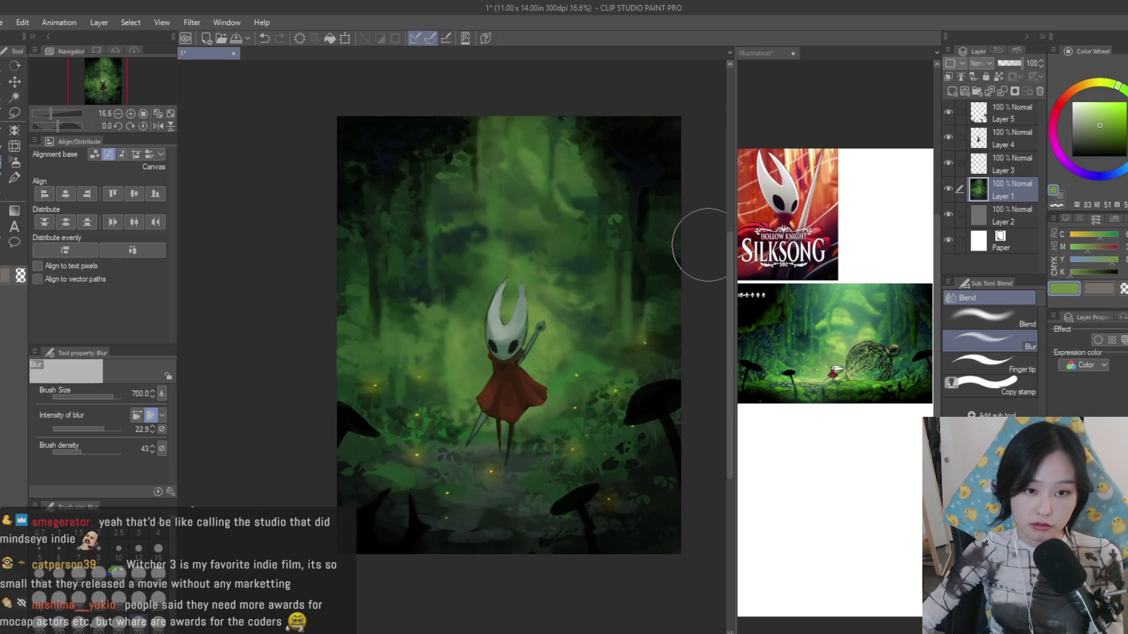
- Toggle visibility of the firefly glow and other layers to compare, selecting Layer 4
click(949, 164)
click(949, 139)
click(950, 140)
click(950, 119)
click(951, 119)
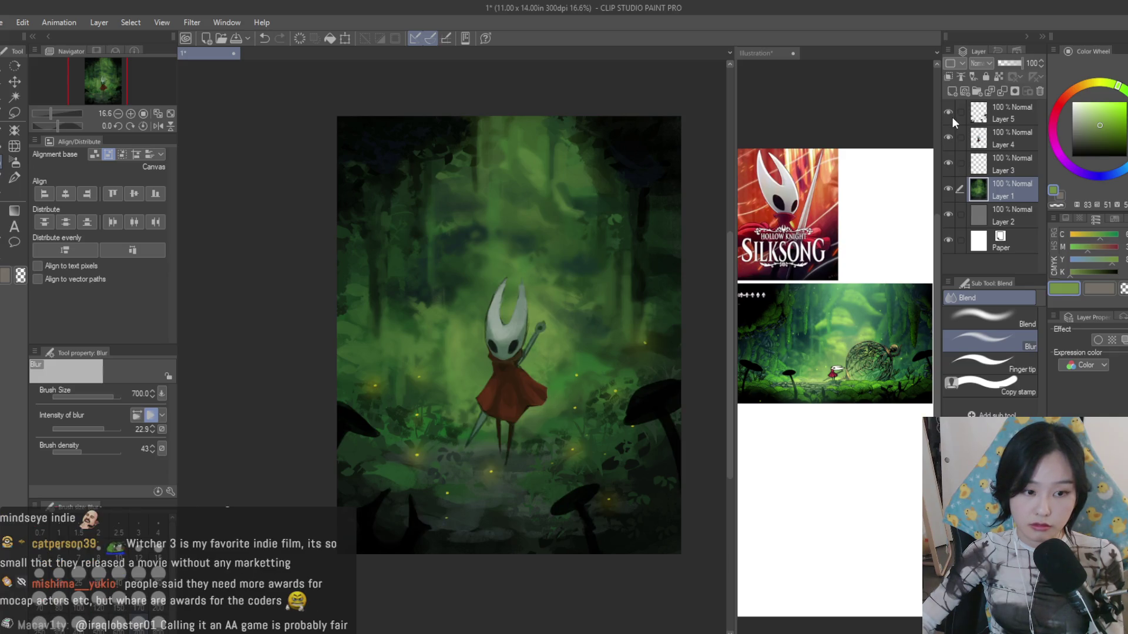
click(992, 130)
click(953, 116)
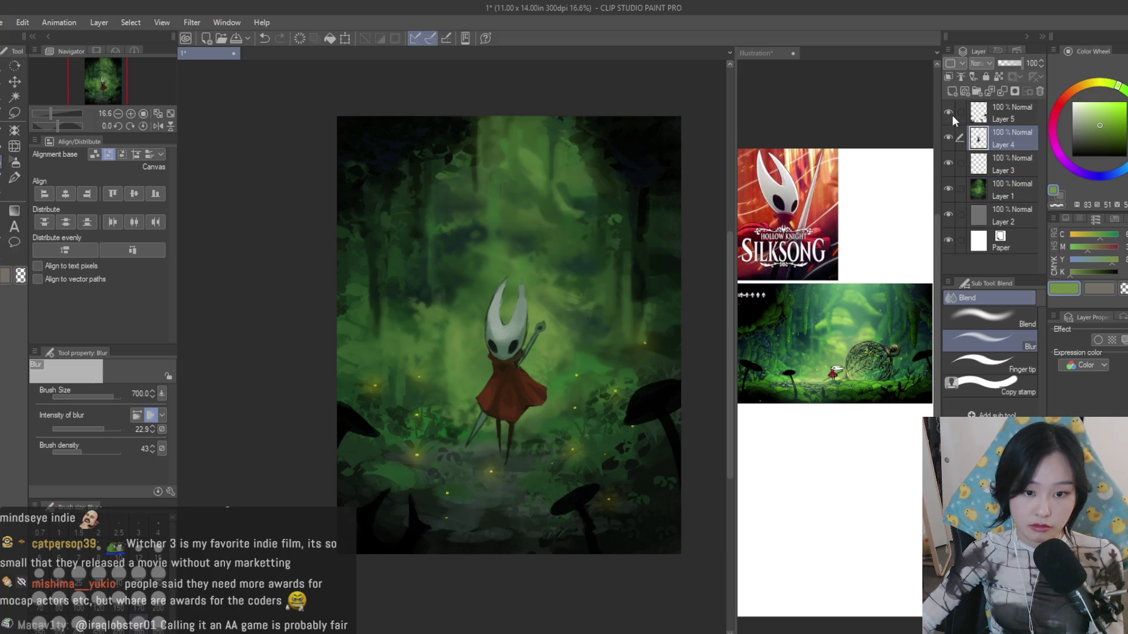
- Select Layer 5 and the remaining painting layers and merge them into one layer
click(1000, 116)
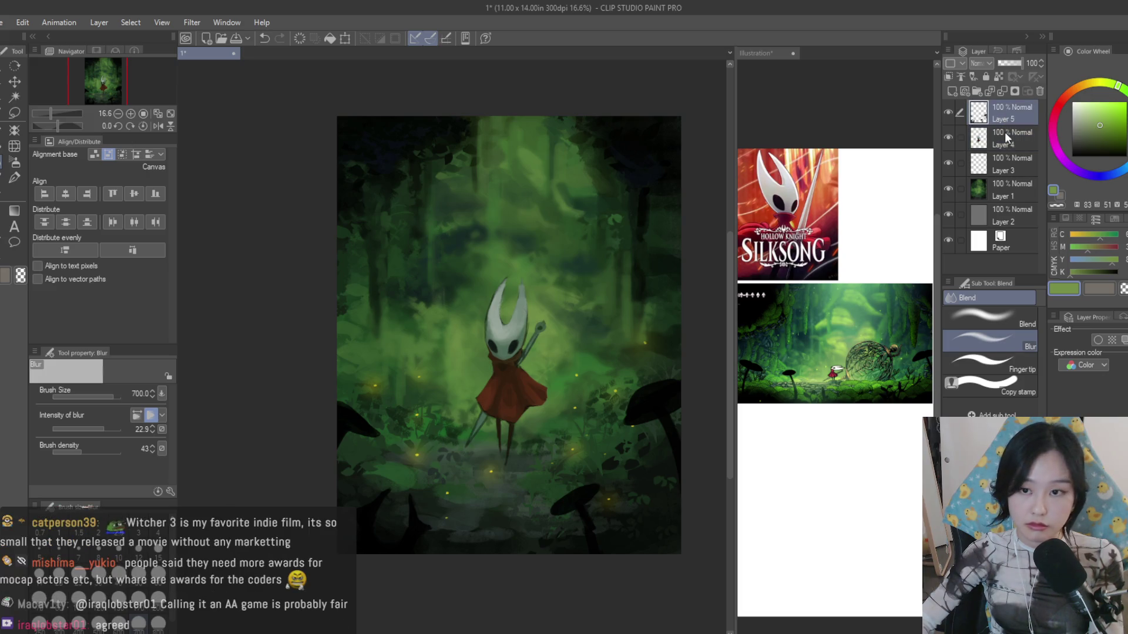
shift+click(1028, 199)
key(ctrl+shift+e)
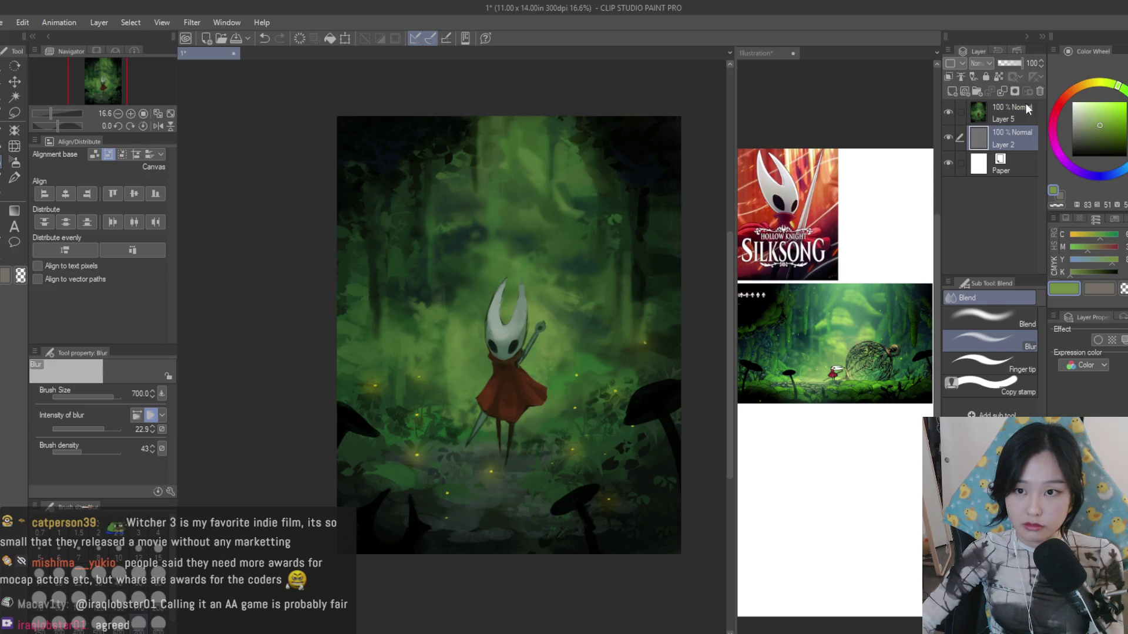
key(b)
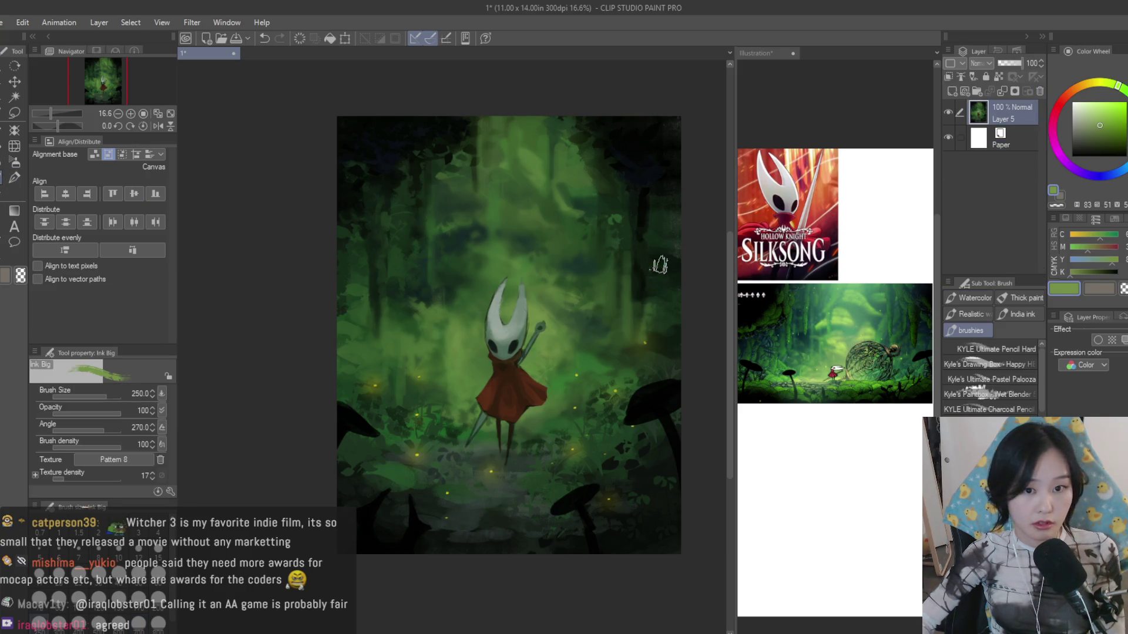
double_click(1003, 114)
text(Layer 2)
- Name the merged layer 'Layer 2' and try the Foliage Leaves, Grass and Ground brushes, settling on Grass 3
key(Return)
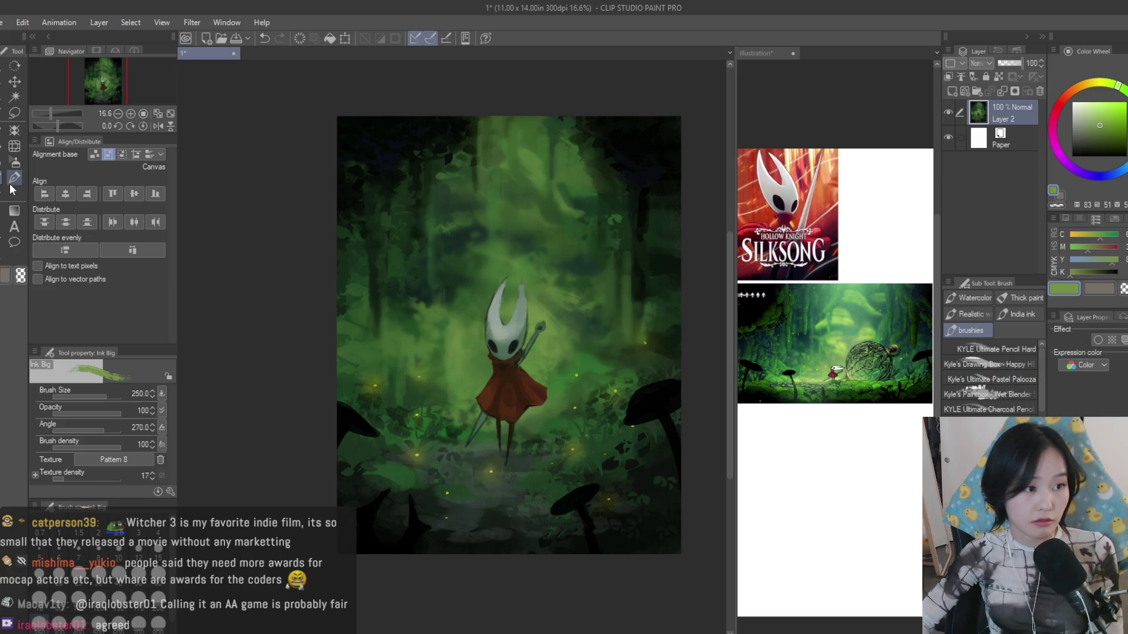
scroll(656, 351, up, 1)
key(bracketleft)
key(bracketleft)
key(bracketleft)
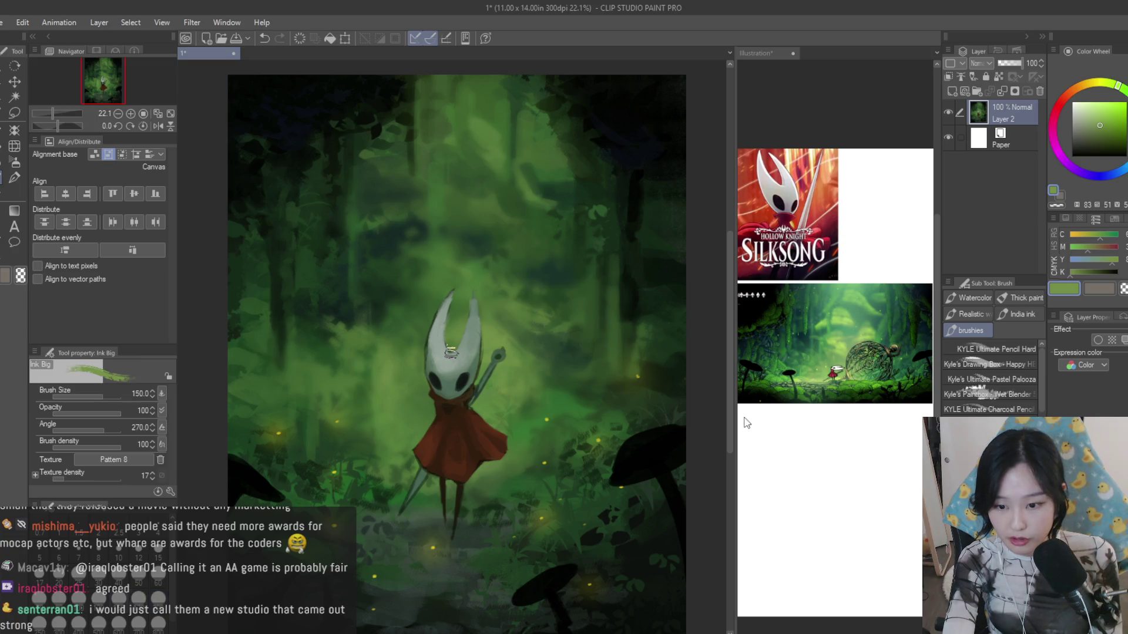
scroll(987, 375, down, 2)
scroll(987, 374, down, 3)
scroll(987, 375, down, 3)
scroll(987, 374, down, 3)
click(987, 376)
scroll(986, 377, up, 2)
click(962, 407)
scroll(642, 335, up, 1)
scroll(643, 335, up, 1)
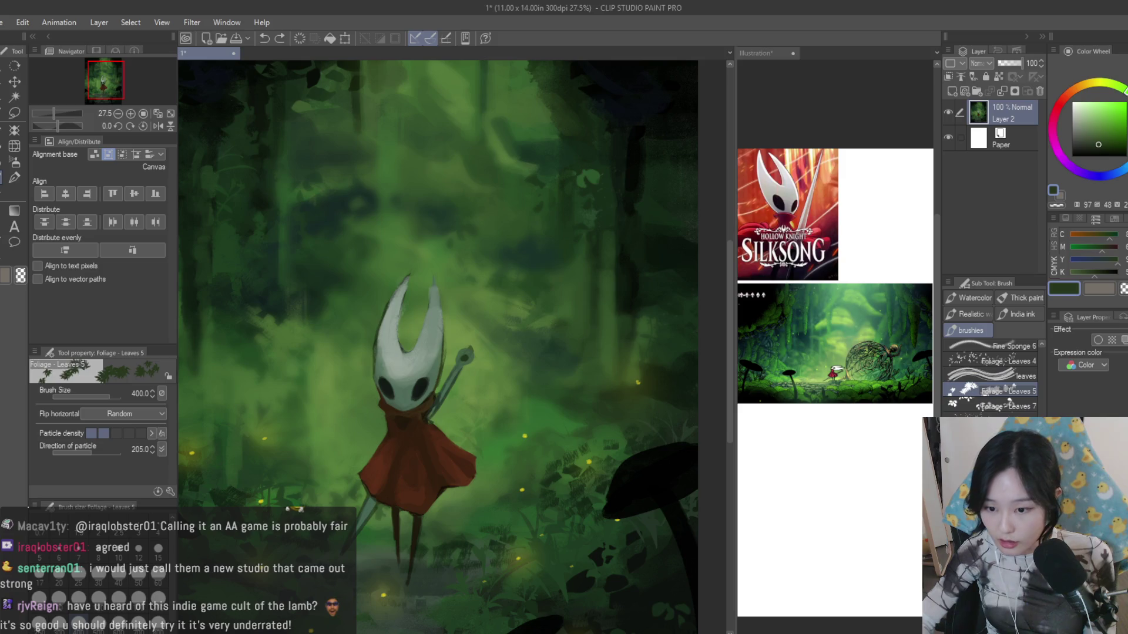
click(987, 436)
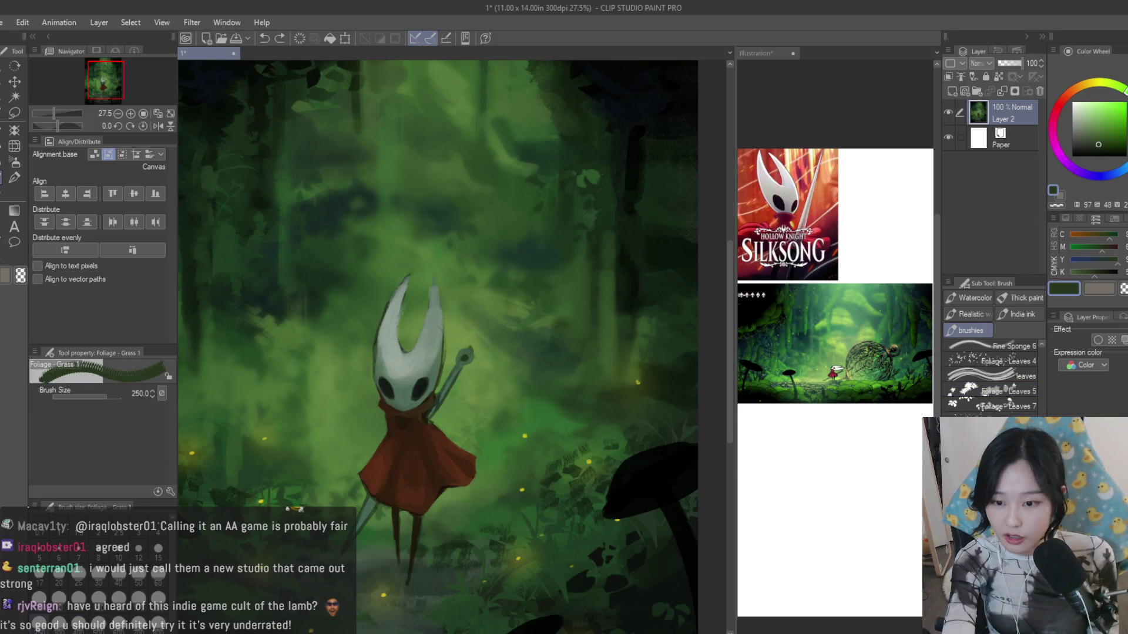
click(987, 451)
click(985, 433)
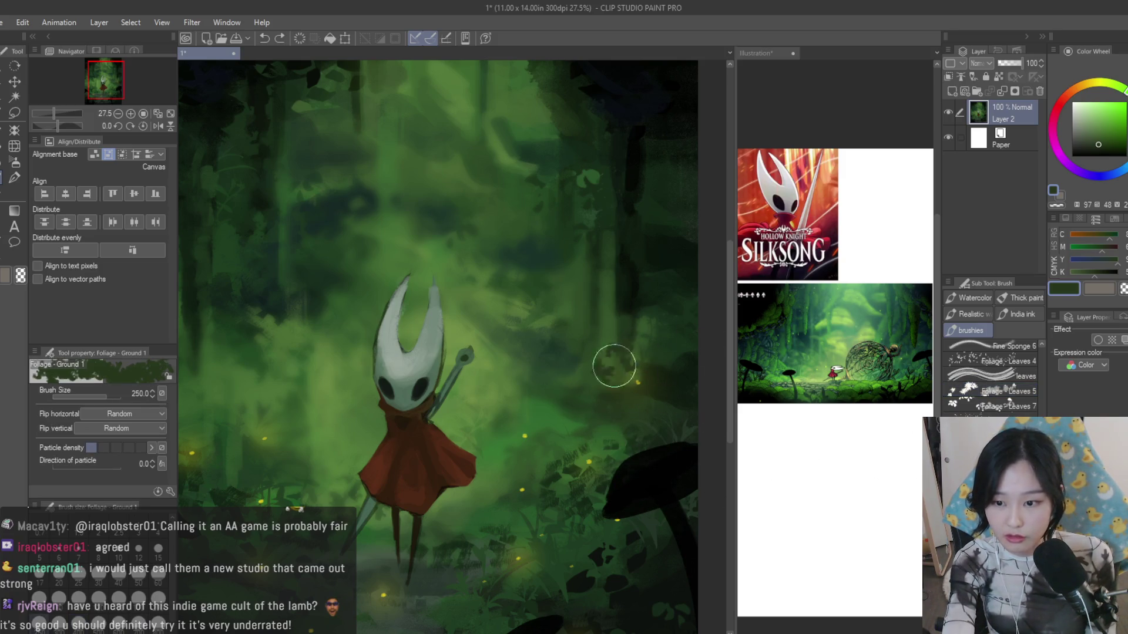
click(987, 435)
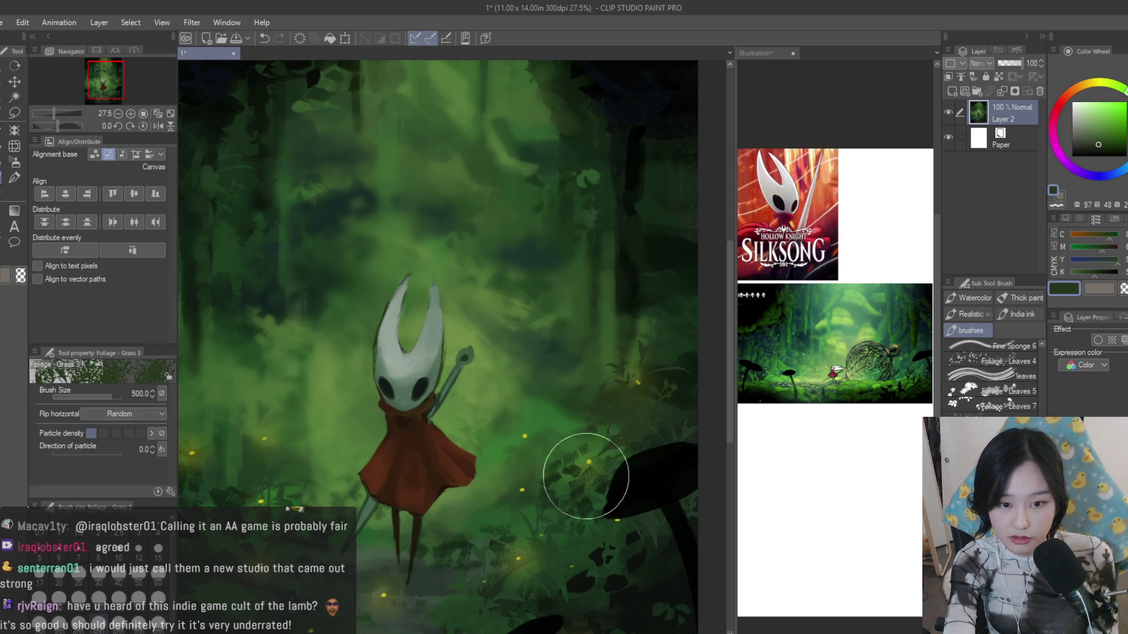
scroll(612, 321, up, 1)
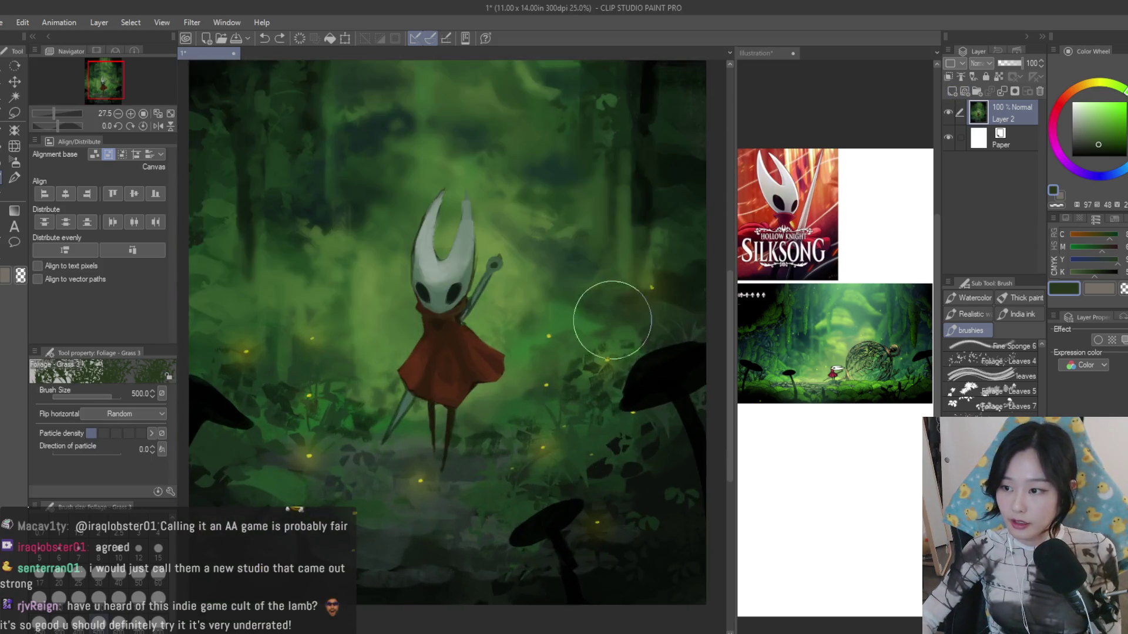
scroll(623, 335, up, 1)
- Paint tall dark foliage right of Hornet, then grass left of her on a new 41%-opacity layer
alt+click(661, 351)
drag(661, 351, 585, 429)
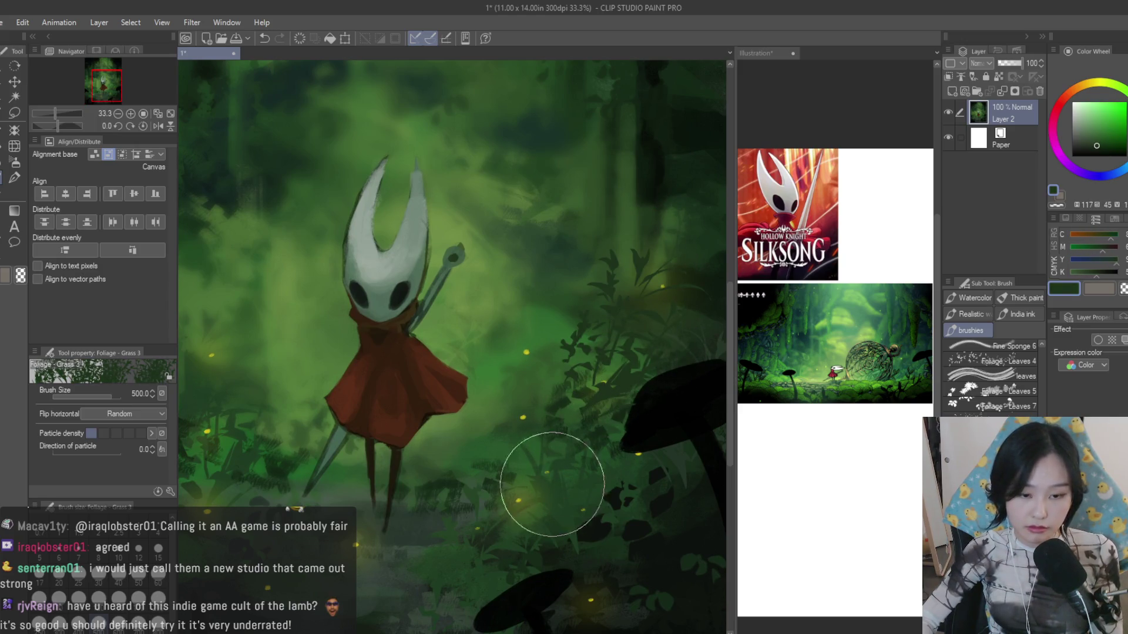
scroll(644, 518, down, 1)
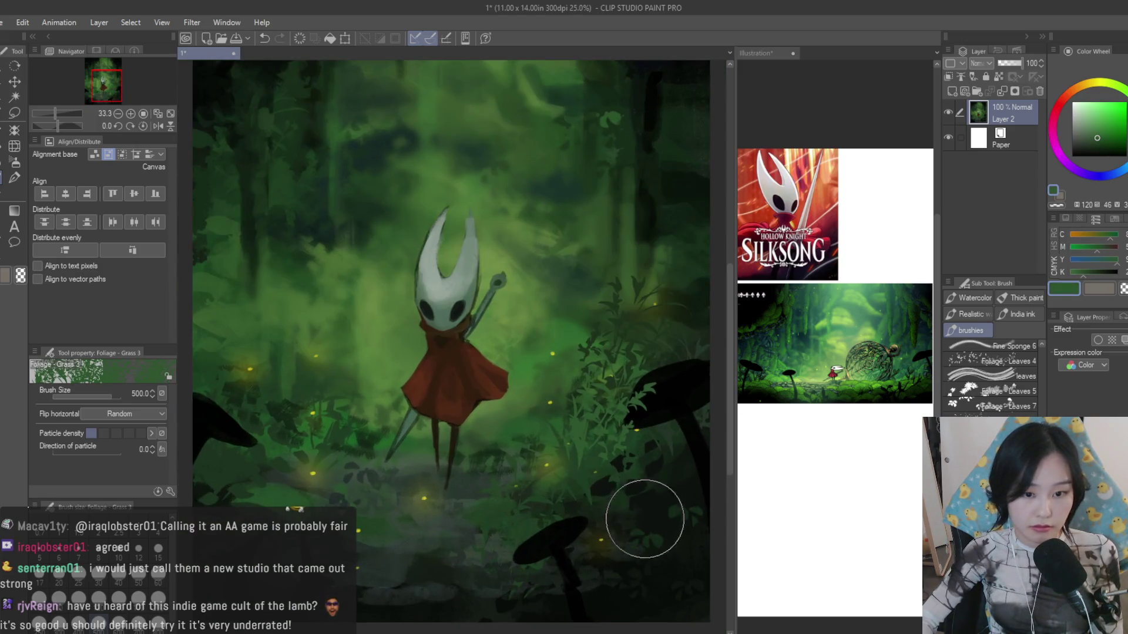
key(ctrl+shift+n)
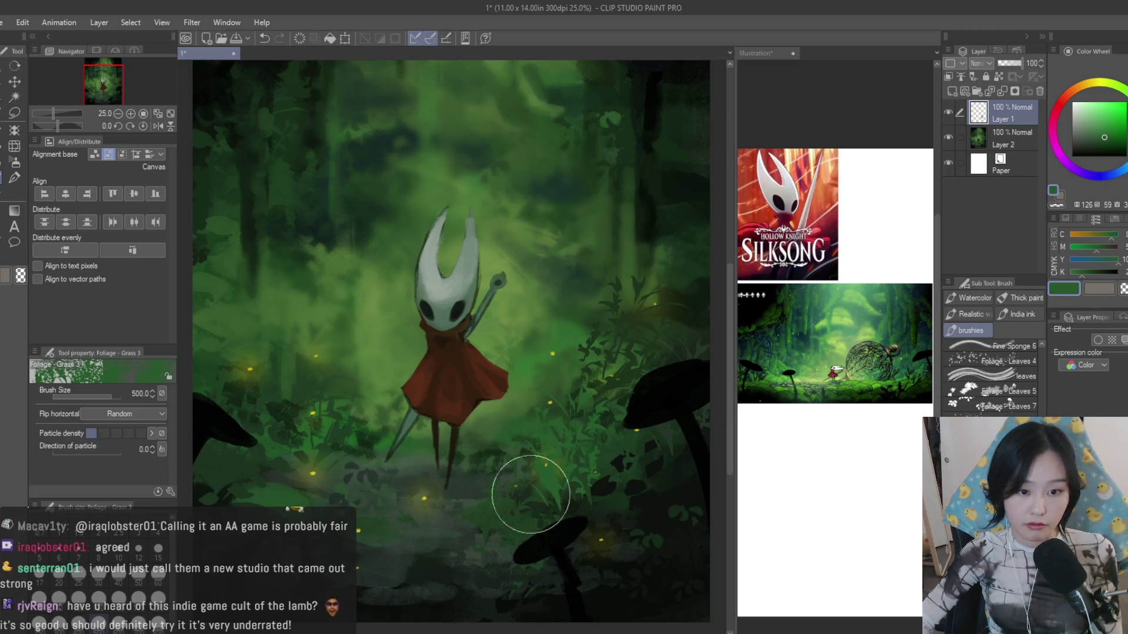
drag(298, 415, 353, 415)
alt+click(353, 450)
alt+click(401, 453)
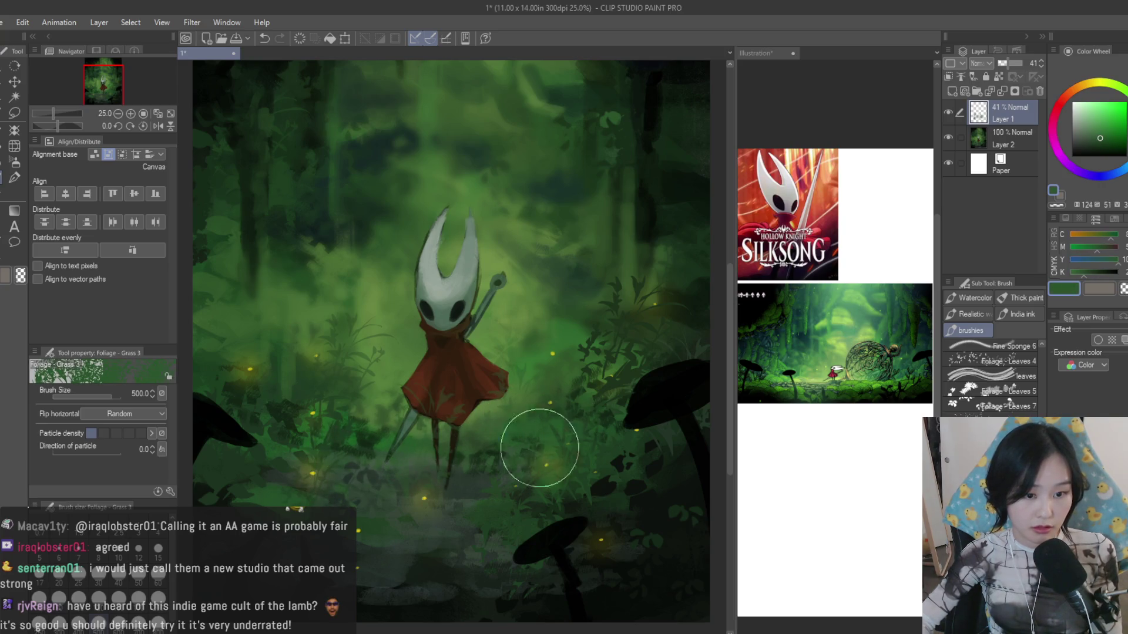
key(e)
scroll(451, 406, up, 1)
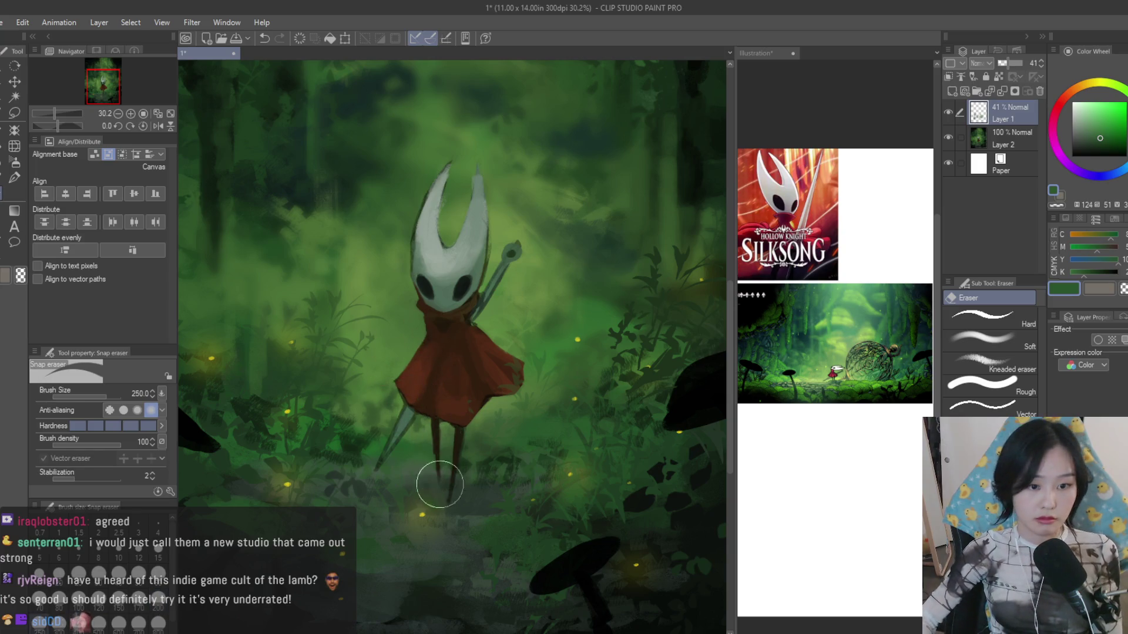
scroll(477, 532, down, 1)
scroll(478, 531, down, 1)
scroll(415, 554, up, 1)
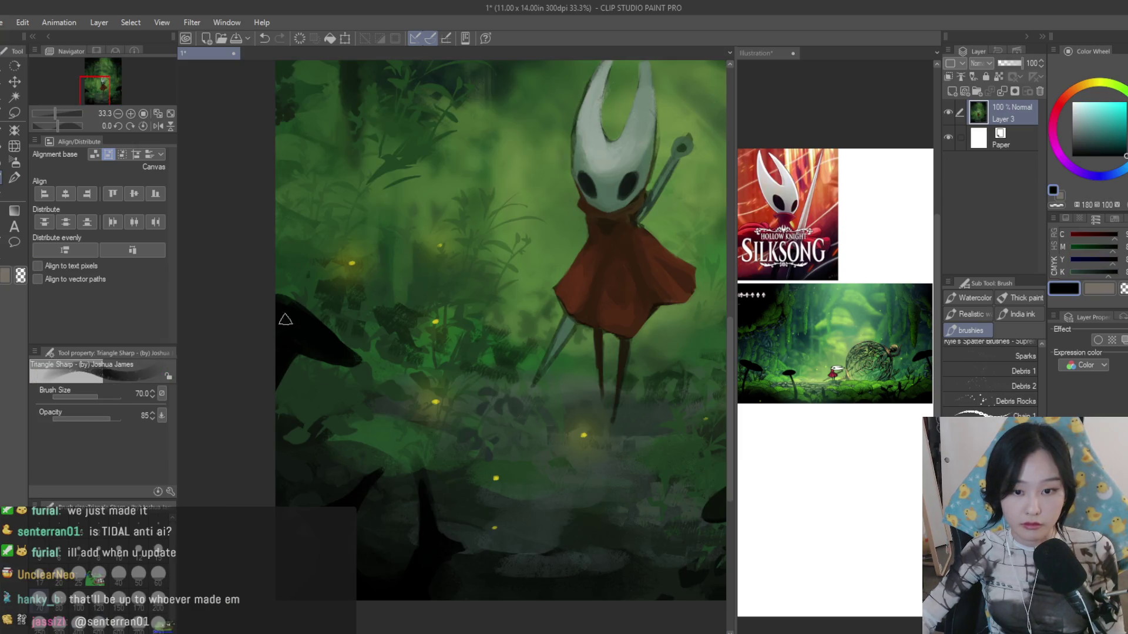
scroll(337, 337, down, 2)
scroll(448, 492, up, 1)
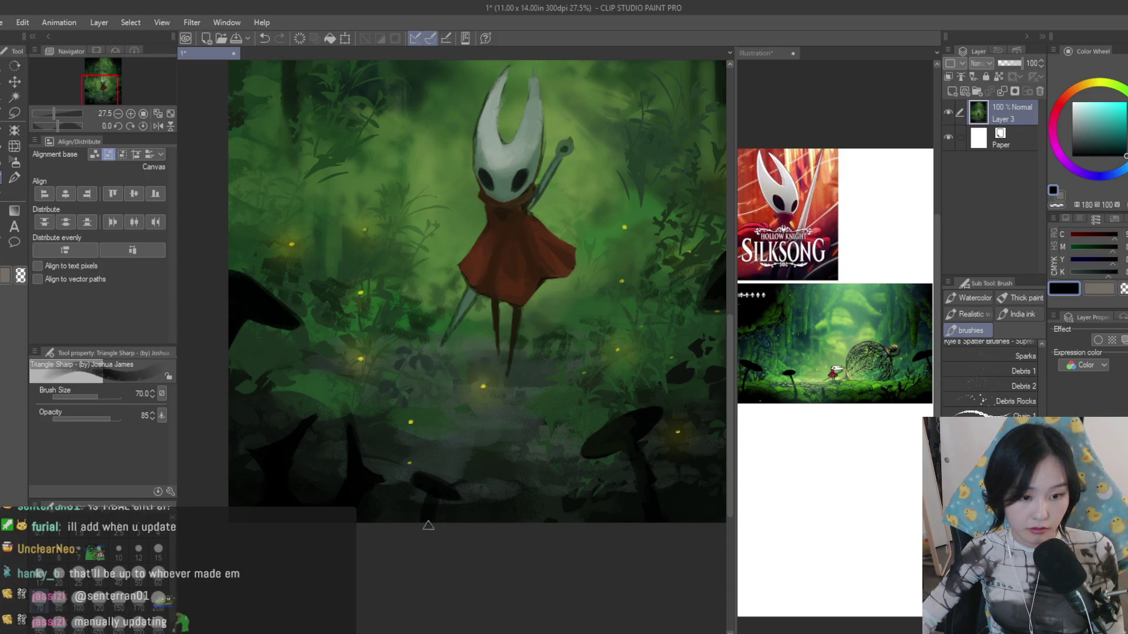
- Adjust the brush size and nudge the canvas view to the left
key(bracketleft)
key(bracketleft)
key(bracketleft)
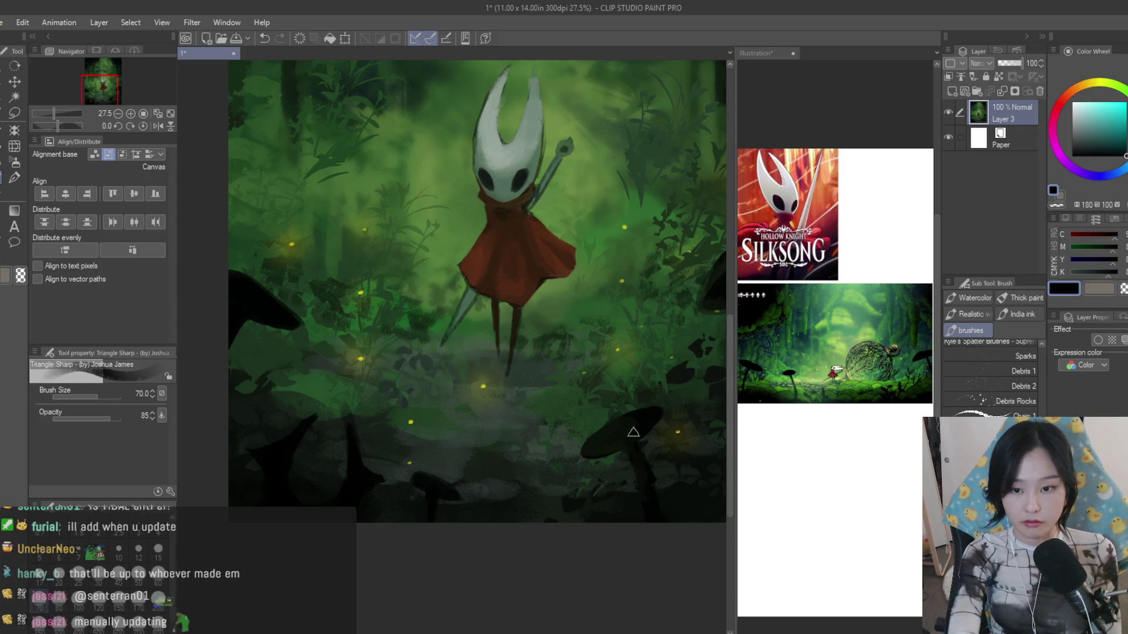
scroll(589, 471, up, 1)
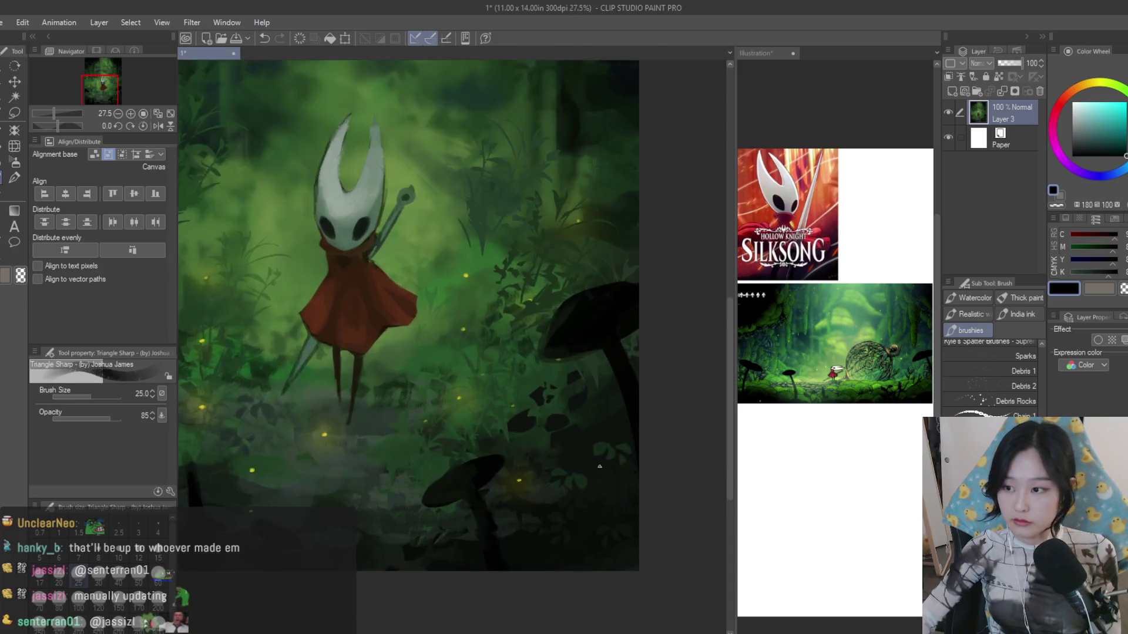
drag(664, 494, 589, 470)
key(bracketright)
key(bracketright)
scroll(588, 471, down, 1)
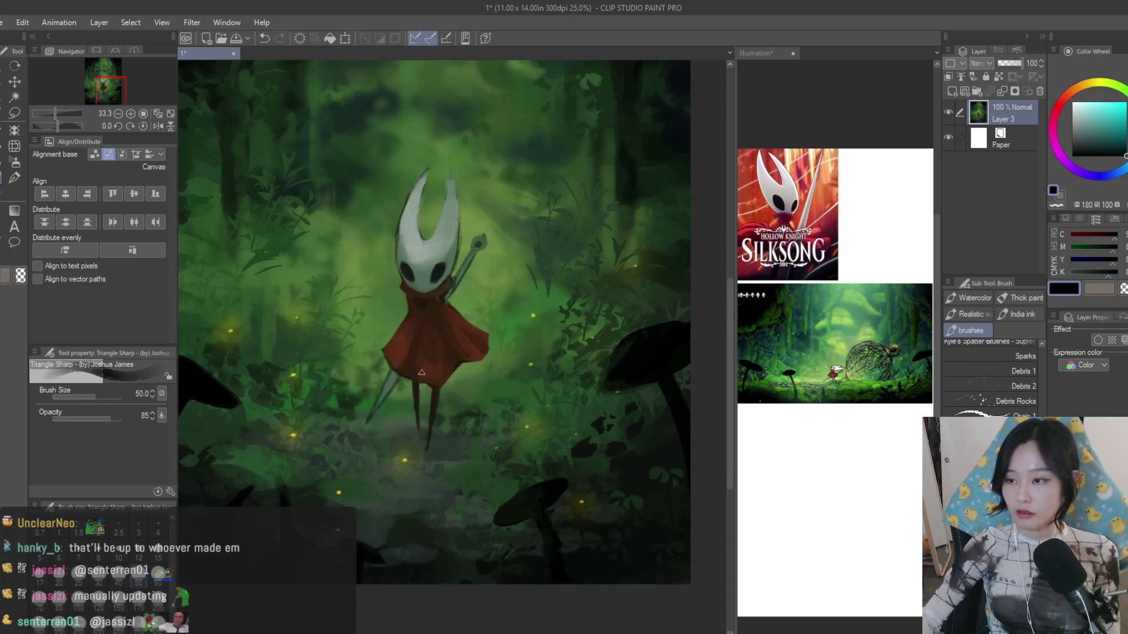
scroll(588, 471, down, 3)
scroll(440, 503, up, 5)
scroll(439, 502, up, 1)
- Bring the Illustration reference forward and eyedrop a dark green from it
click(766, 432)
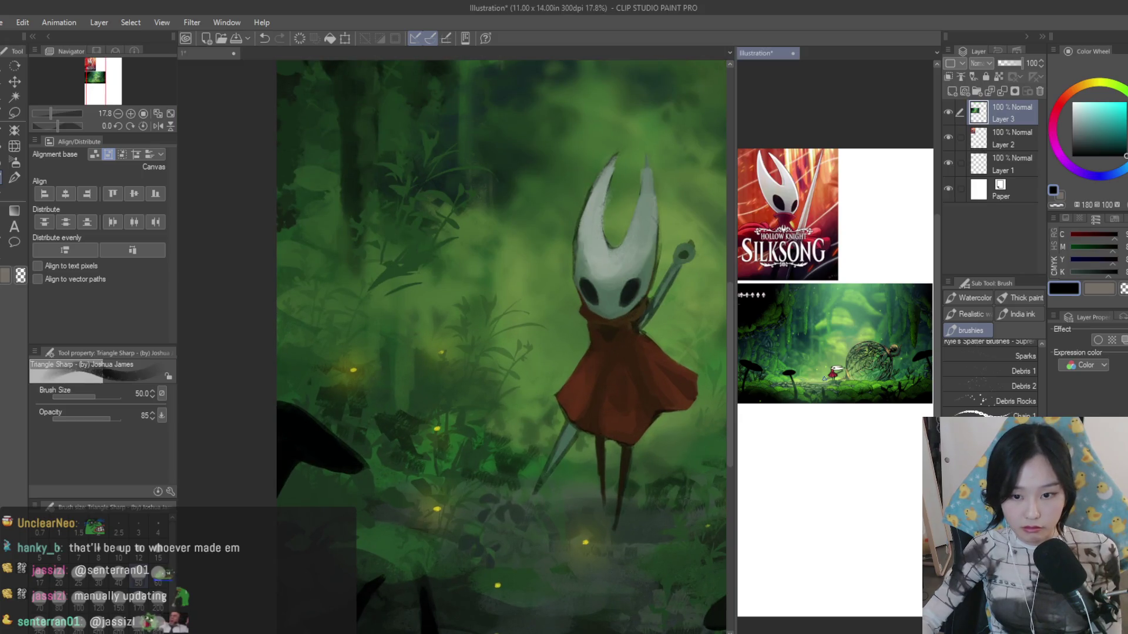
scroll(766, 432, up, 3)
scroll(804, 341, up, 1)
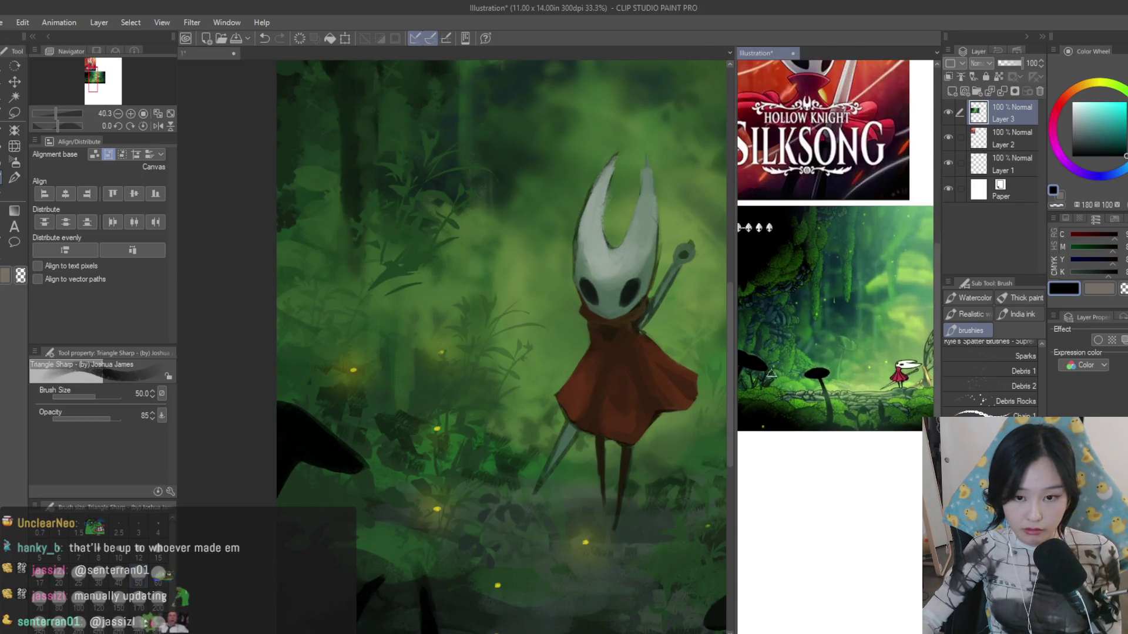
scroll(804, 341, up, 1)
scroll(383, 406, down, 1)
scroll(383, 405, up, 2)
alt+click(383, 406)
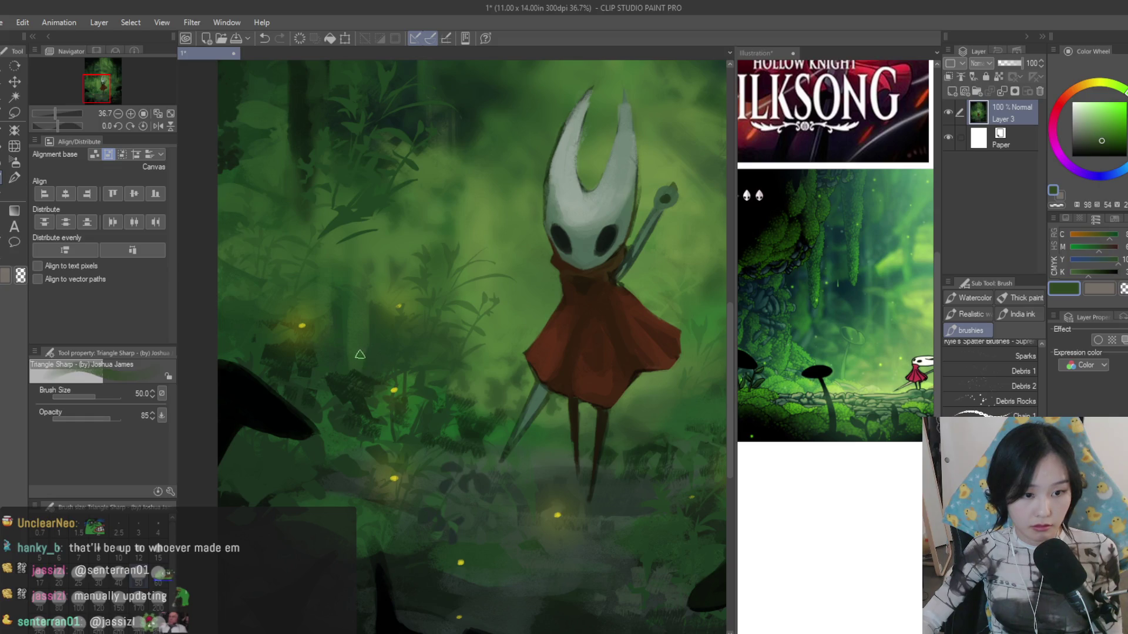
alt+click(357, 399)
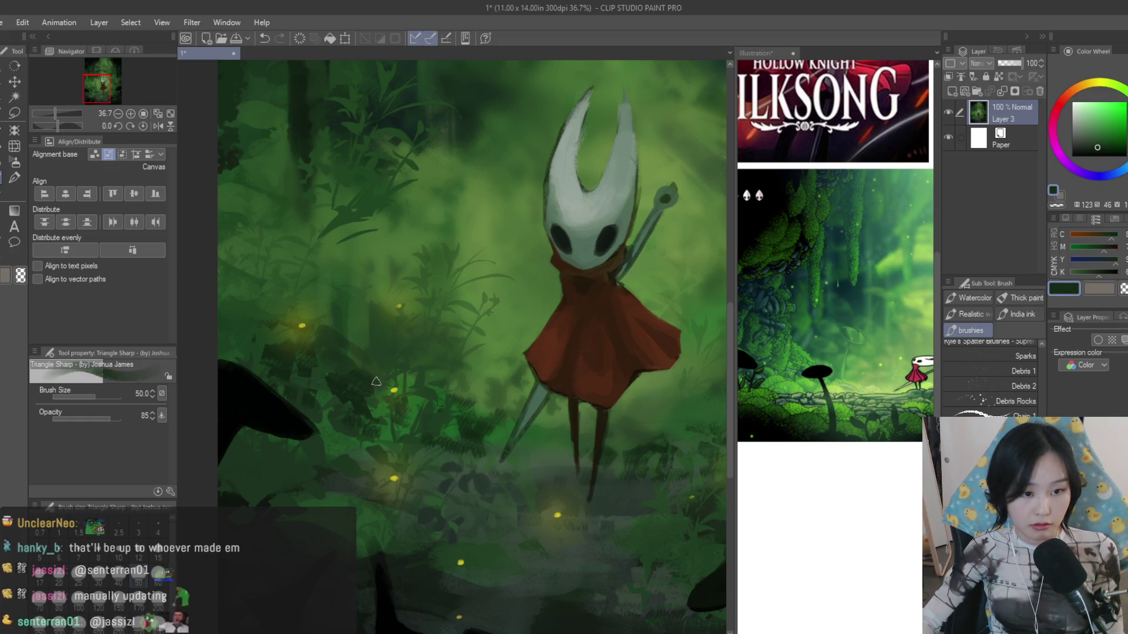
- Pick a muted dark green and try a shadow under Hornet's feet, then undo it
alt+click(399, 394)
alt+click(569, 479)
alt+click(912, 327)
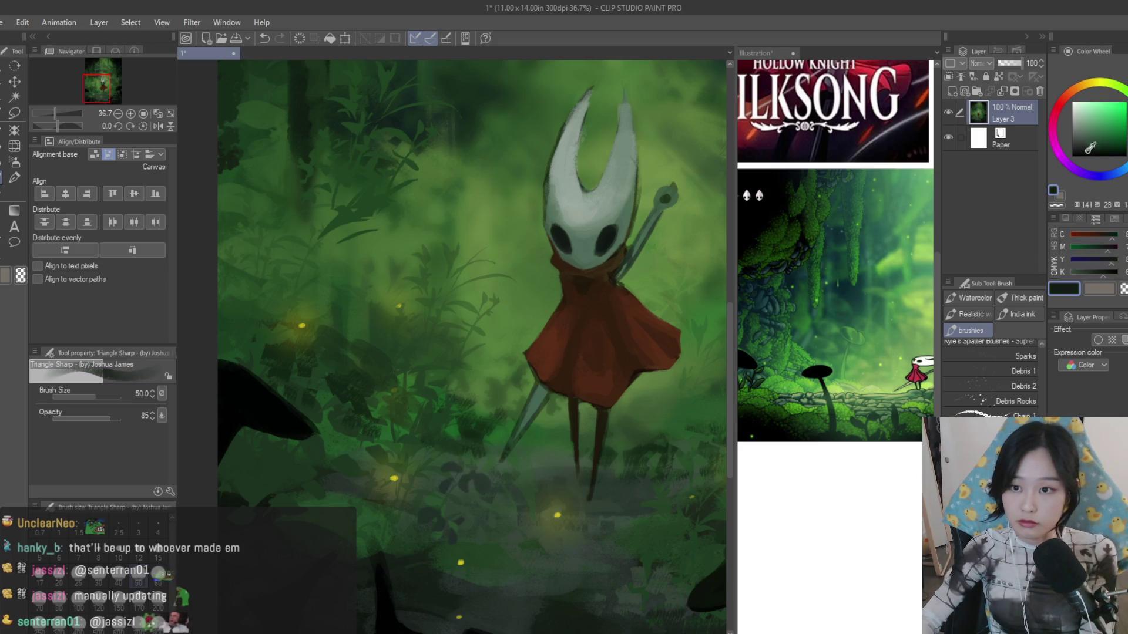
scroll(566, 446, down, 2)
mouse_move(590, 438)
mouse_down()
mouse_move(504, 441)
mouse_move(552, 460)
mouse_up()
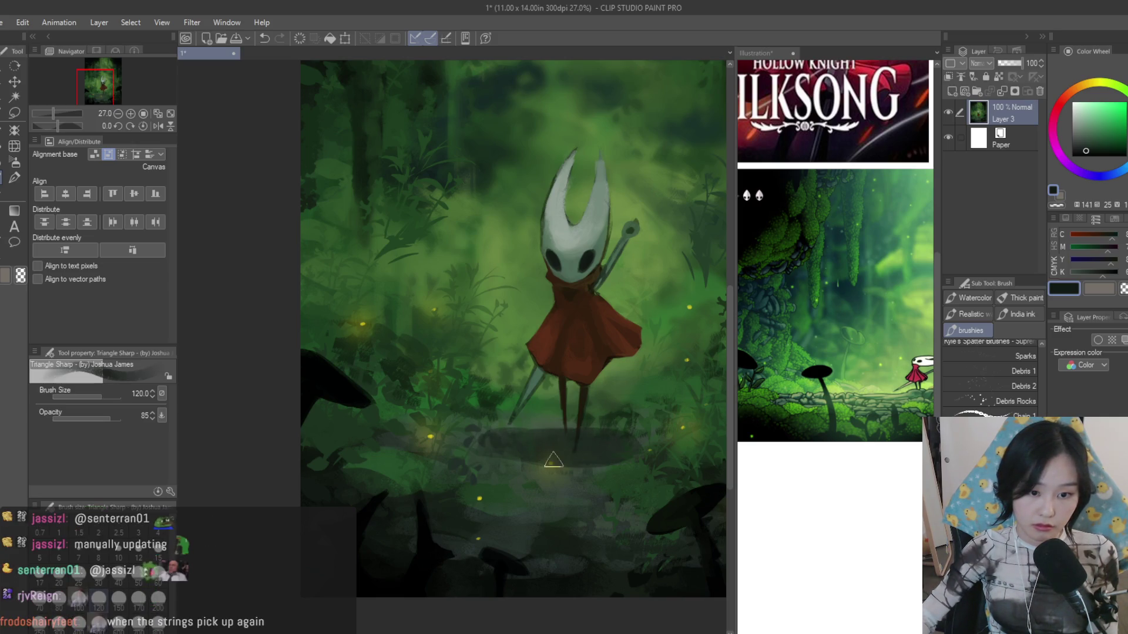
scroll(581, 465, down, 5)
scroll(546, 449, up, 4)
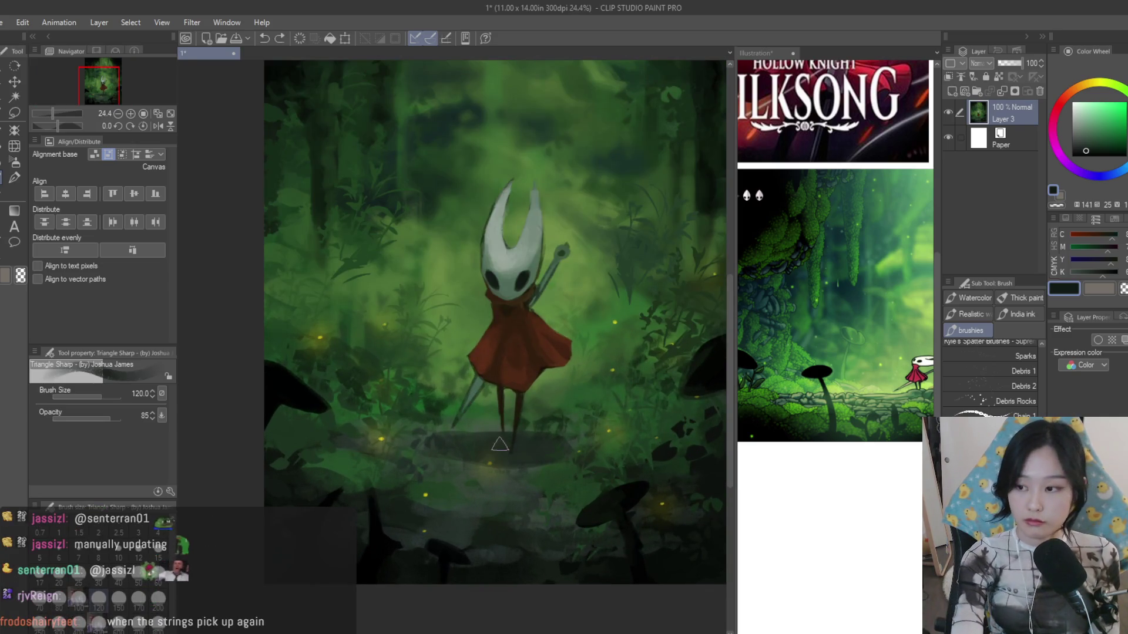
key(ctrl+z)
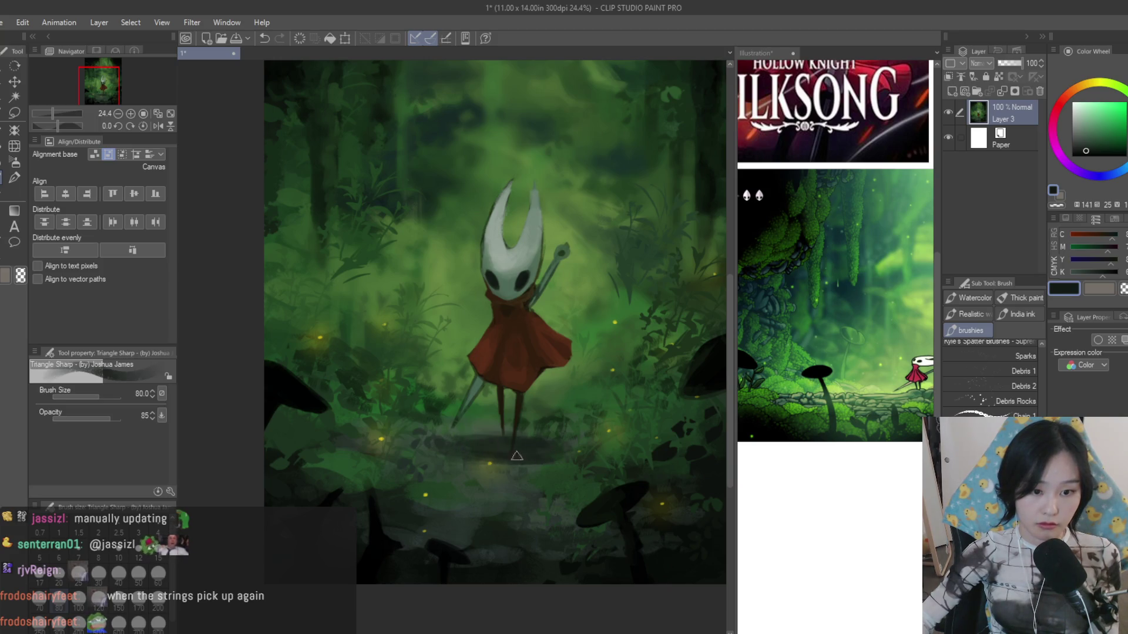
scroll(565, 448, down, 3)
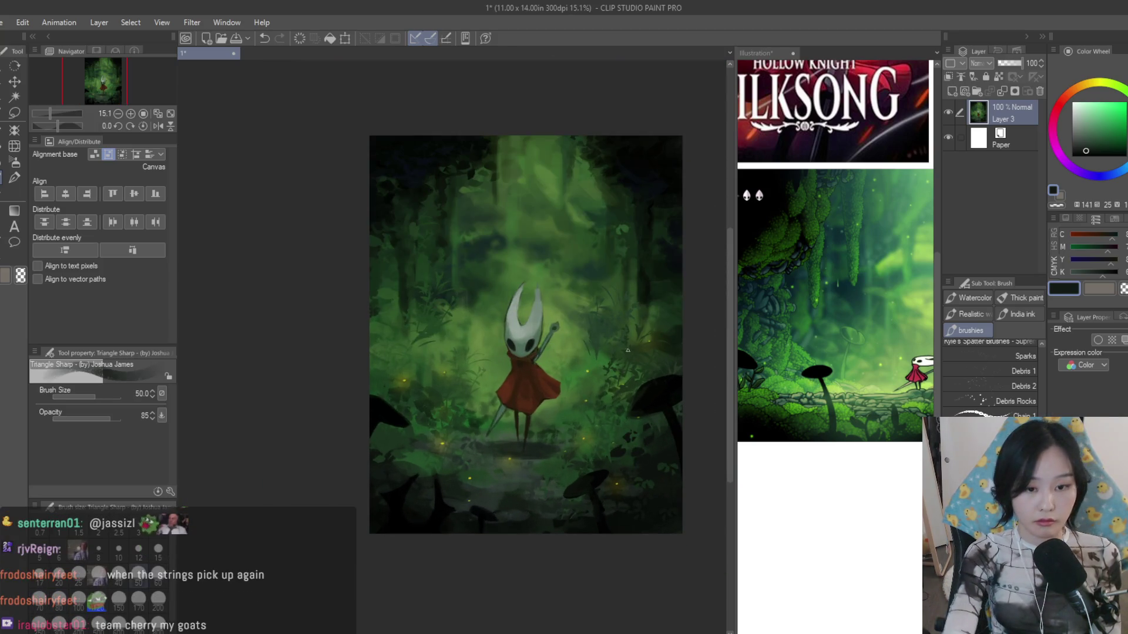
scroll(627, 349, up, 2)
scroll(608, 362, up, 2)
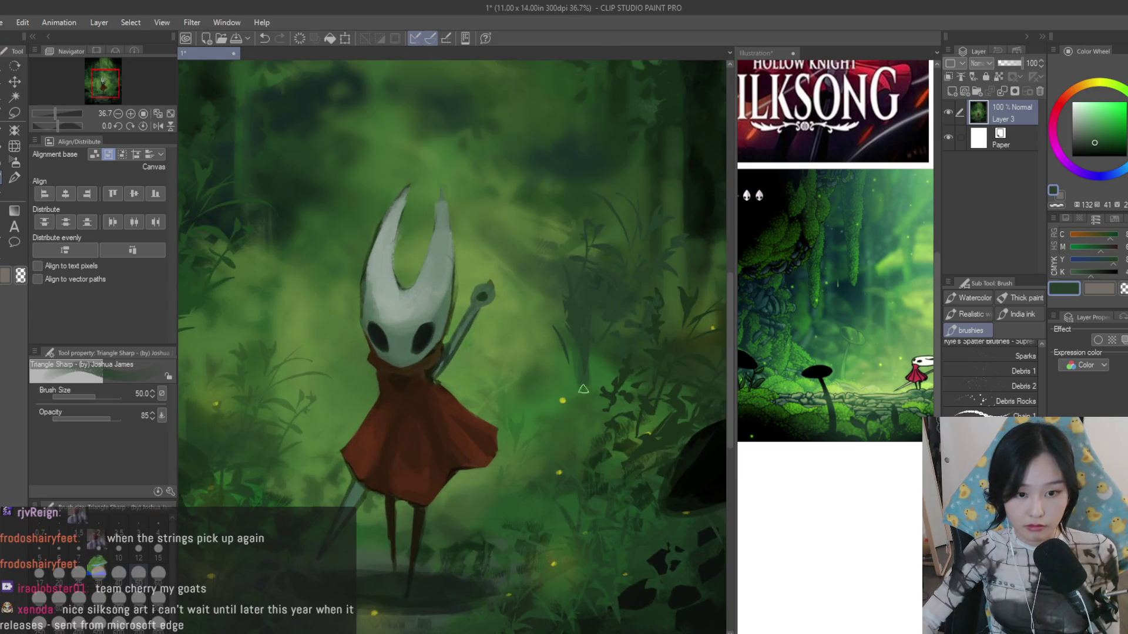
- Cycle through brighter and darker greens on the Color Wheel with a smaller brush
alt+click(571, 364)
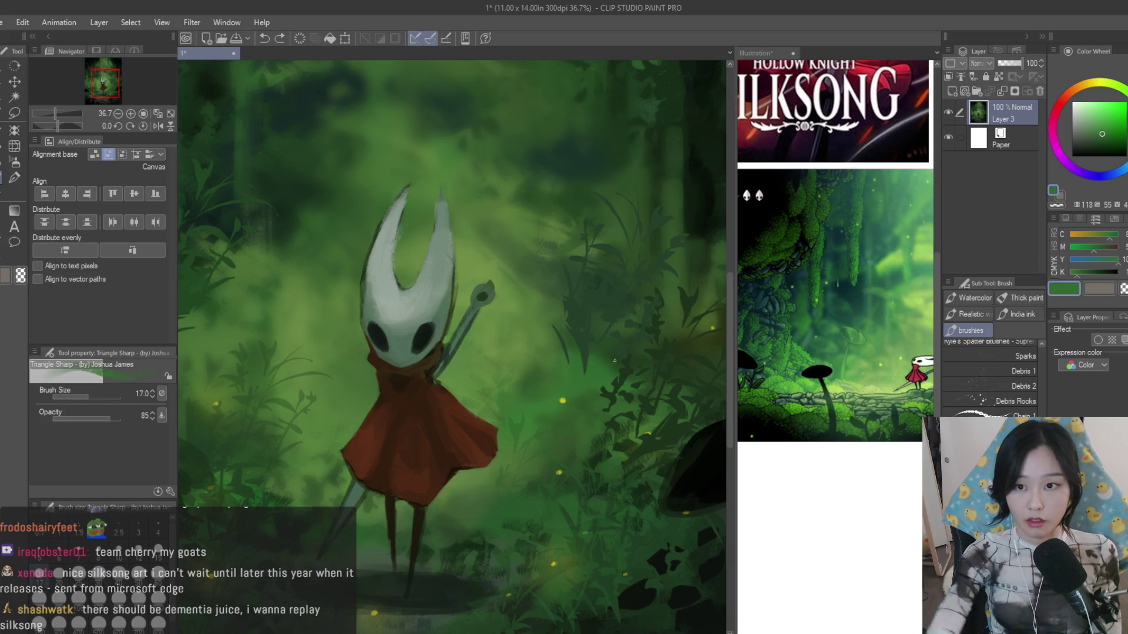
key(bracketleft)
key(bracketleft)
alt+click(585, 329)
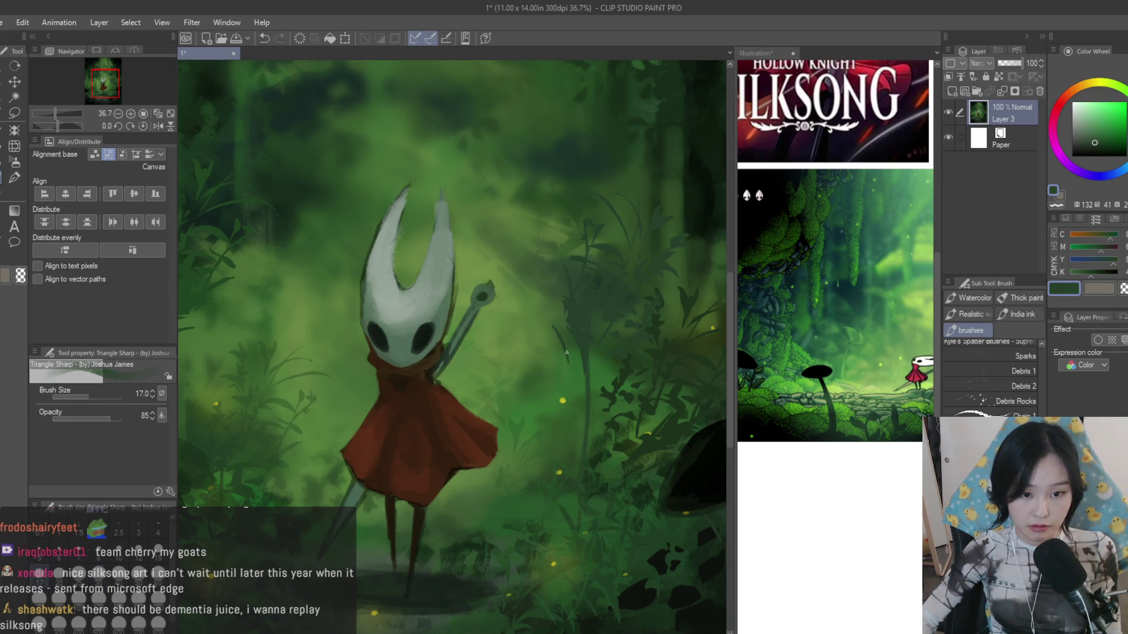
alt+click(583, 444)
alt+click(601, 452)
alt+click(646, 412)
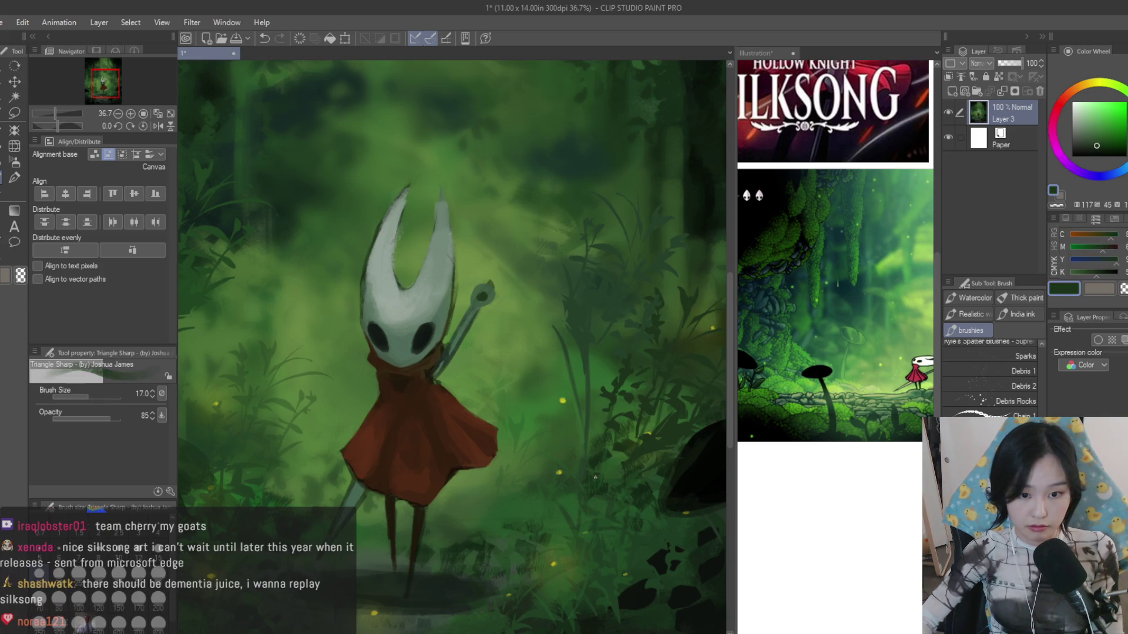
- Sample greens from the painting and settle on a lighter yellow-green
alt+click(520, 432)
alt+click(541, 458)
scroll(648, 416, down, 3)
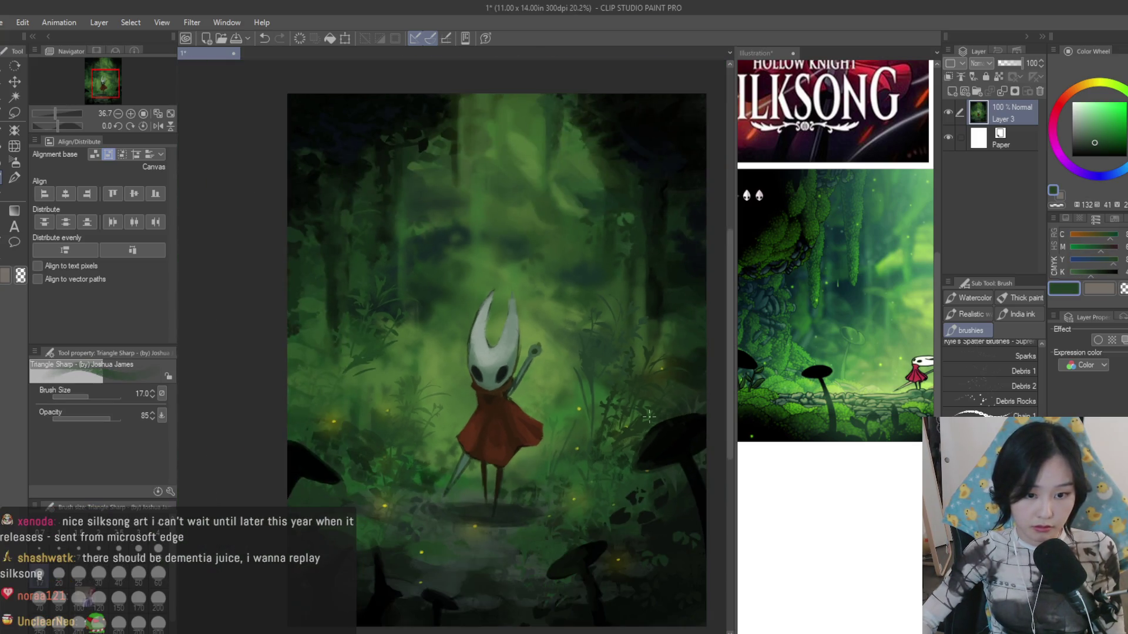
scroll(648, 416, up, 1)
alt+click(332, 272)
scroll(331, 272, up, 2)
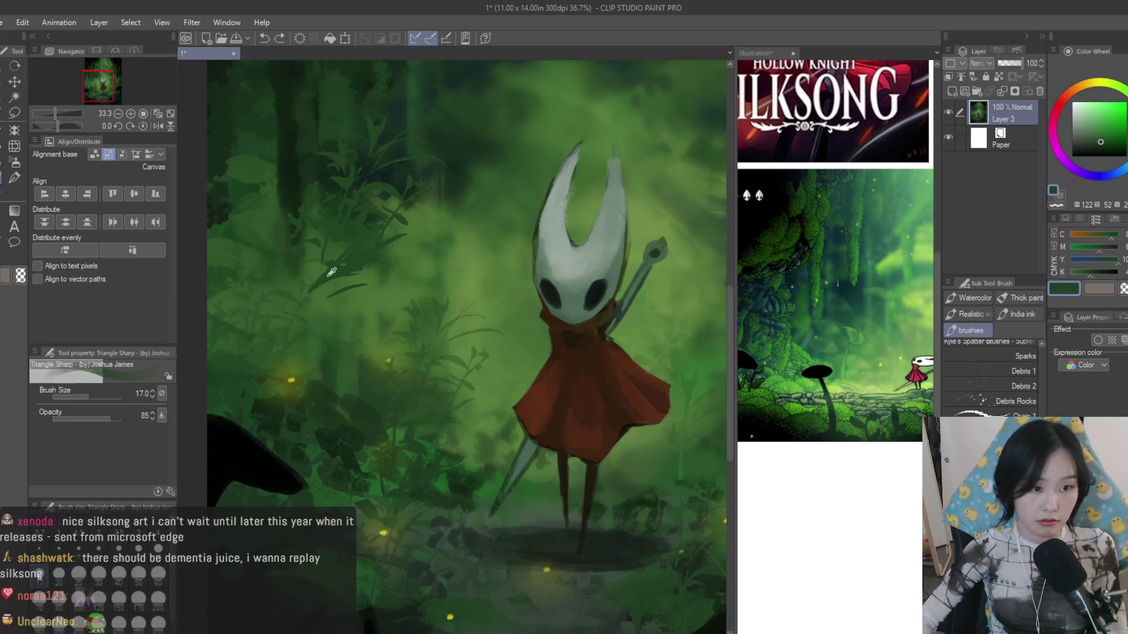
alt+click(283, 345)
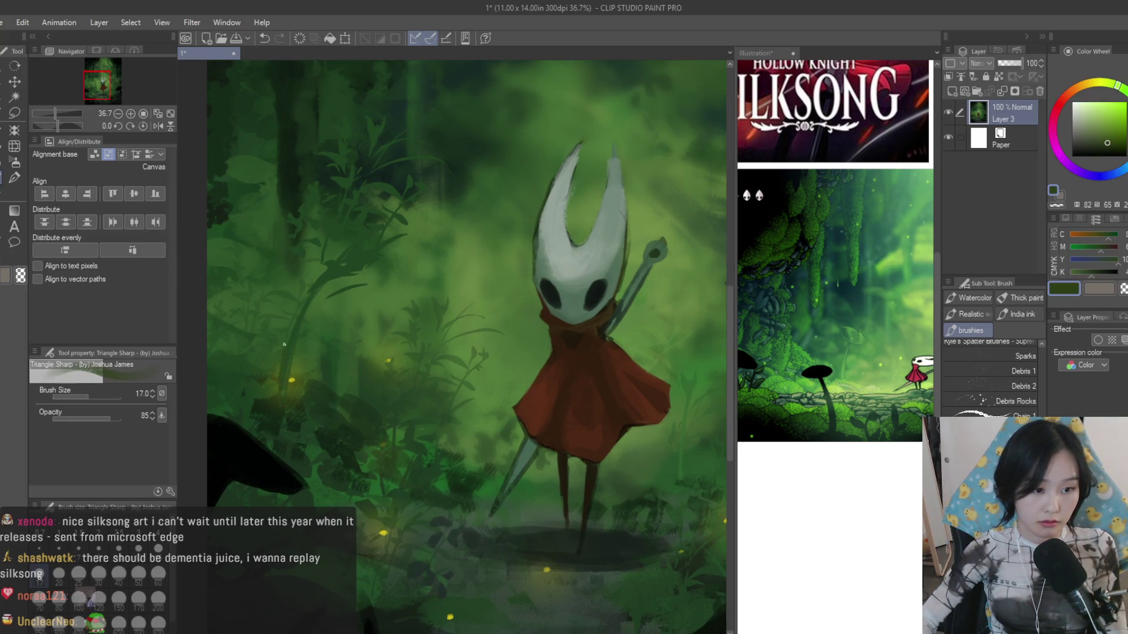
scroll(277, 424, down, 3)
scroll(460, 215, up, 3)
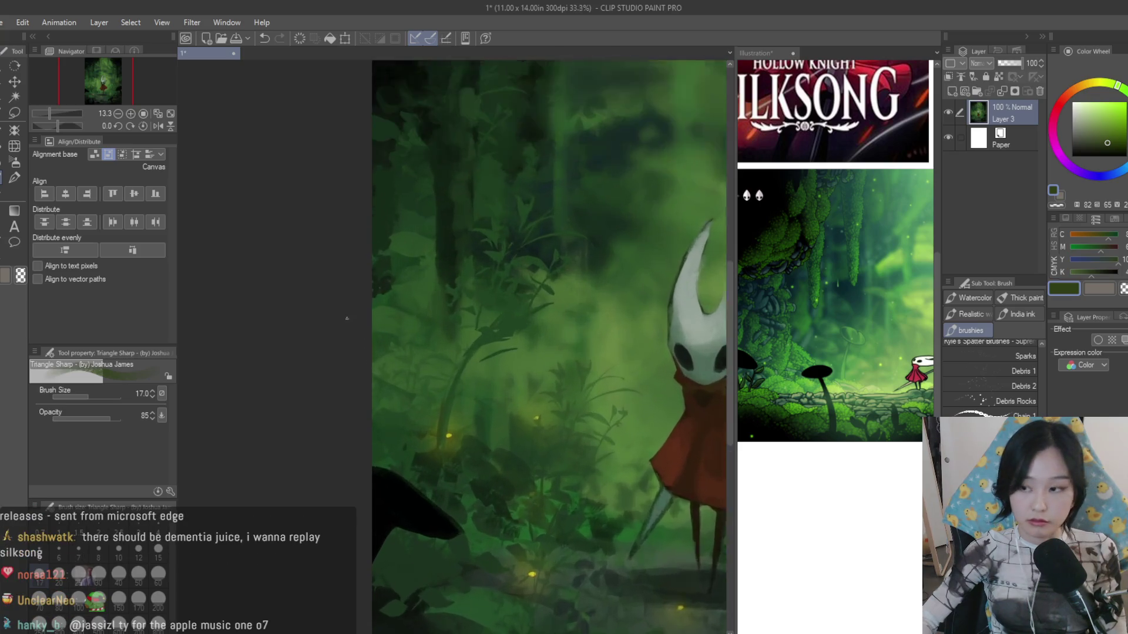
scroll(460, 214, up, 2)
- Step through darker, duller greens and land on a dark blue for canopy shadows
alt+click(533, 302)
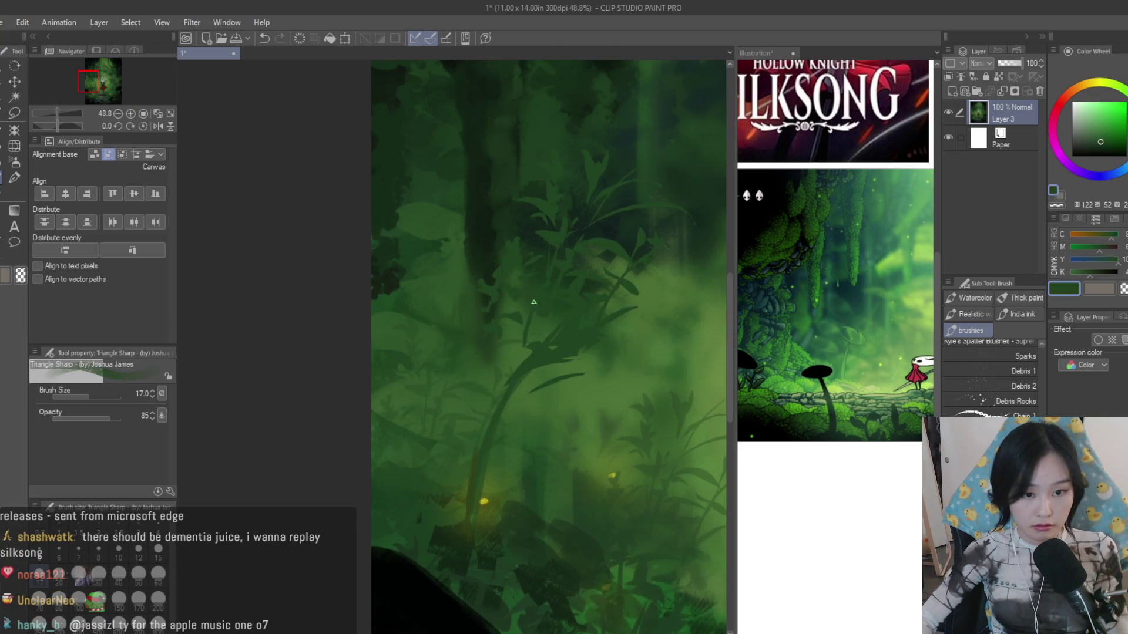
alt+click(546, 383)
scroll(546, 383, down, 2)
alt+click(403, 493)
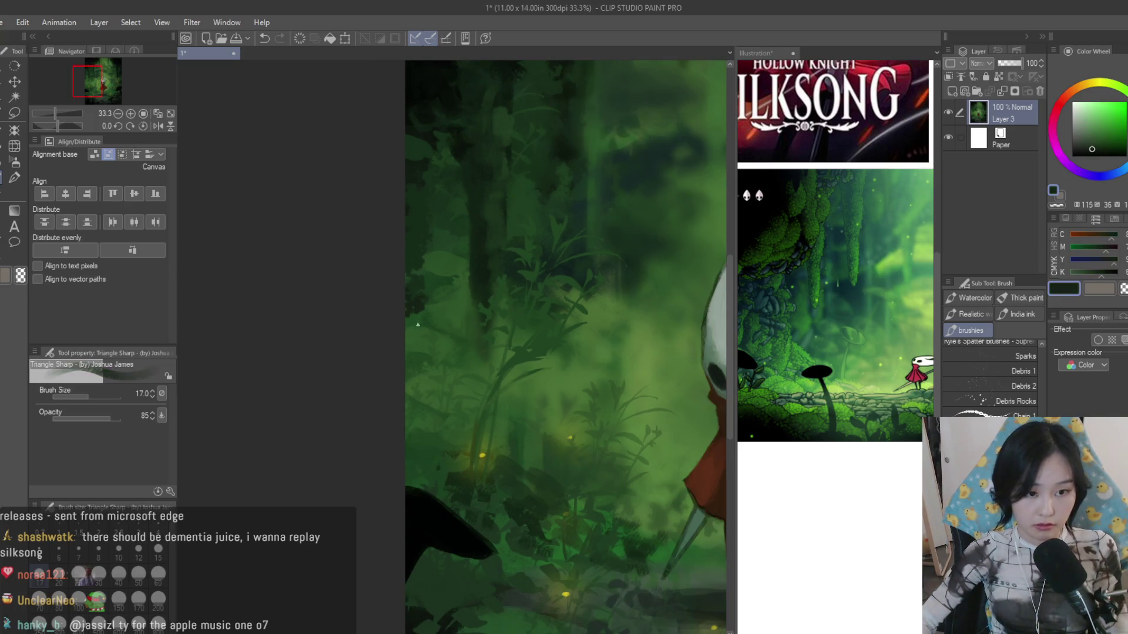
scroll(402, 492, up, 1)
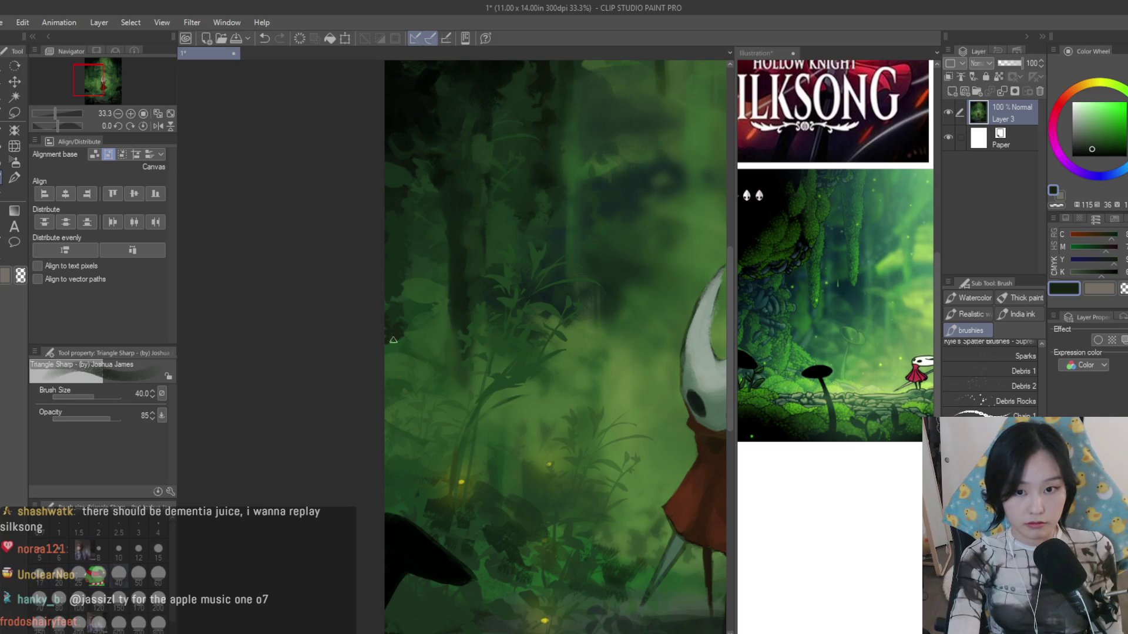
scroll(321, 378, down, 4)
scroll(322, 379, up, 3)
alt+click(820, 278)
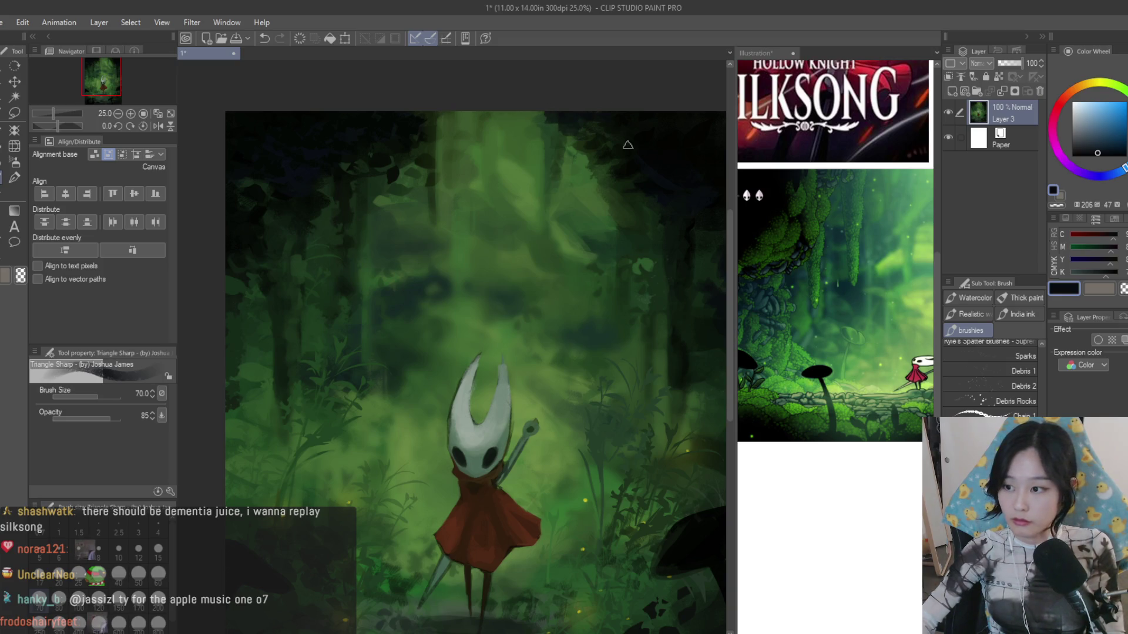
scroll(476, 187, up, 1)
- Pick a dark blue for the upper-left canopy, then bring the Illustration reference forward
alt+click(492, 178)
alt+click(379, 217)
scroll(380, 217, up, 1)
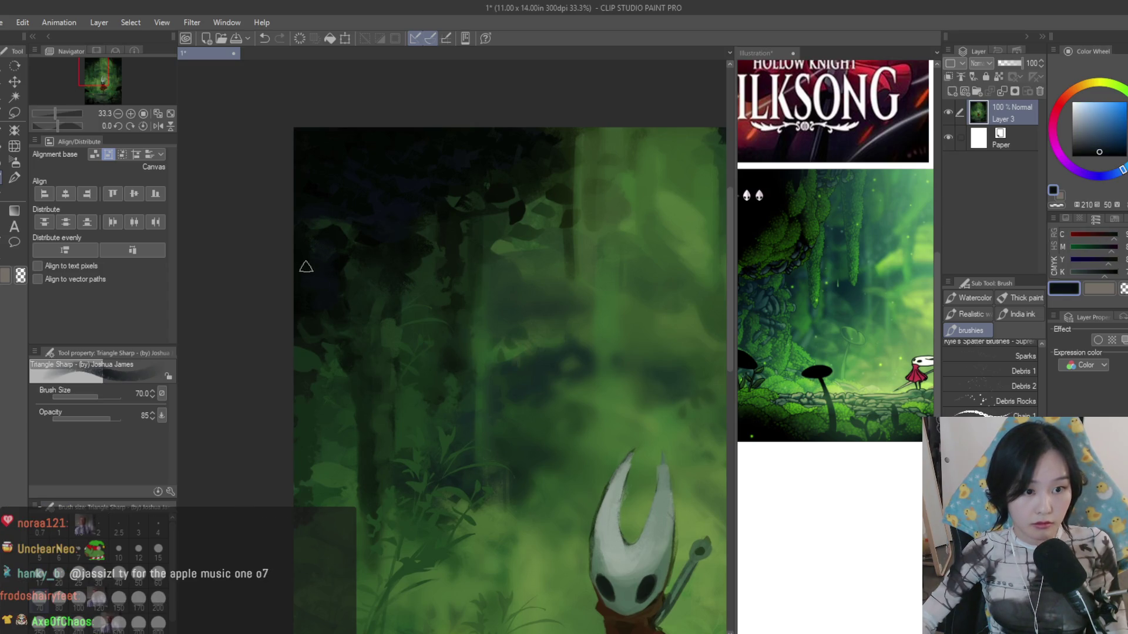
scroll(450, 242, down, 4)
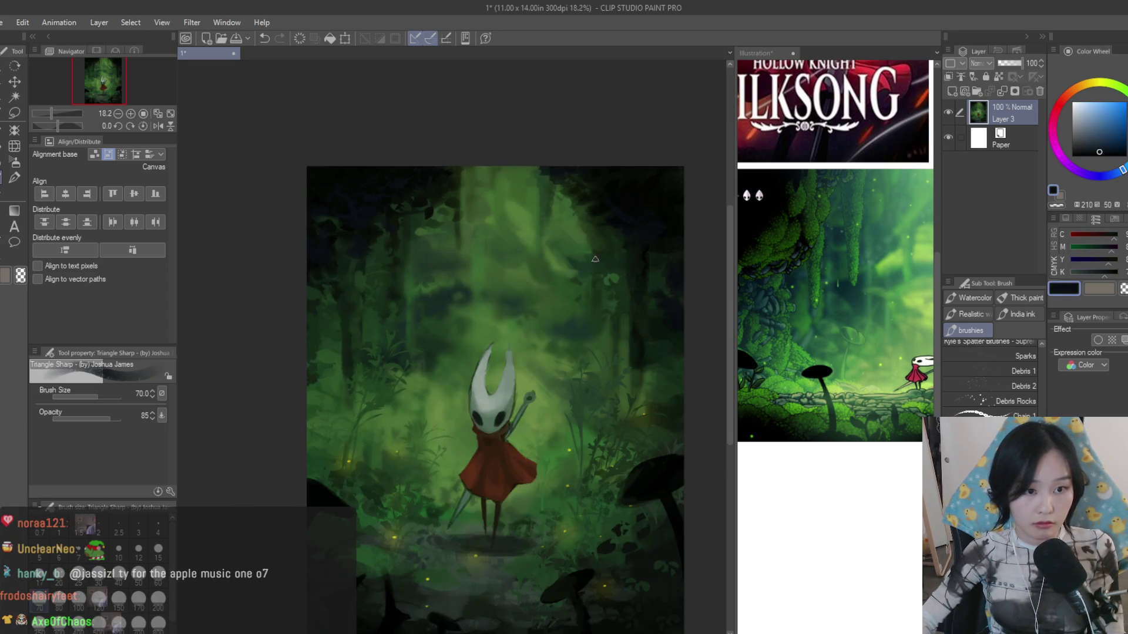
scroll(633, 237, up, 3)
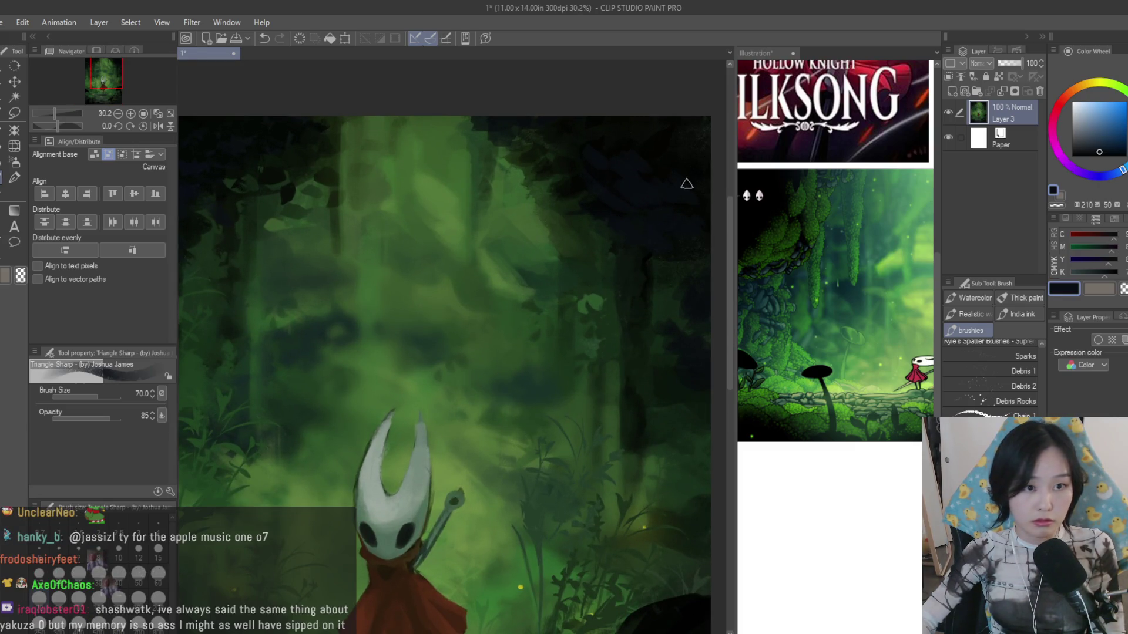
scroll(687, 183, down, 3)
click(740, 313)
scroll(740, 313, down, 2)
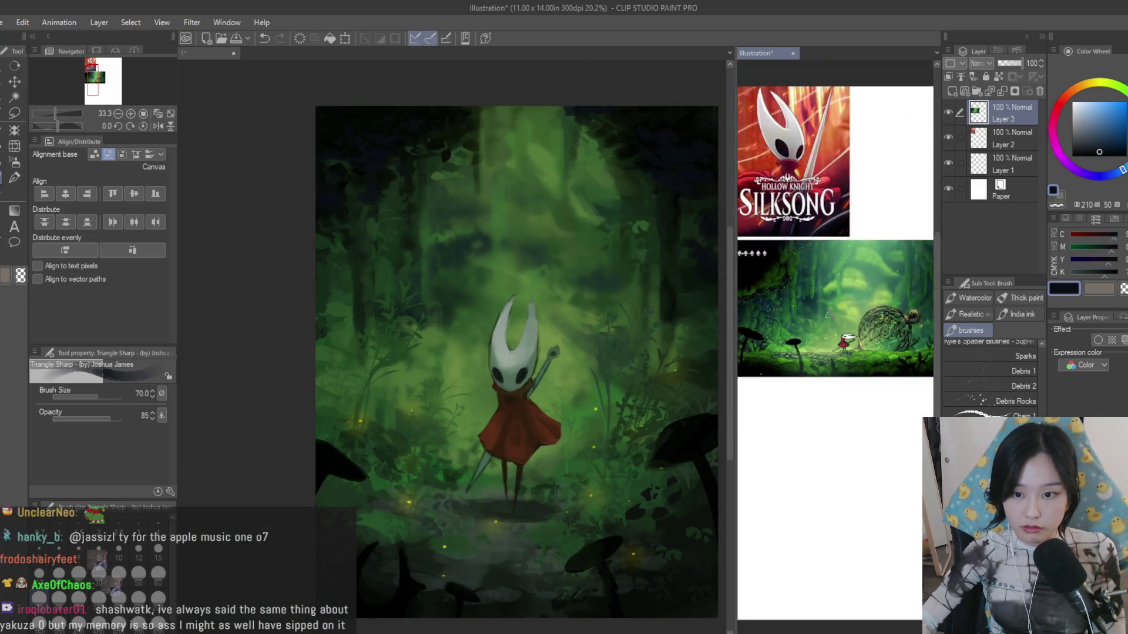
scroll(835, 238, up, 2)
- Return to the main painting and darken the shading colour
click(539, 366)
scroll(539, 366, up, 2)
scroll(538, 366, up, 1)
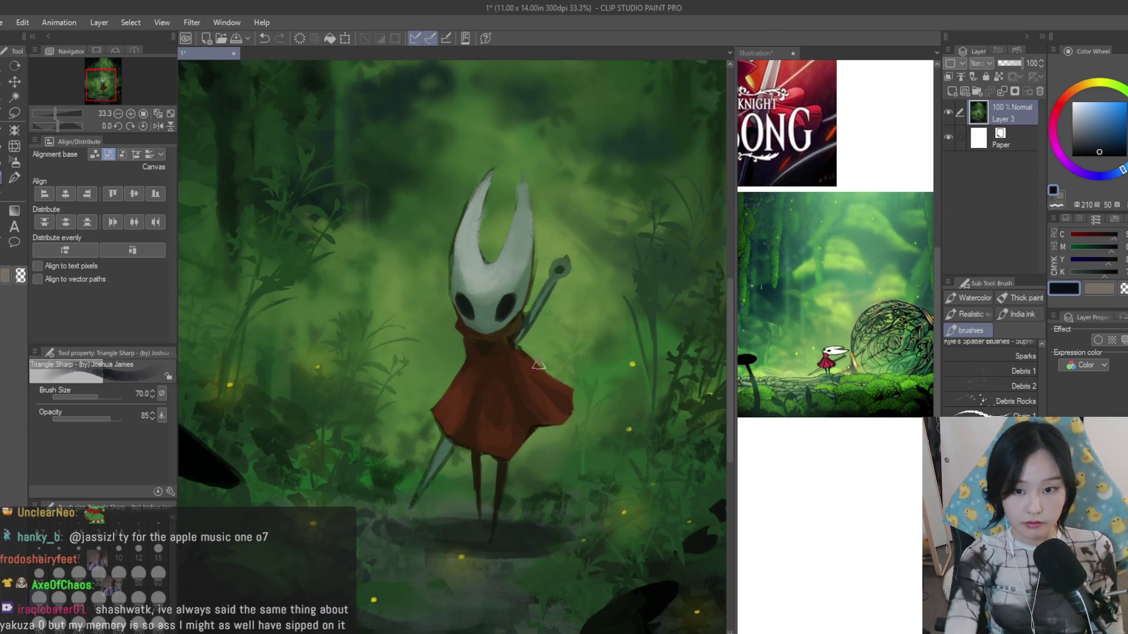
scroll(544, 331, up, 1)
scroll(451, 336, up, 1)
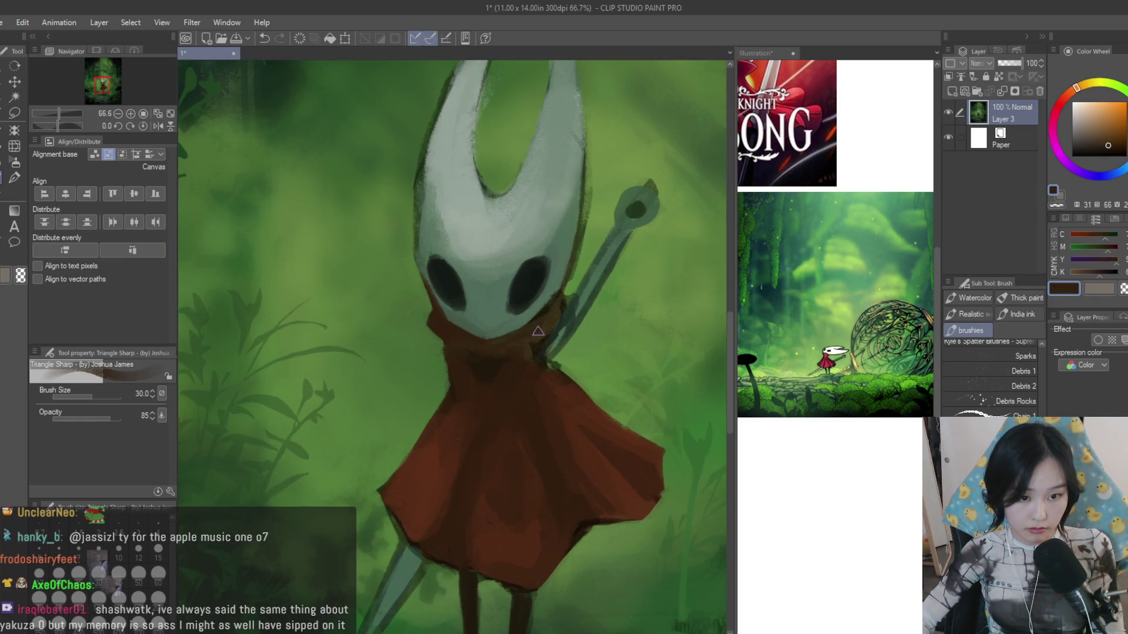
scroll(537, 331, up, 1)
alt+click(501, 344)
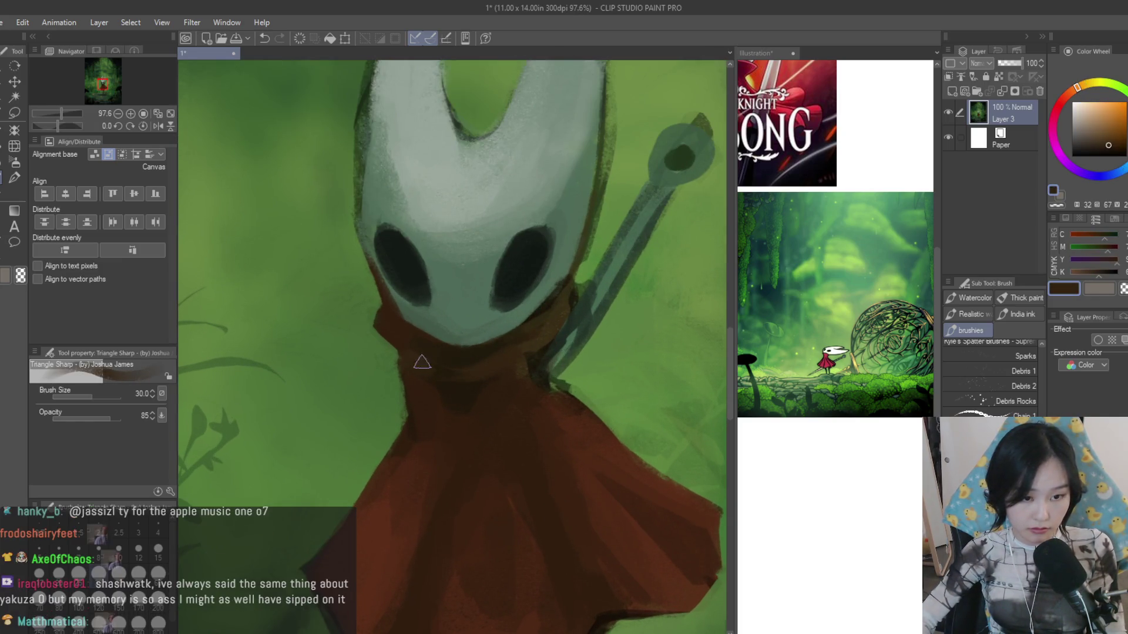
click(1106, 152)
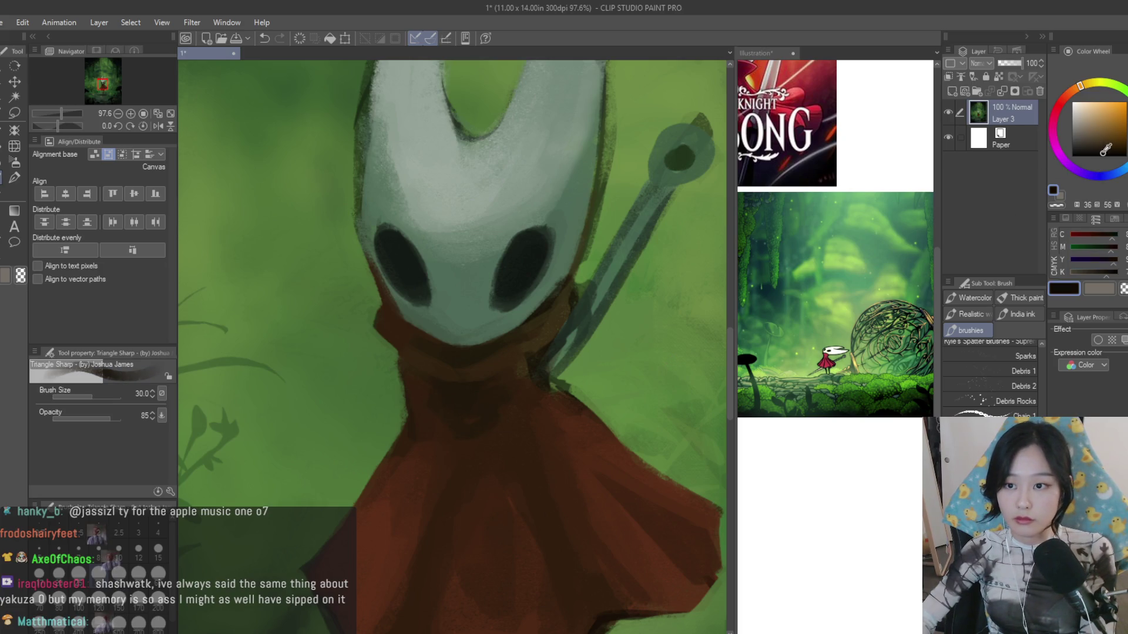
- Add a new raster layer above Layer 3 set to Multiply blending
click(952, 90)
click(1085, 117)
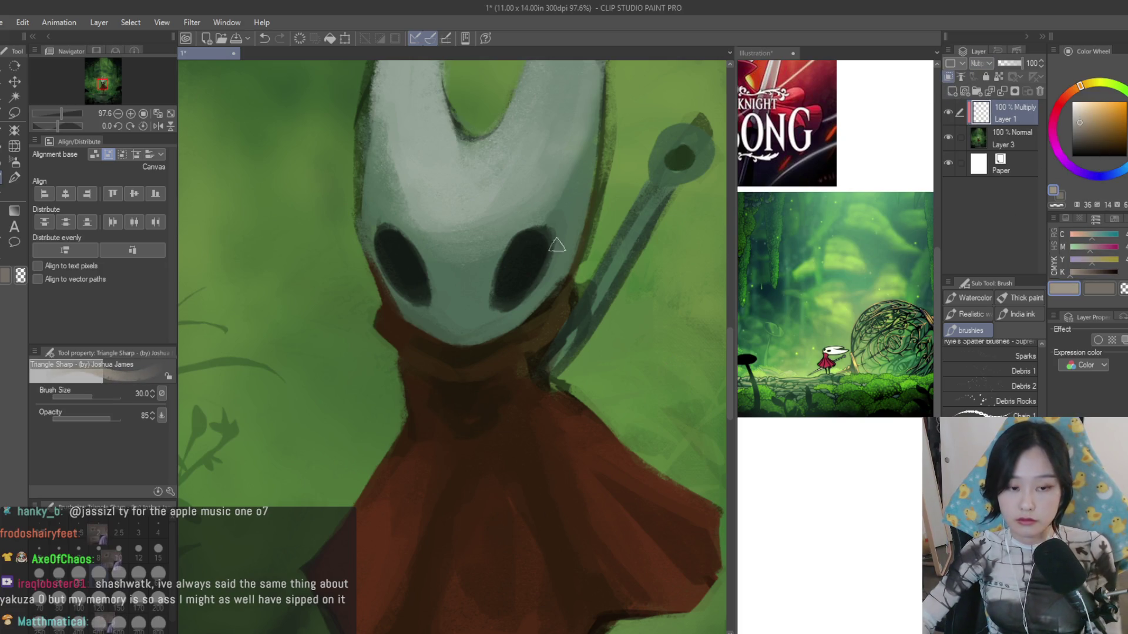
scroll(558, 245, down, 3)
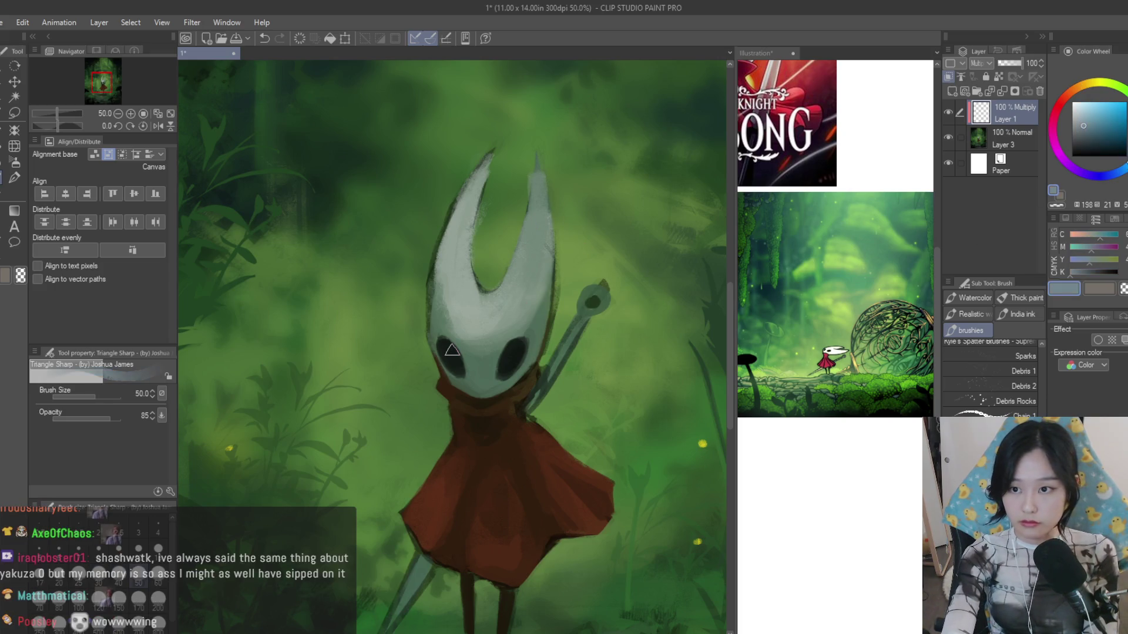
- Lasso Hornet's mask and cloak front and switch to the soft airbrush for shading
key(m)
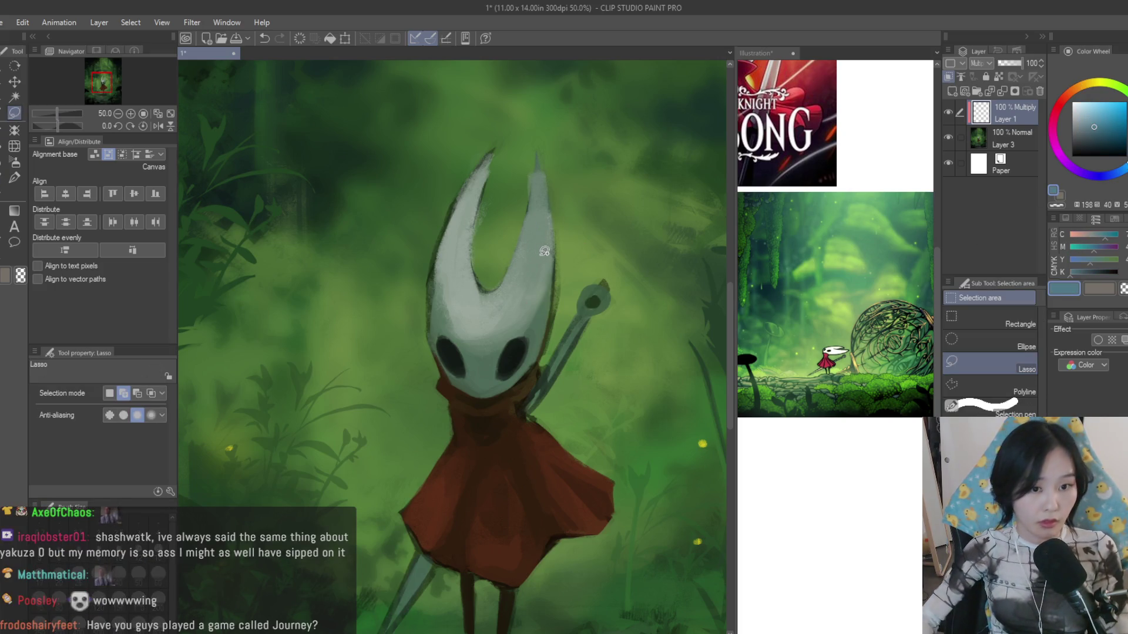
scroll(544, 251, up, 1)
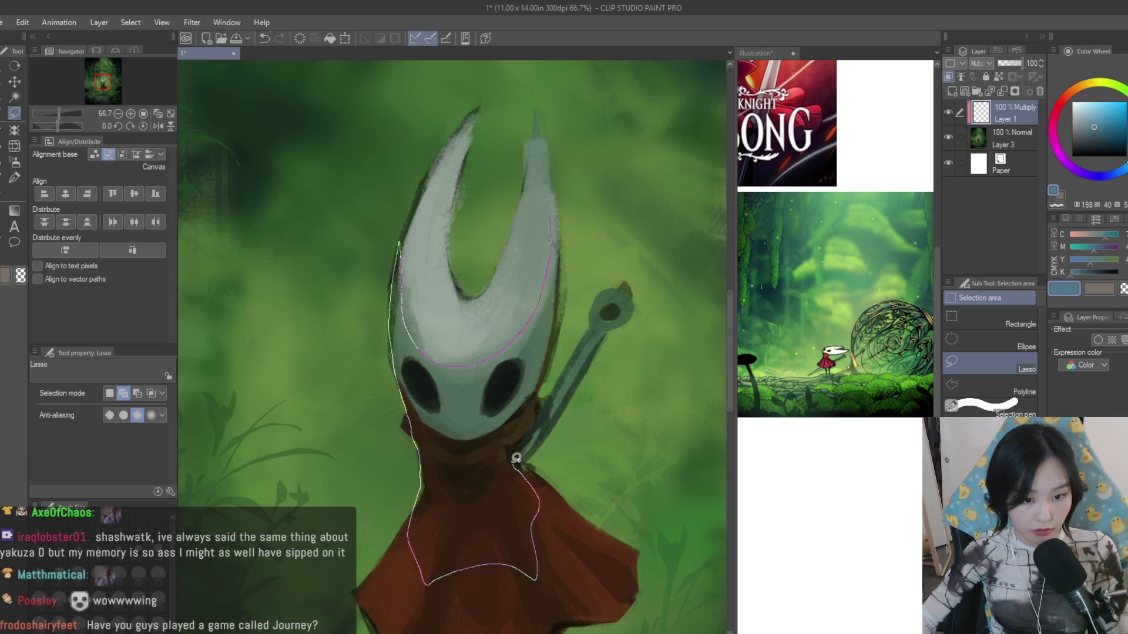
drag(562, 312, 564, 268)
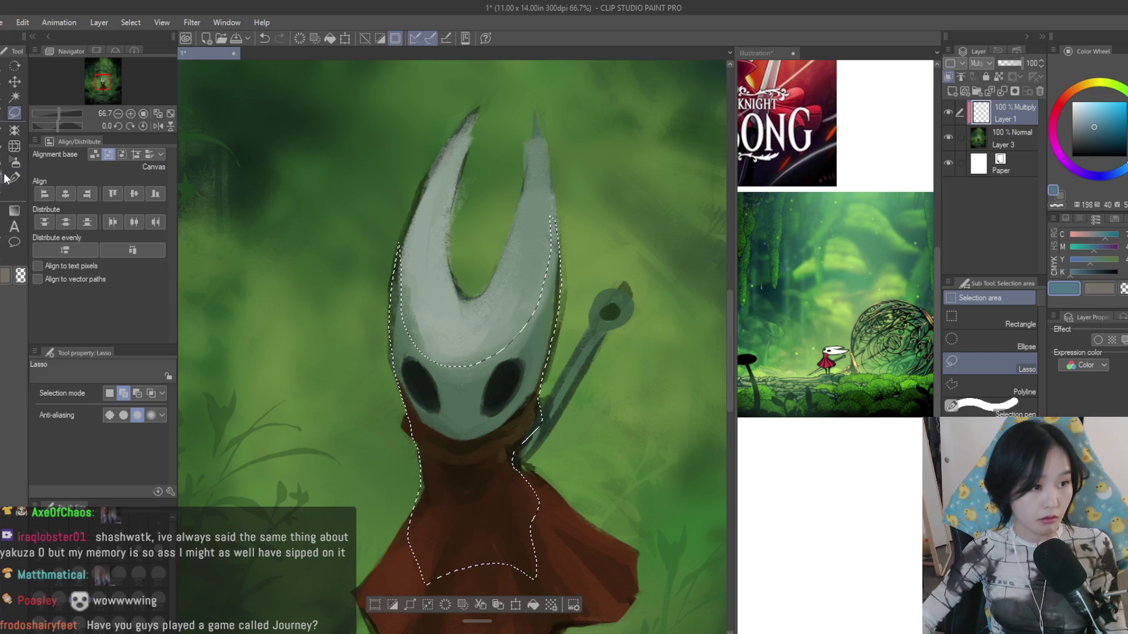
key(b)
scroll(456, 301, down, 2)
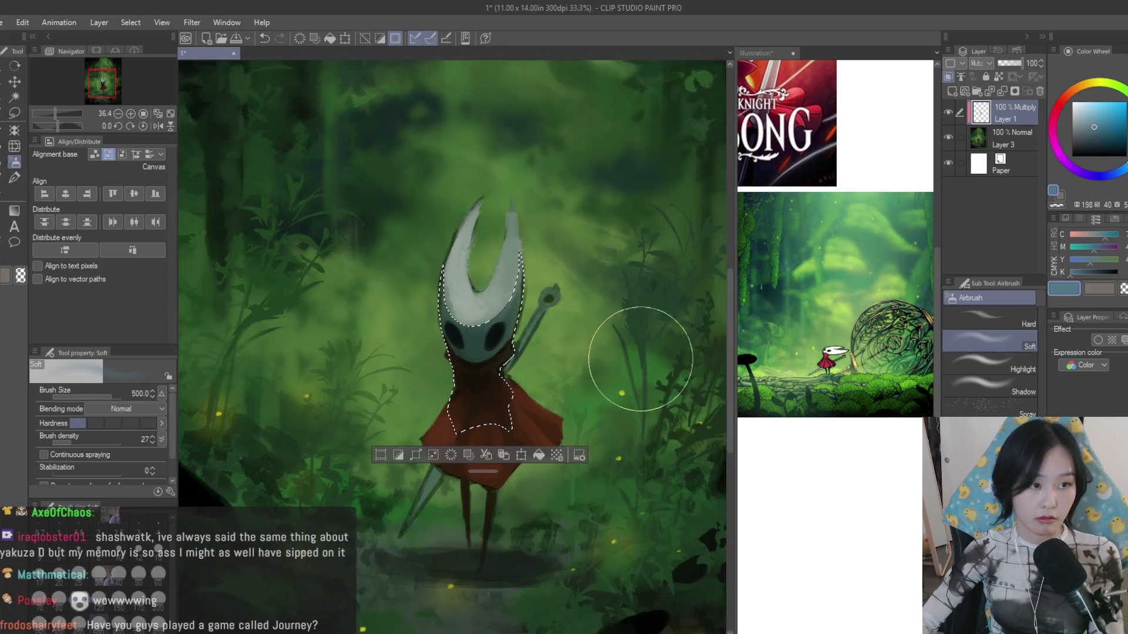
scroll(635, 353, down, 1)
- Clear the selection, halve the brush size and return to the painting brush
key(ctrl+d)
scroll(677, 368, down, 3)
scroll(617, 405, up, 2)
scroll(566, 449, up, 1)
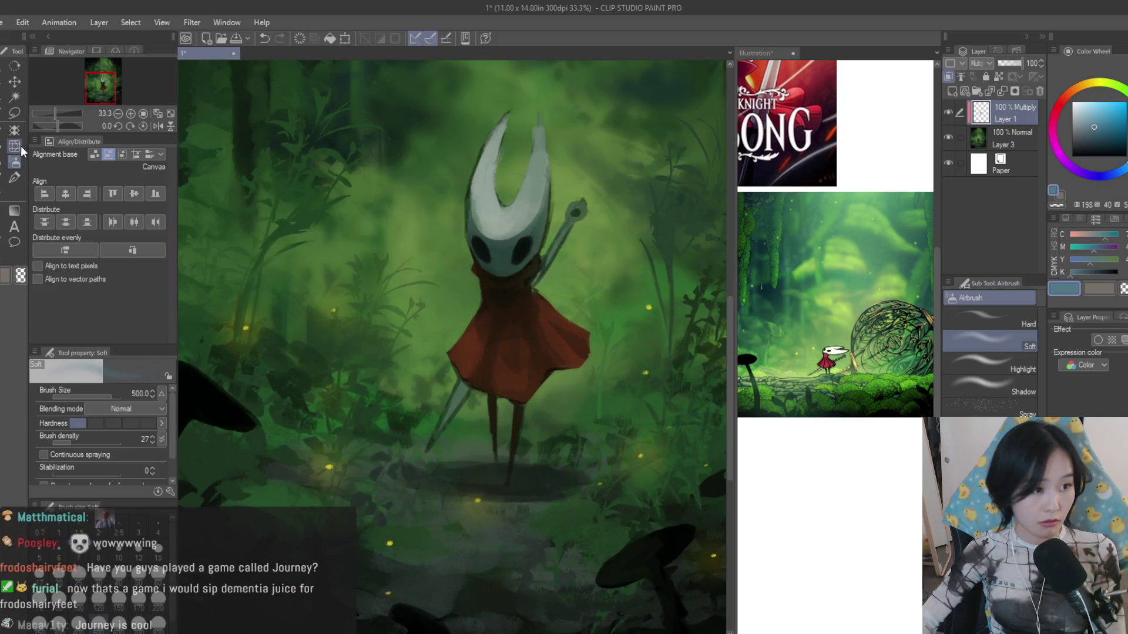
scroll(506, 476, up, 1)
key(bracketleft)
key(bracketleft)
key(bracketleft)
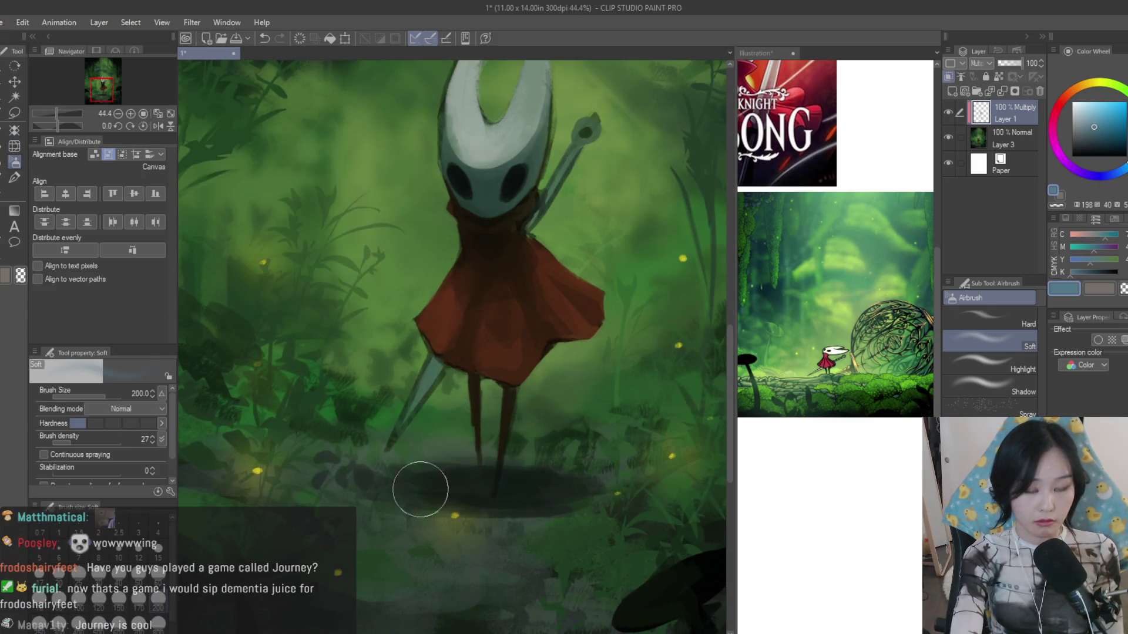
click(12, 179)
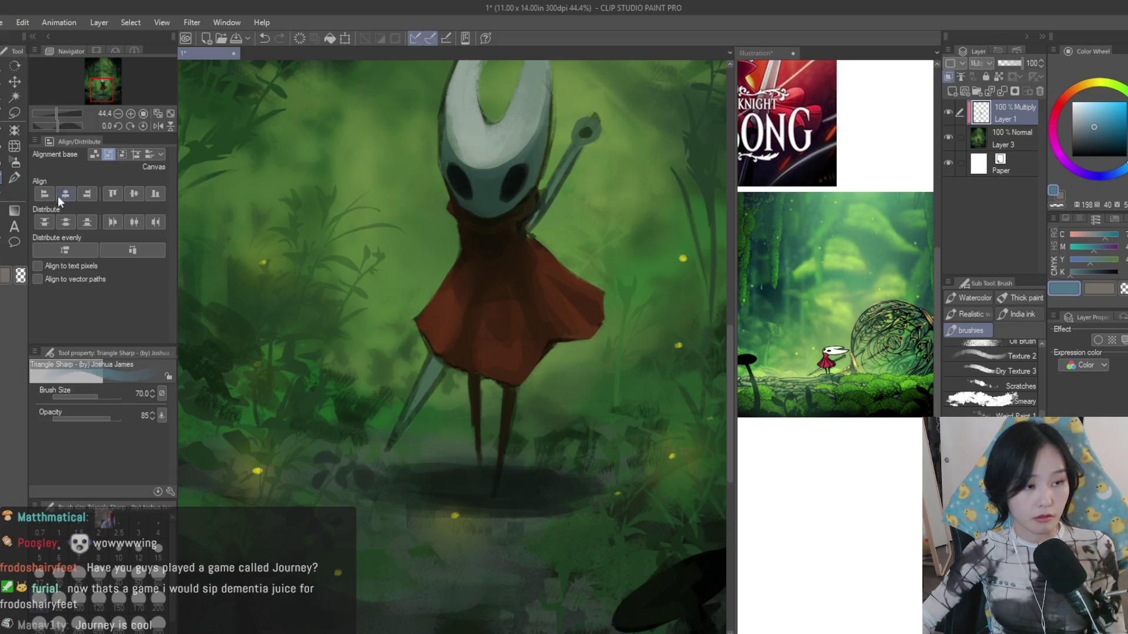
scroll(396, 380, up, 1)
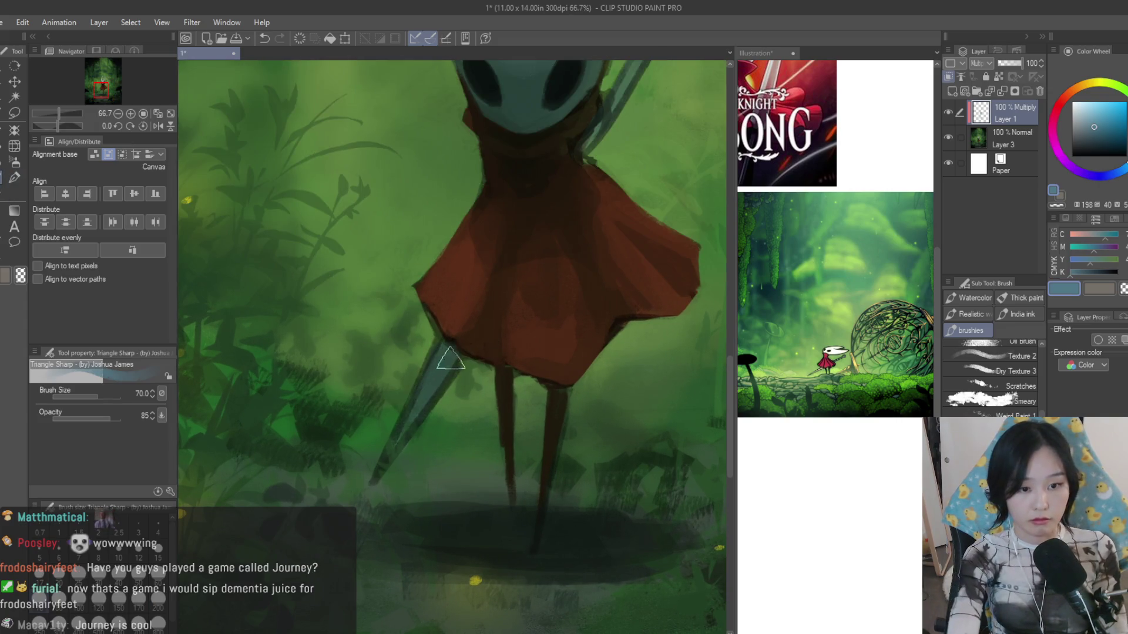